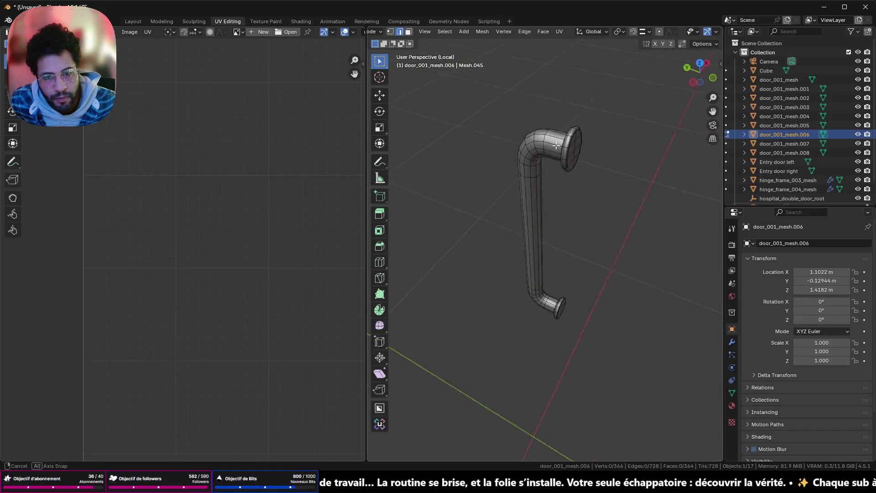
scroll(575, 111, "up", 3)
scroll(548, 205, "up", 4)
scroll(505, 286, "up", 2)
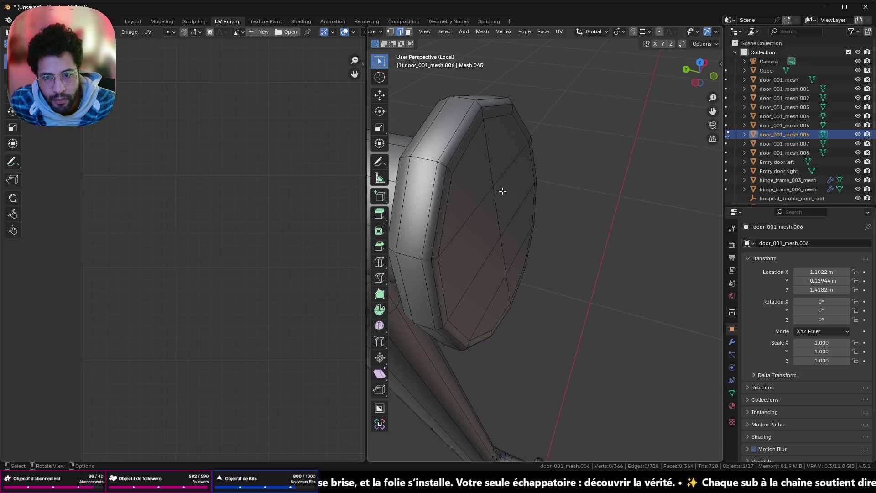
scroll(469, 169, "up", 2)
scroll(475, 182, "down", 5)
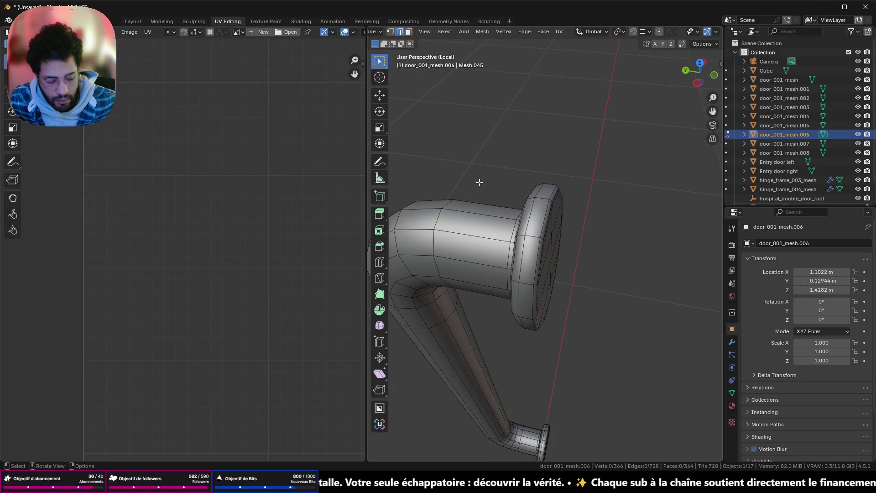
- Isolate the door handle on its own in Local View after orbiting around it
key("KP_Divide")
scroll(586, 161, "up", 3)
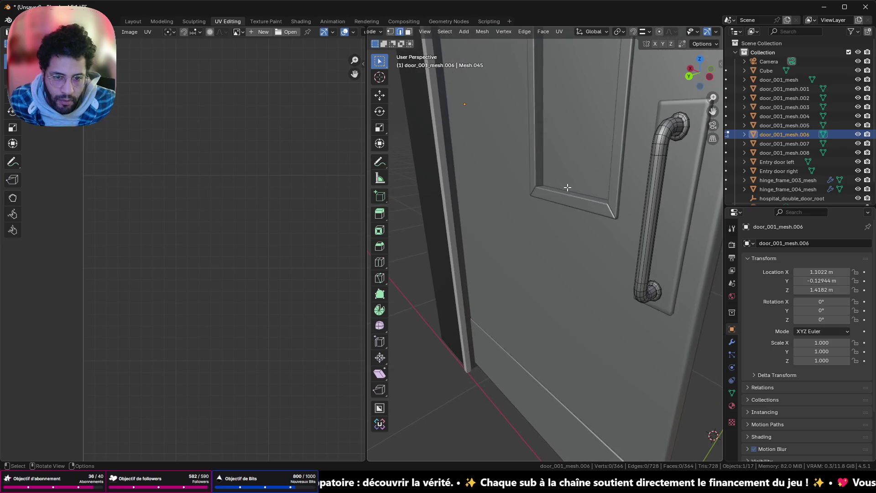
scroll(587, 160, "up", 2)
mouse_move(587, 160)
middle_mouse_down()
mouse_move(609, 156)
mouse_move(579, 165)
middle_mouse_up()
scroll(579, 166, "up", 2)
scroll(592, 137, "up", 1)
mouse_move(591, 137)
middle_mouse_down()
mouse_move(523, 188)
mouse_move(614, 200)
mouse_move(582, 202)
mouse_move(510, 163)
mouse_move(512, 129)
middle_mouse_up()
key("KP_Divide")
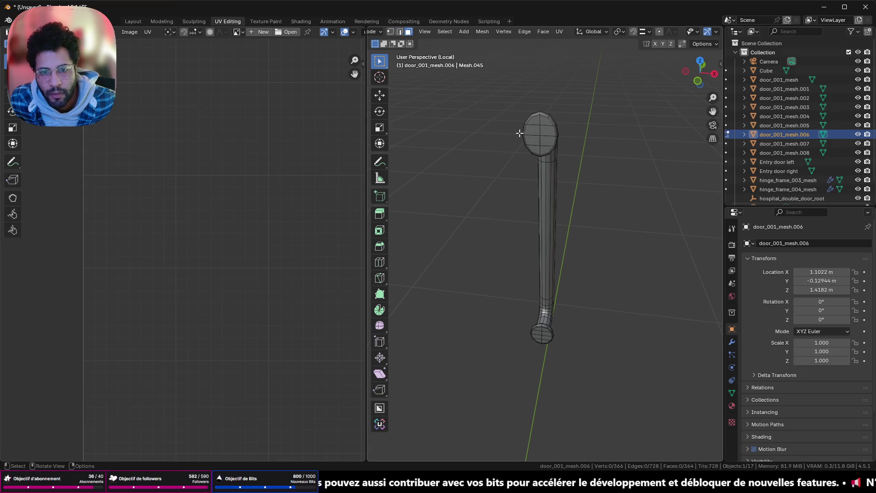
- Delete the handle's cap faces so both of its ends are open
left_click_drag(542, 150, 558, 156)
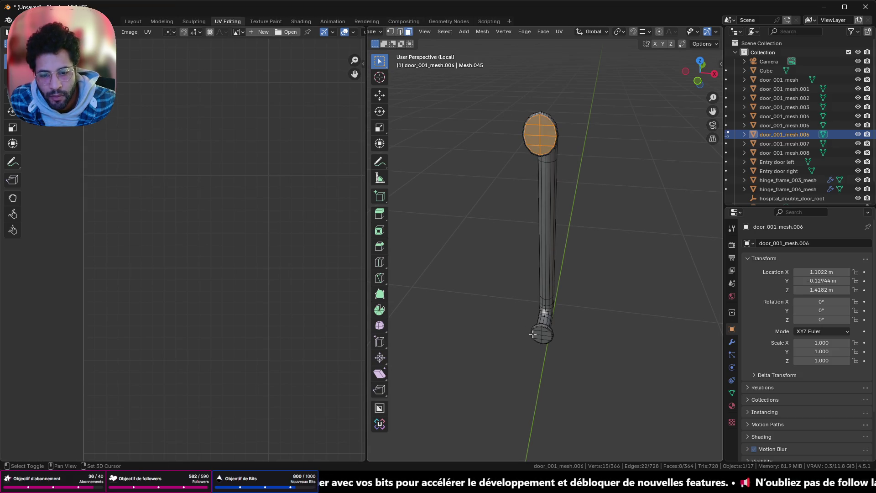
key("x")
left_click(560, 320)
middle_click_drag(559, 319, 612, 207)
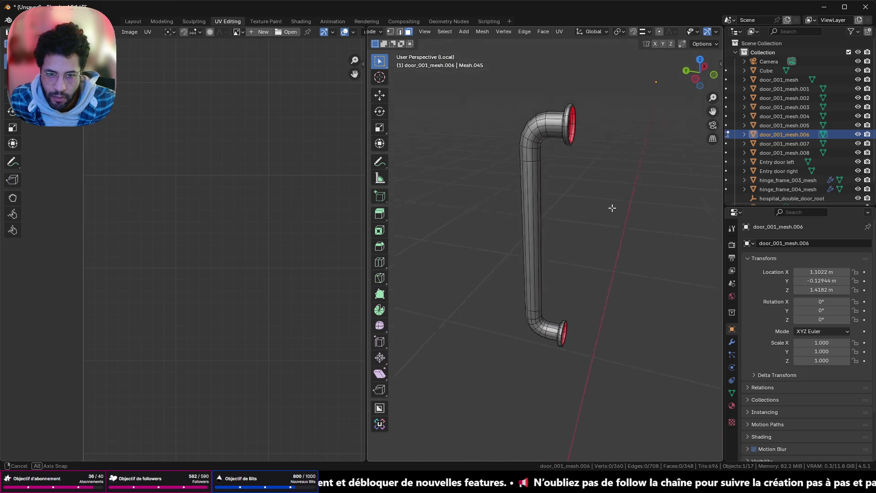
scroll(612, 208, "up", 5)
middle_click_drag(566, 124, 470, 407)
- Check the open-ended handle from object mode and select a lengthwise edge loop for seaming
key("Tab")
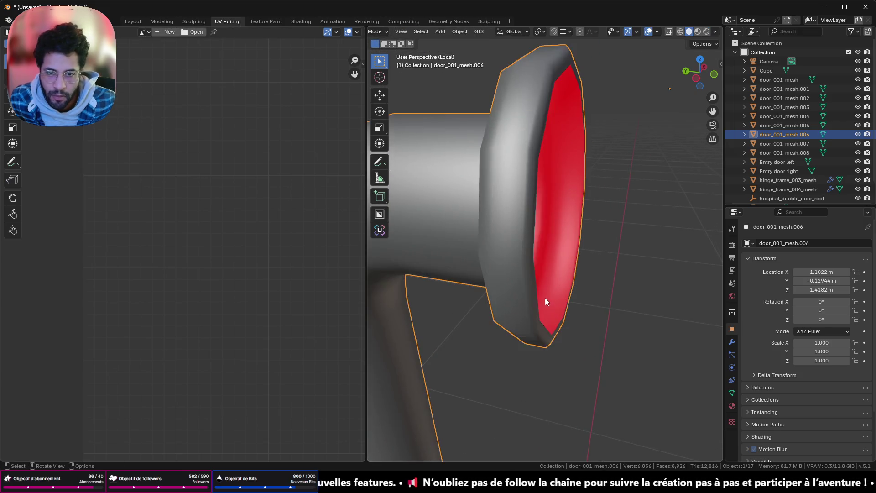
scroll(545, 298, "down", 5)
middle_click_drag(536, 309, 629, 251)
key("Tab")
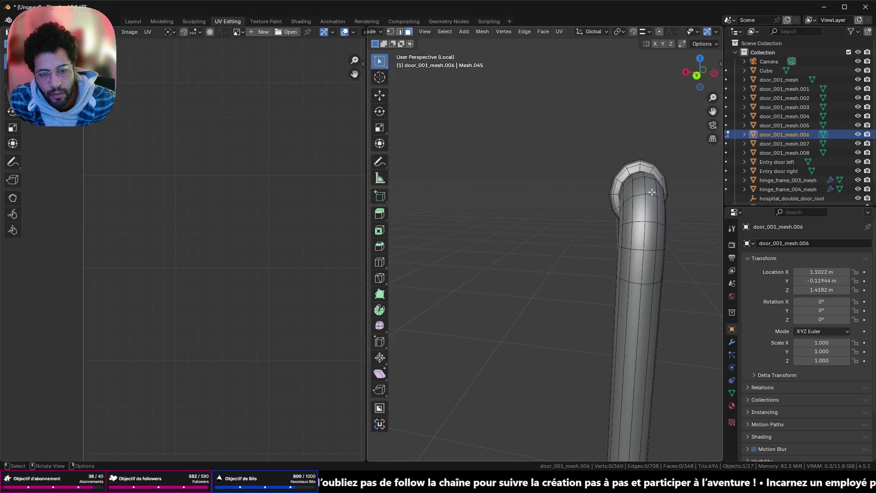
middle_click_drag(652, 192, 424, 245)
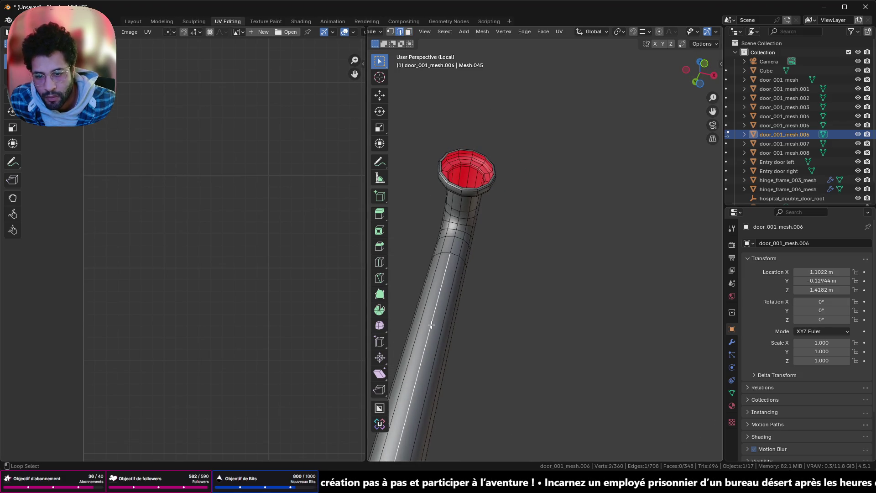
key("ctrl+e")
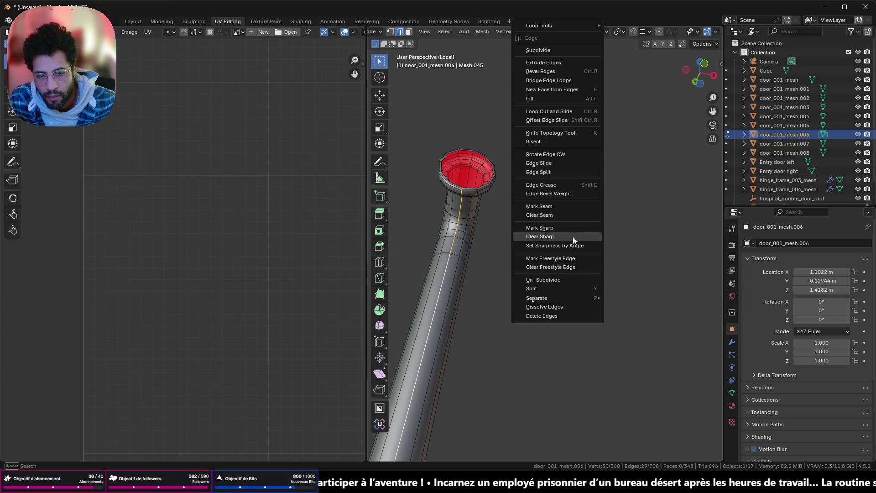
- Mark the lengthwise edge loop as a seam and inspect the stretched UV island
left_click(567, 206)
scroll(466, 233, "down", 3)
scroll(188, 245, "down", 3)
scroll(187, 243, "up", 3)
scroll(186, 242, "up", 5, "shift")
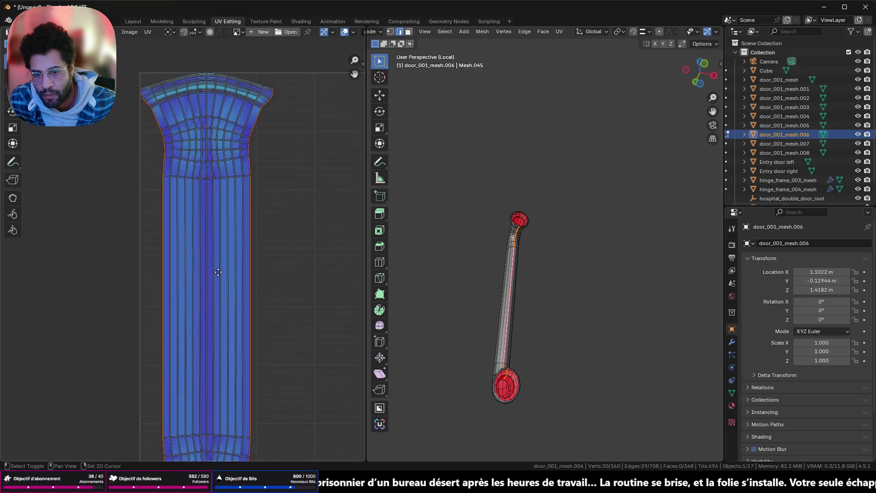
scroll(480, 239, "down", 2)
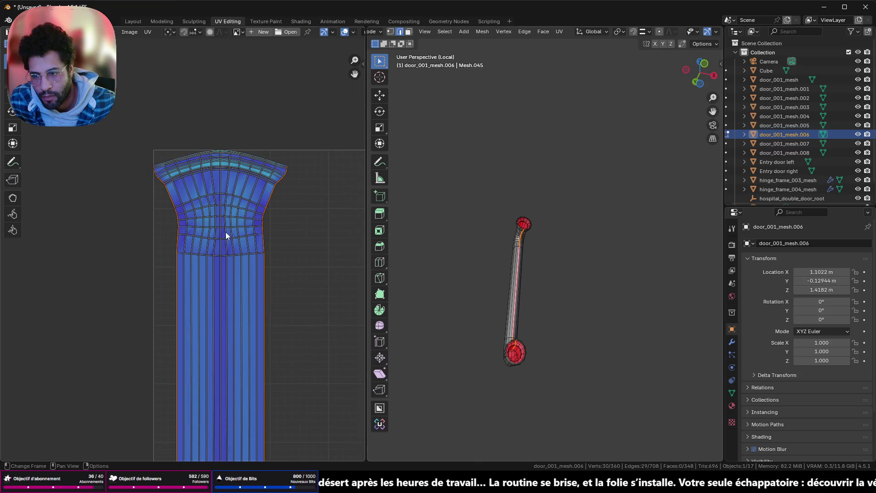
scroll(227, 229, "down", 3)
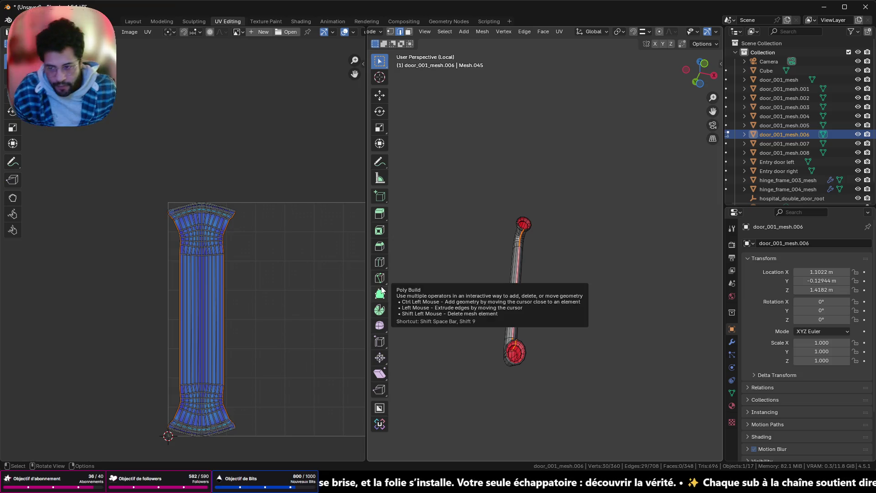
scroll(215, 221, "up", 5)
scroll(217, 217, "up", 2, "shift")
middle_click_drag(218, 217, 202, 286)
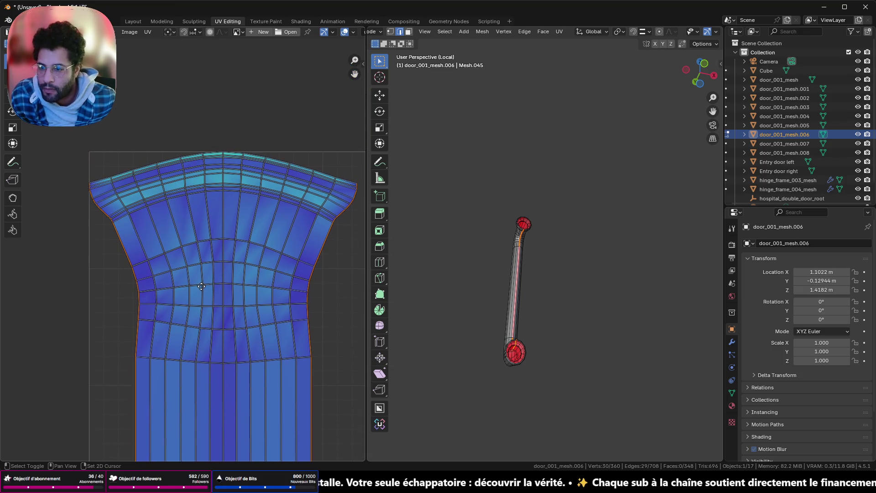
scroll(266, 182, "up", 3)
scroll(194, 413, "down", 2)
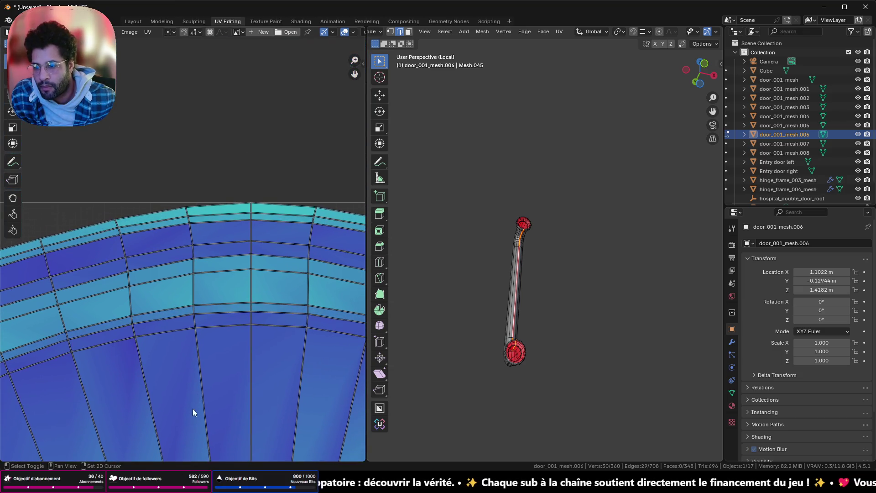
scroll(222, 350, "down", 3)
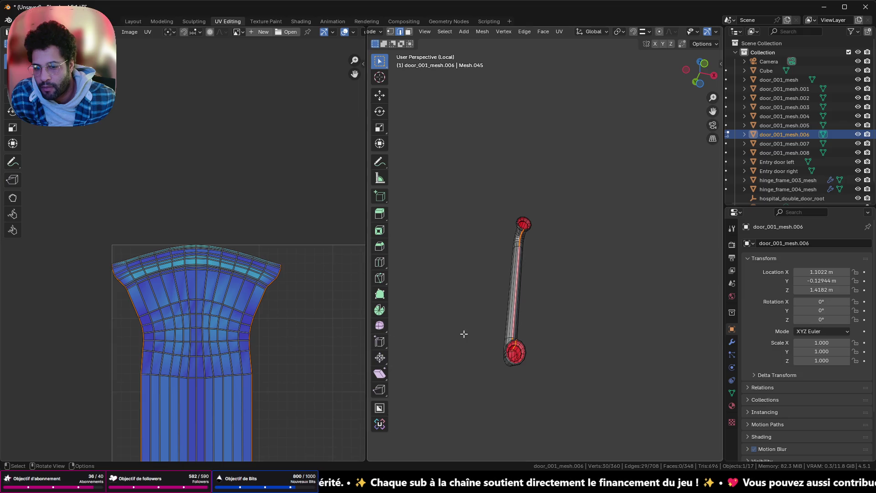
mouse_move(463, 333)
middle_mouse_down()
mouse_move(593, 279)
mouse_move(573, 406)
mouse_move(618, 239)
mouse_move(449, 299)
mouse_move(468, 271)
middle_mouse_up()
scroll(618, 239, "up", 5)
middle_click_drag(410, 260, 485, 258, "shift")
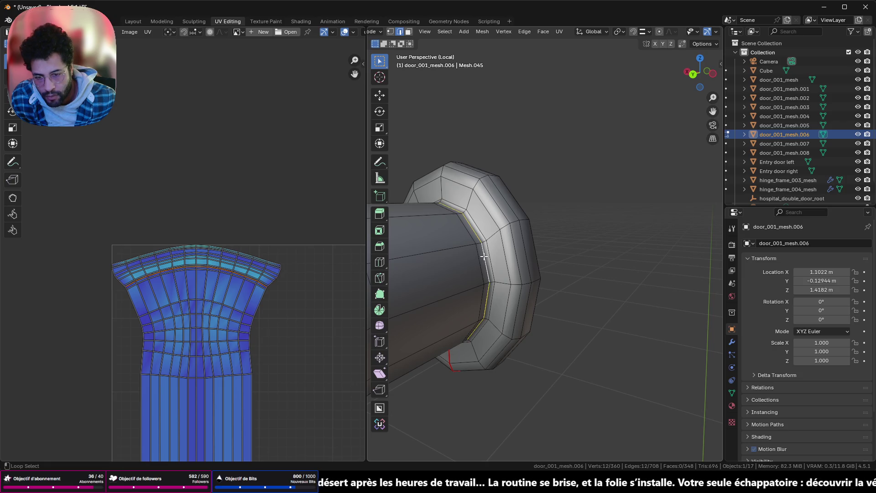
- Mark the ring where the knob meets the bar as a seam, re-unwrapping the island without the flare
middle_click_drag(484, 256, 411, 161, "shift")
scroll(528, 191, "down", 3)
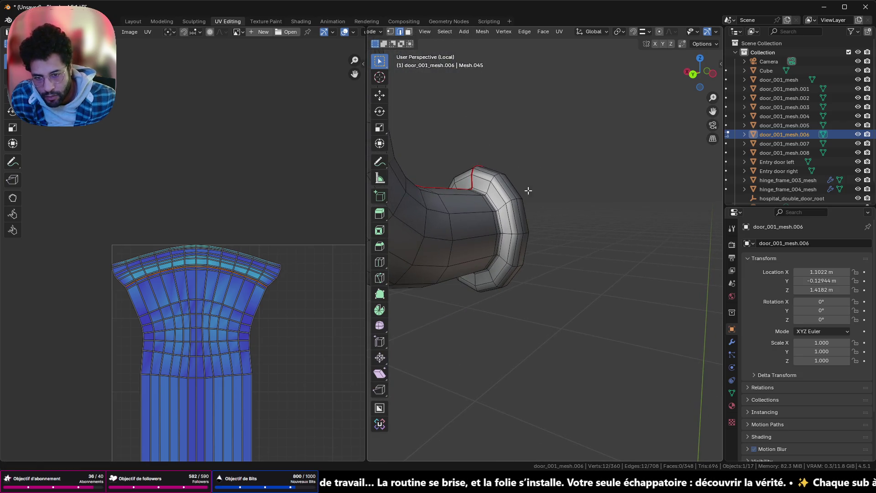
right_click(615, 270)
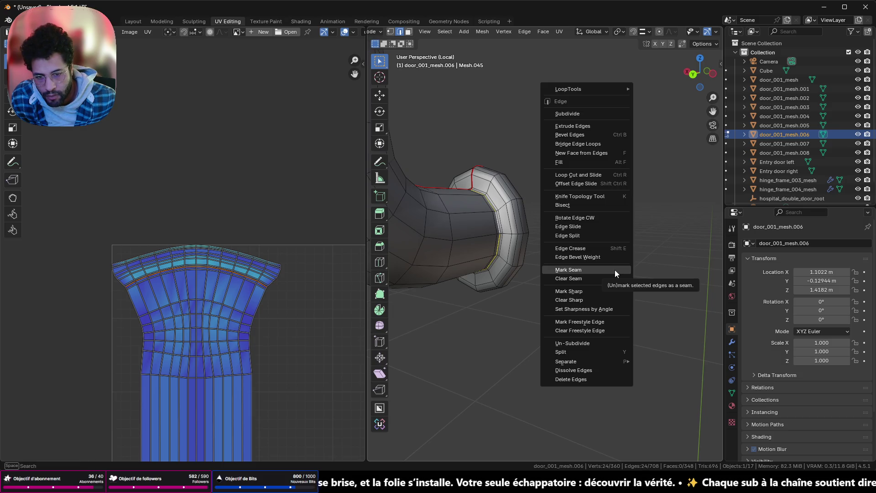
left_click(614, 270)
scroll(344, 305, "down", 3)
scroll(253, 375, "up", 3)
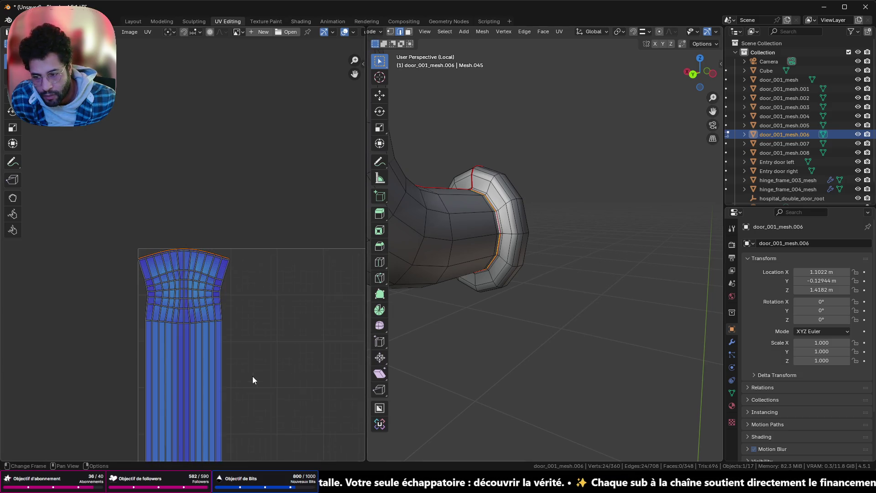
scroll(219, 266, "up", 1)
scroll(546, 216, "up", 3)
mouse_move(546, 215)
middle_mouse_down()
mouse_move(465, 370)
mouse_move(490, 416)
mouse_move(478, 417)
middle_mouse_up()
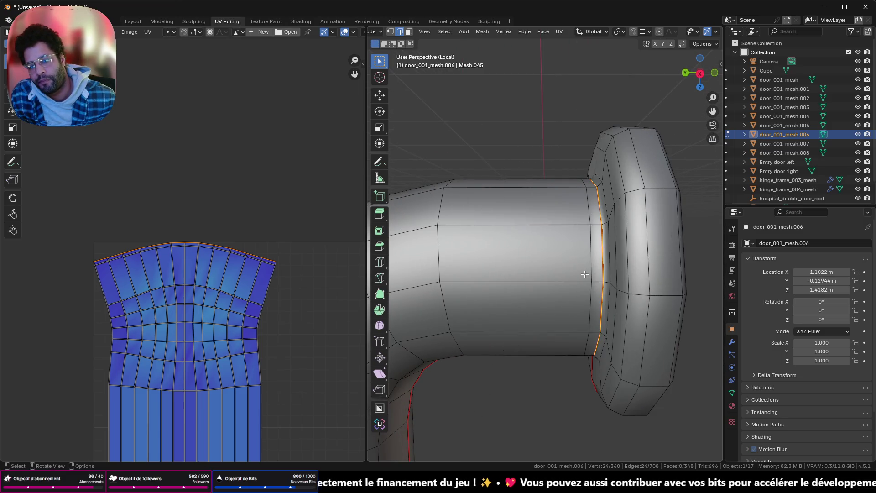
scroll(583, 274, "down", 5)
- Leave Local View and orbit out to see both door handles on the doors
middle_click_drag(582, 274, 663, 292)
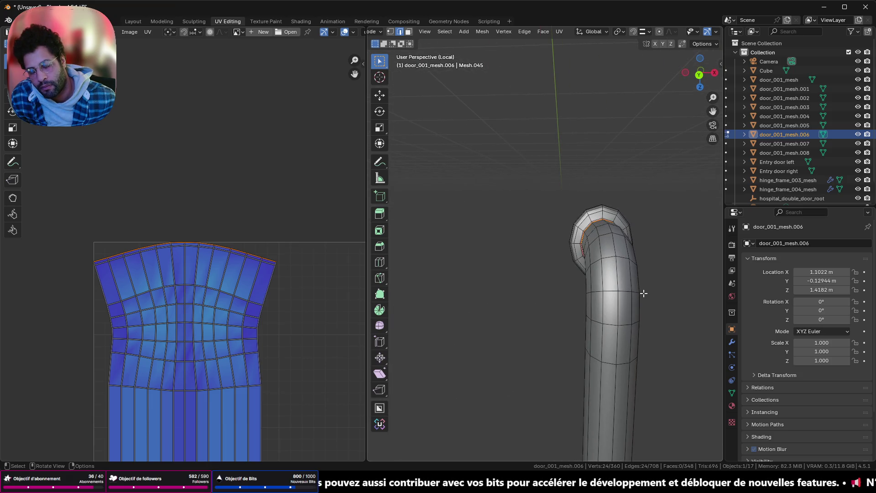
scroll(605, 293, "down", 4)
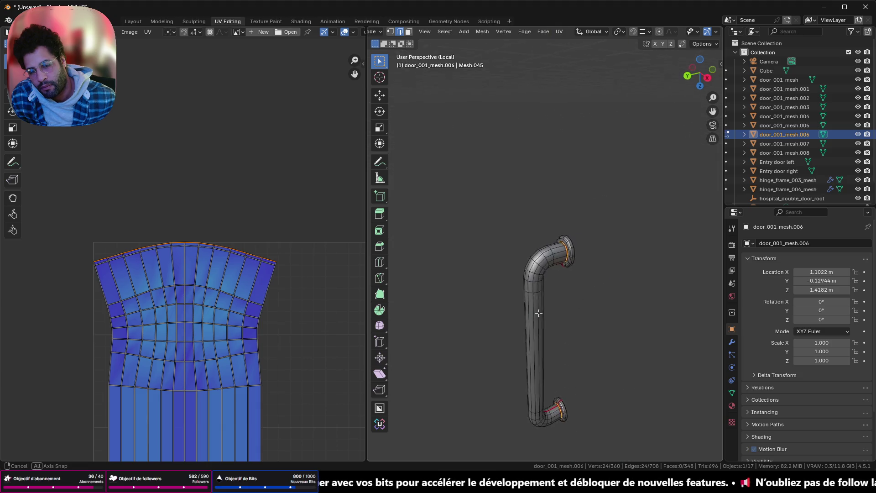
mouse_move(605, 293)
middle_mouse_down()
mouse_move(526, 315)
mouse_move(494, 272)
mouse_move(654, 173)
mouse_move(508, 268)
middle_mouse_up()
key("KP_Divide")
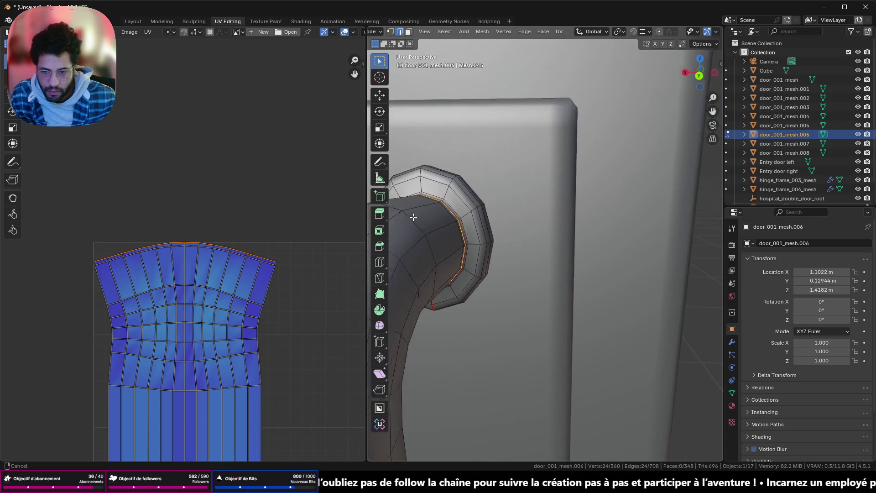
middle_click_drag(507, 267, 591, 191)
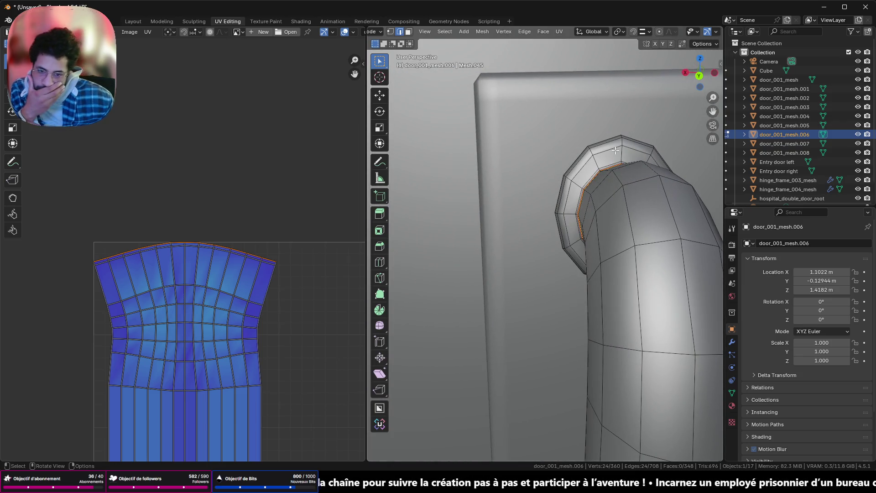
mouse_move(606, 160)
middle_mouse_down()
mouse_move(498, 382)
mouse_move(497, 346)
middle_mouse_up()
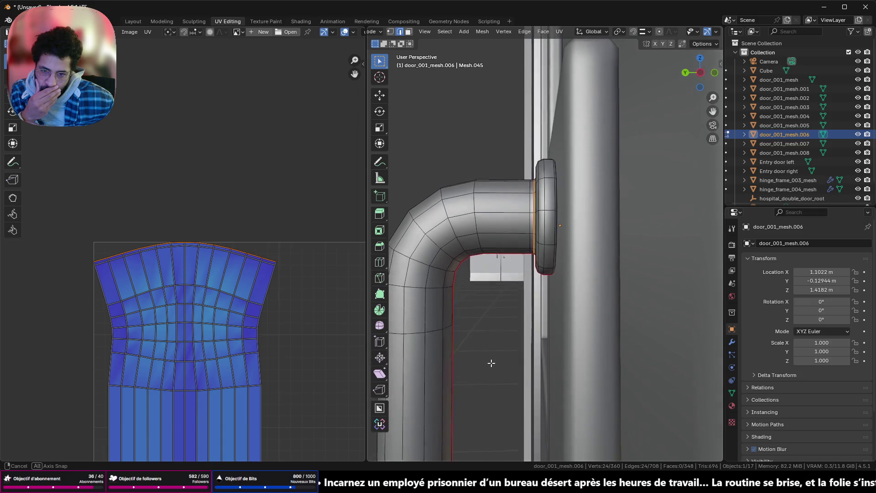
middle_click_drag(496, 346, 500, 376)
scroll(518, 346, "up", 2)
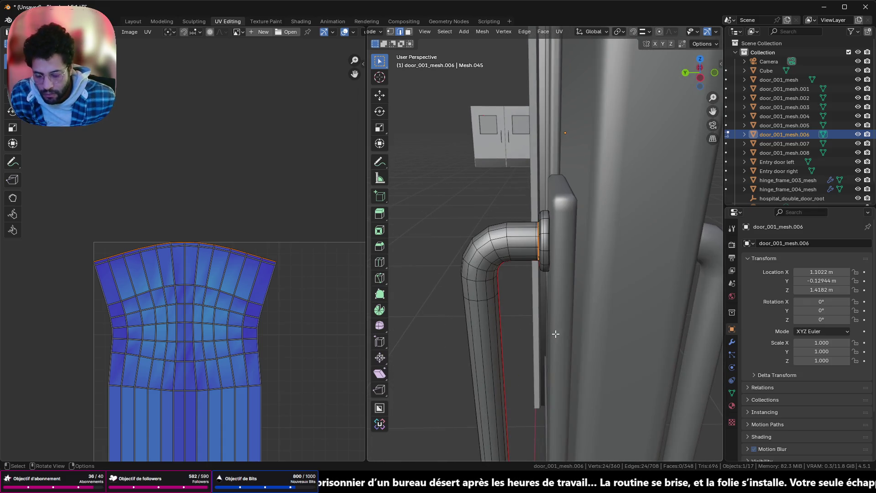
- Select the door_001_mesh.005 mount mesh in object mode
key("Tab")
left_click(566, 296)
- Isolate the door_001_mesh.005 mount mesh in Local View and orbit around it
key("Tab")
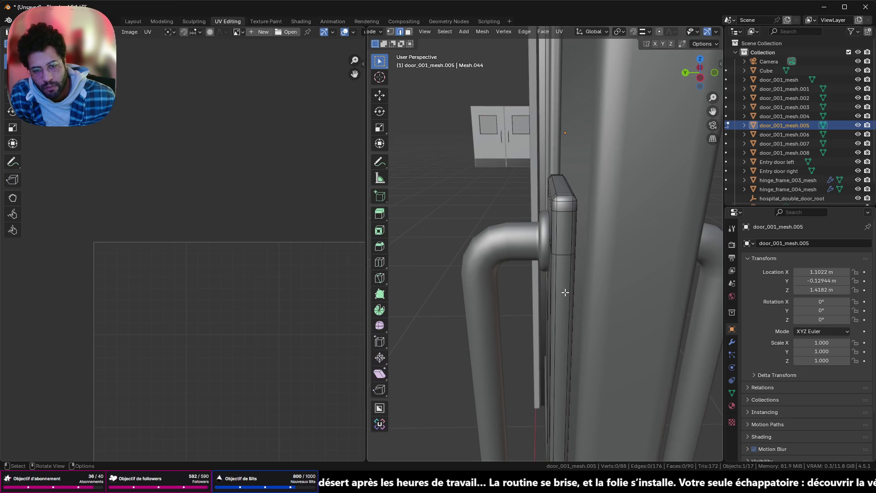
key("KP_Divide")
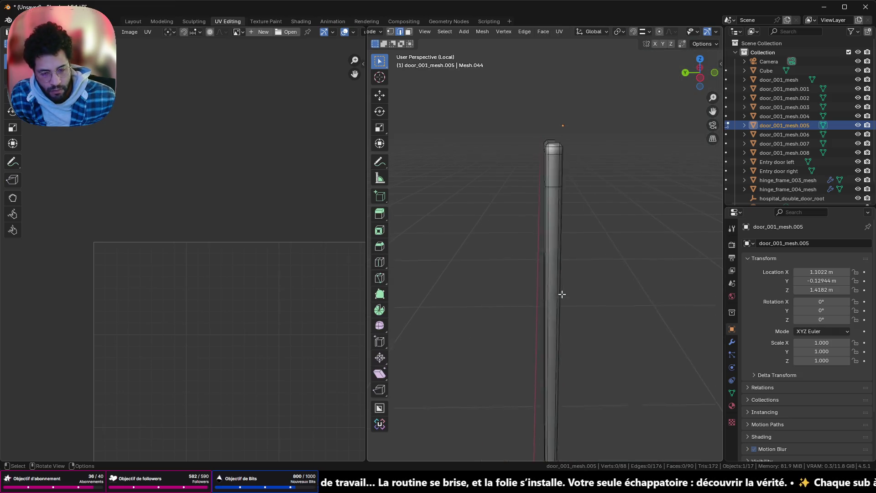
mouse_move(562, 294)
middle_mouse_down()
mouse_move(545, 163)
mouse_move(554, 152)
mouse_move(553, 185)
mouse_move(566, 179)
mouse_move(402, 173)
mouse_move(547, 179)
middle_mouse_up()
key("KP_Divide")
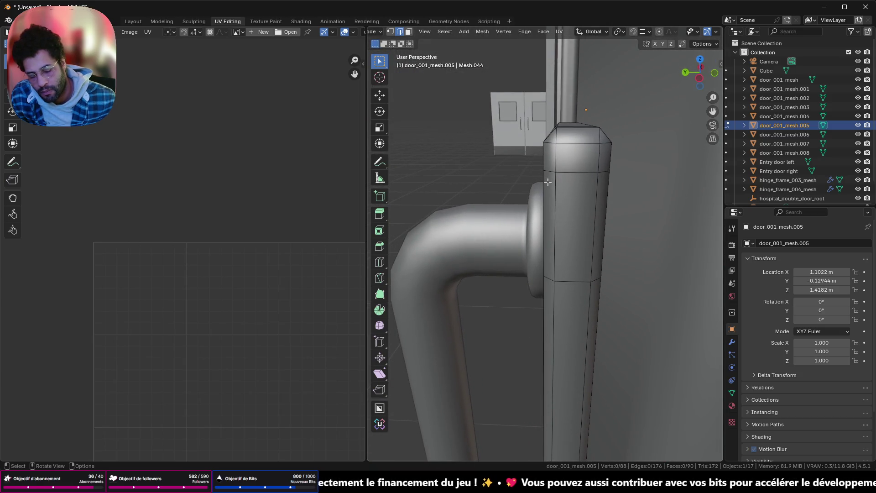
key("KP_Divide")
scroll(561, 138, "up", 4)
middle_click_drag(580, 115, 513, 202)
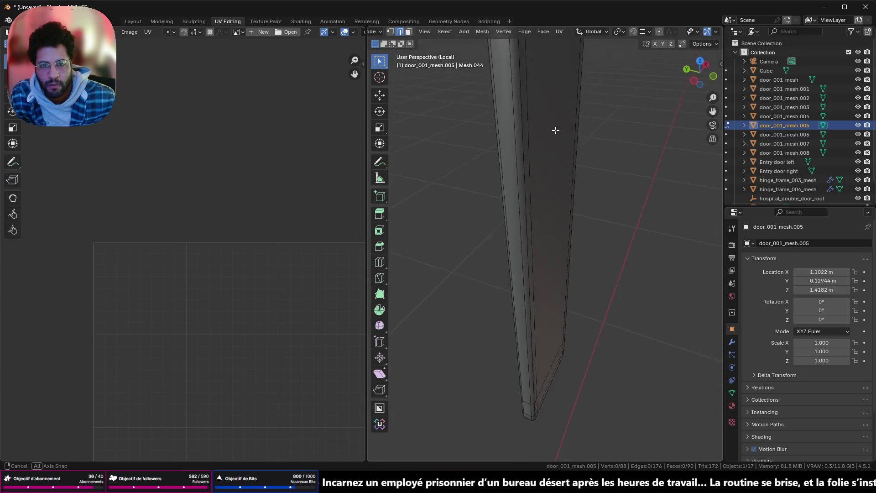
- Delete five faces from the mount mesh and return to the full scene
left_click(512, 202)
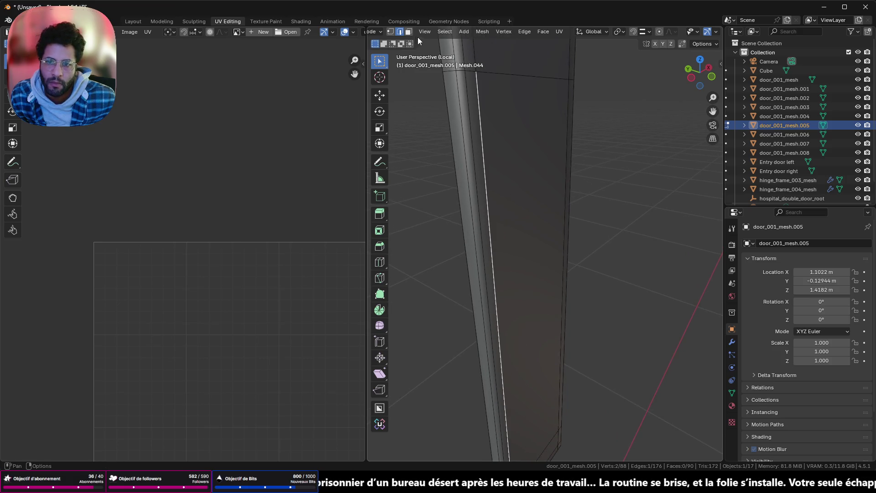
left_click(503, 55)
left_click(512, 231, "shift")
mouse_move(536, 112)
middle_mouse_down()
mouse_move(512, 270)
mouse_move(600, 319)
mouse_move(434, 420)
mouse_move(504, 319)
mouse_move(508, 273)
mouse_move(561, 279)
mouse_move(549, 335)
mouse_move(494, 242)
mouse_move(505, 322)
middle_mouse_up()
left_click(491, 261, "shift")
left_click(491, 327, "shift")
left_click(508, 274, "shift")
key("x")
left_click(550, 335)
key("KP_Divide")
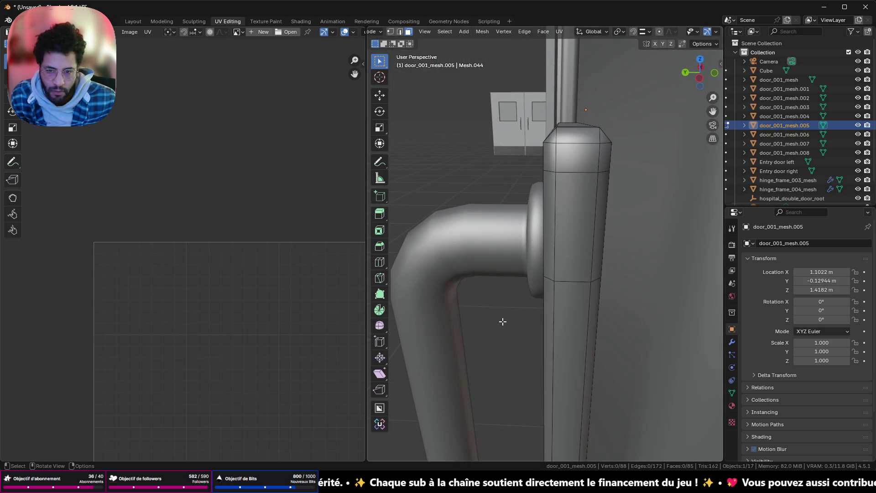
- Grow the selection across the whole mount mesh and unwrap its UVs into an island
left_click(561, 221)
key("ctrl+KP_Add")
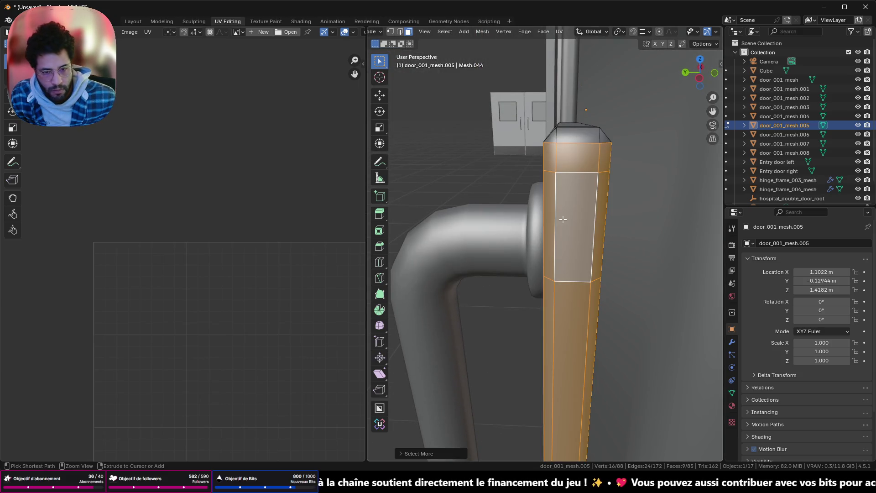
key("ctrl+KP_Add")
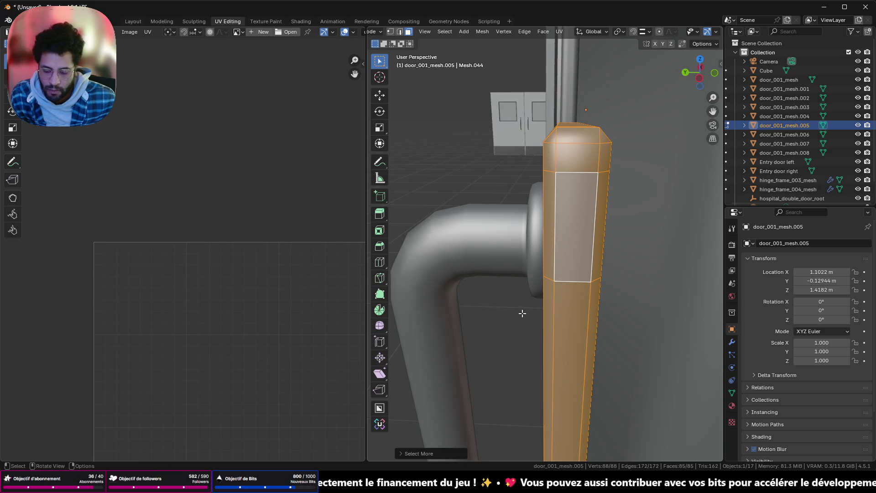
key("u")
left_click(530, 301)
scroll(359, 338, "up", 2)
scroll(281, 251, "up", 3)
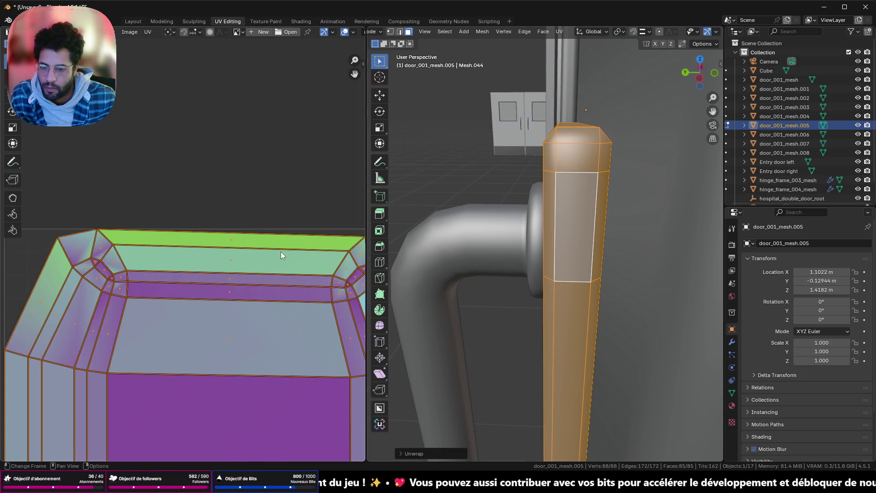
middle_click_drag(281, 251, 286, 256)
left_click(122, 243)
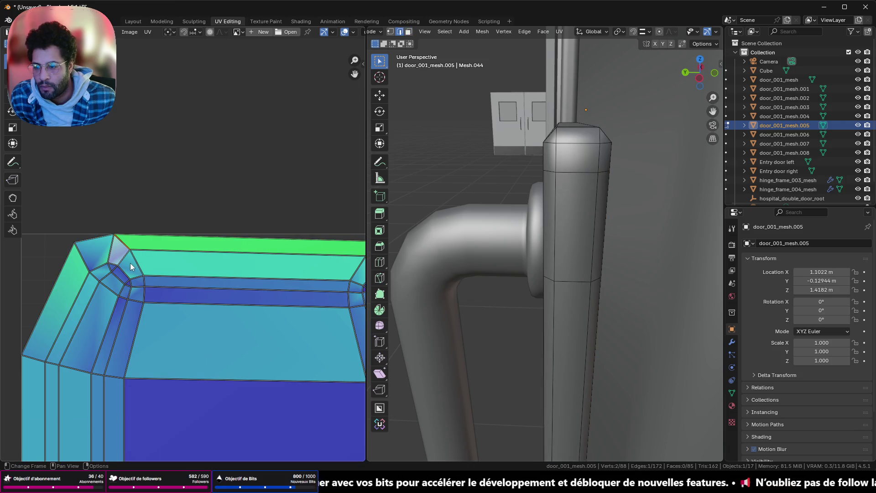
middle_click_drag(171, 282, 137, 232)
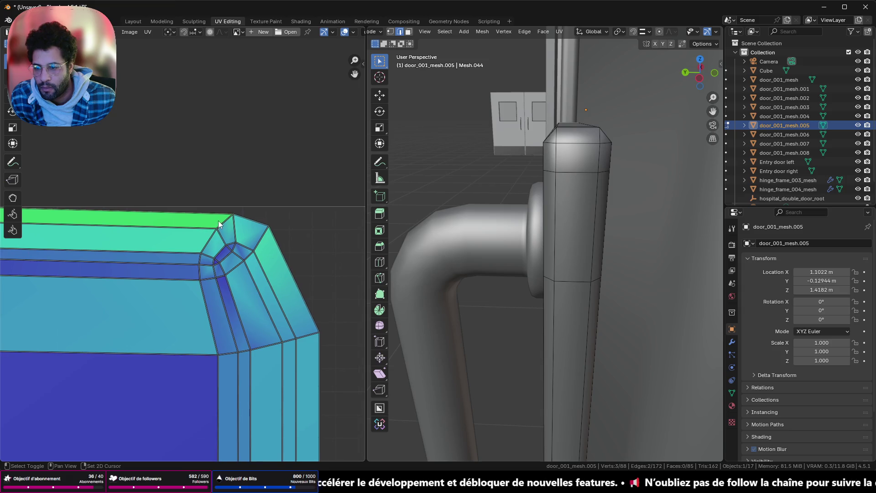
- Try marking two island edges as seams, undo the last one, and orbit out to the door
right_click(666, 374)
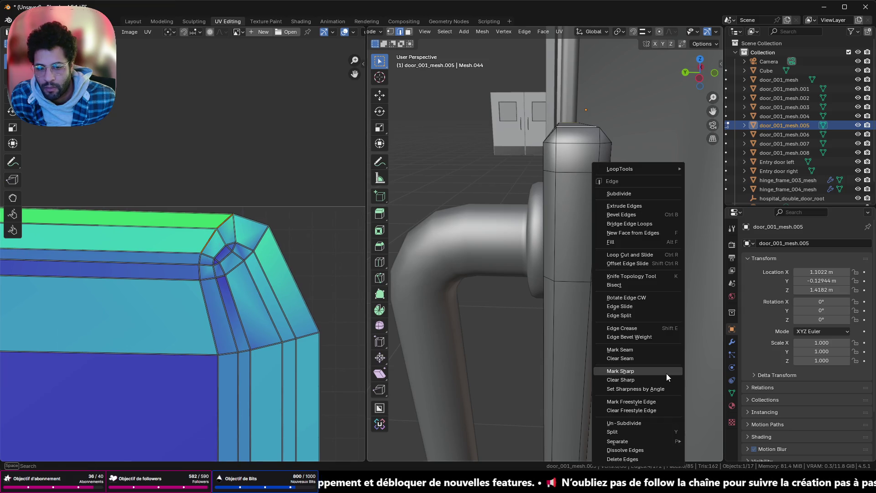
left_click(661, 351)
scroll(305, 316, "down", 3)
scroll(215, 291, "up", 3)
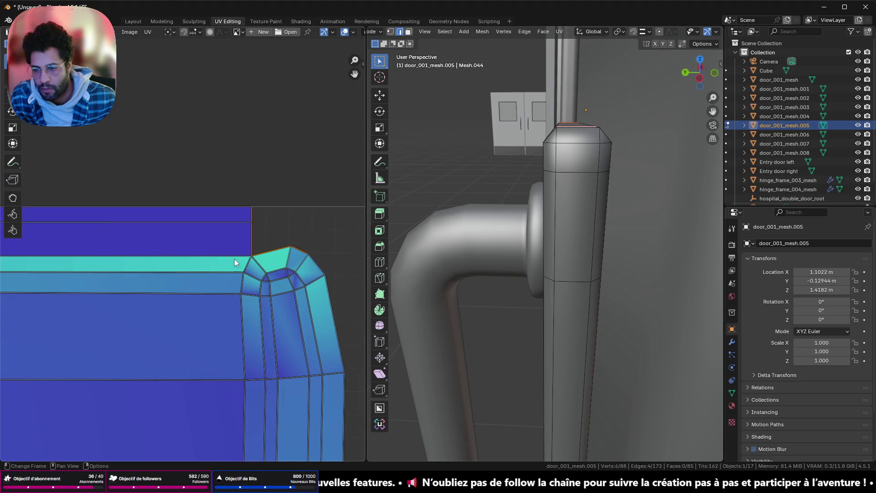
scroll(234, 259, "up", 2)
left_click(301, 265)
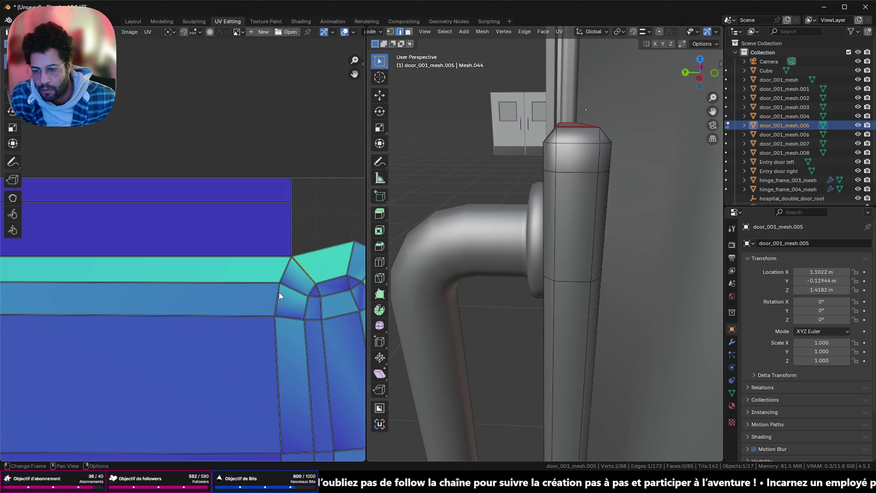
mouse_move(183, 304)
middle_mouse_down()
mouse_move(99, 260)
mouse_move(14, 267)
middle_mouse_up()
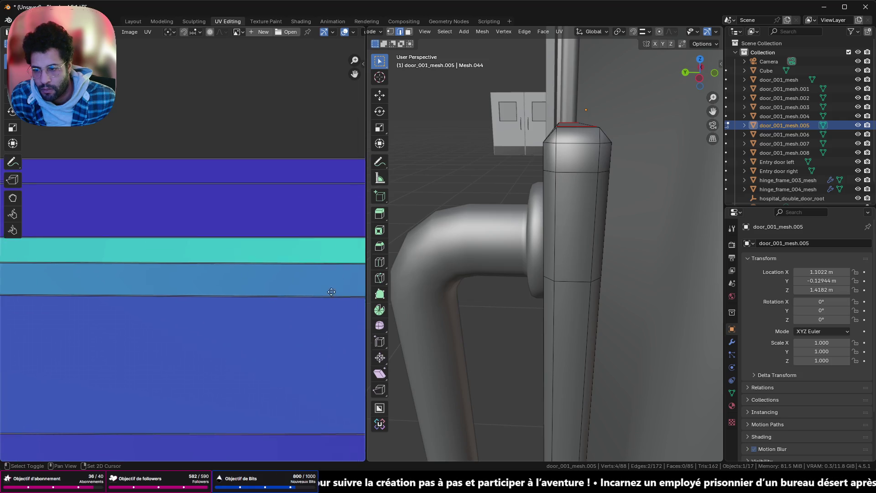
right_click(474, 324)
left_click(500, 329)
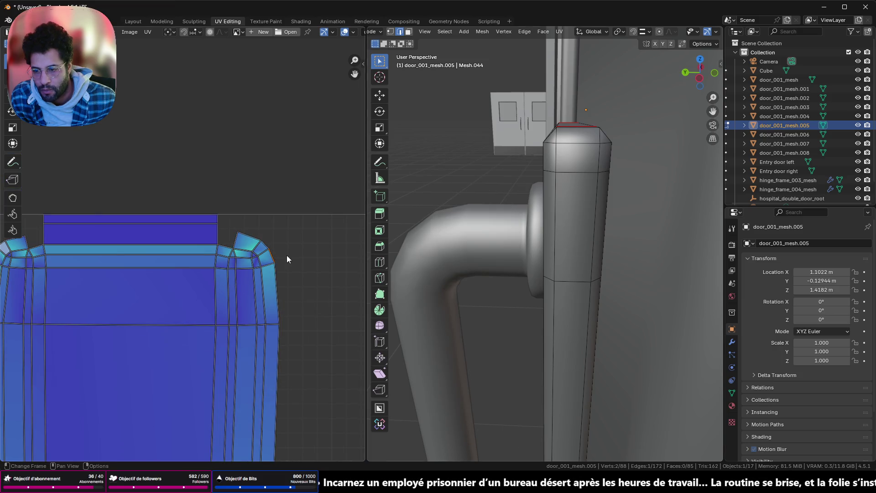
key("ctrl+z")
key("ctrl+z")
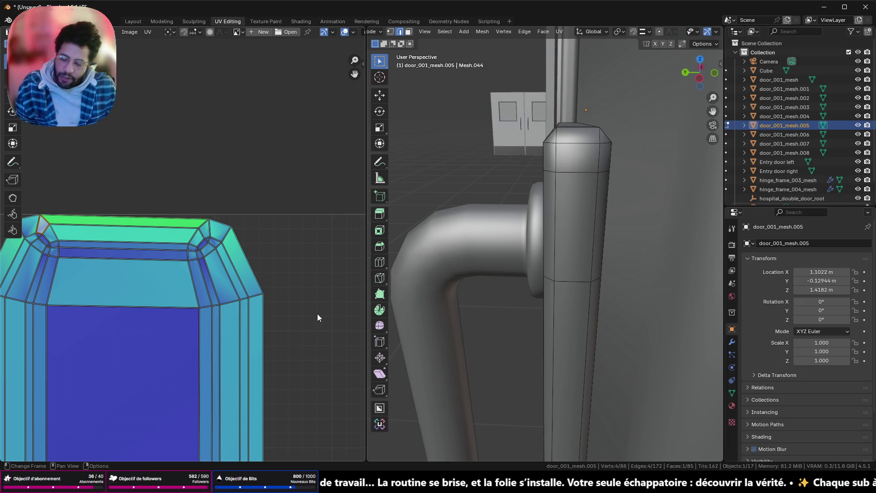
scroll(469, 327, "down", 3)
middle_click_drag(469, 326, 557, 412)
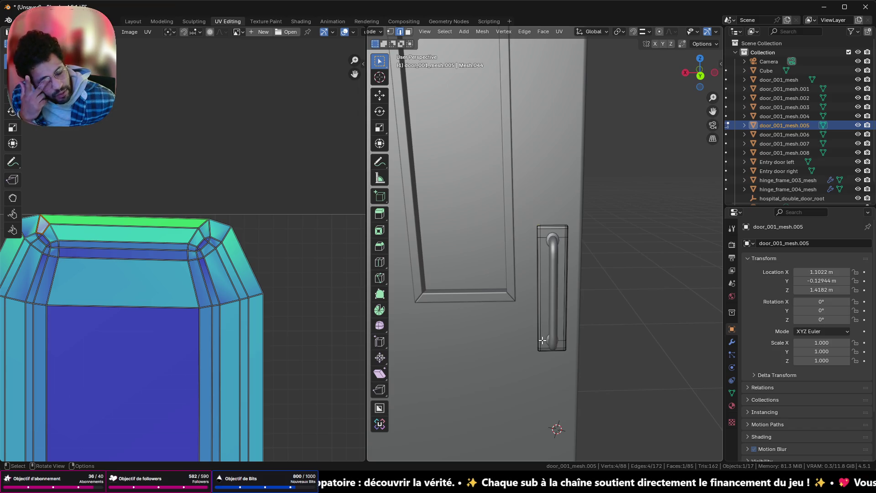
- Delete the six old single-door objects from the scene
key("Tab")
scroll(570, 322, "down", 3)
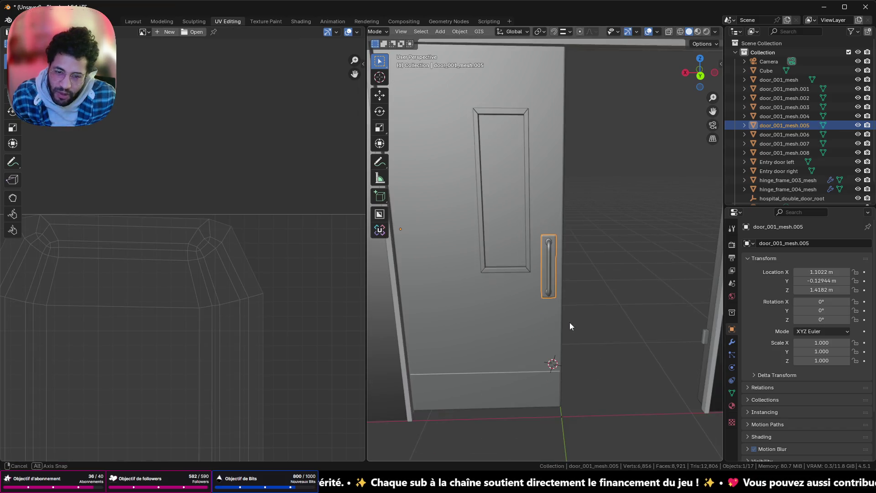
scroll(563, 313, "down", 2)
scroll(563, 314, "down", 2)
left_click_drag(600, 390, 546, 272)
key("x")
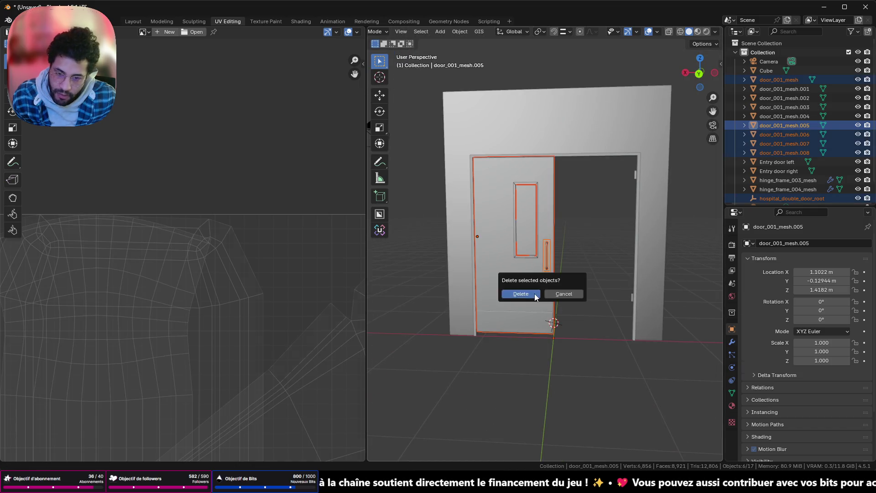
left_click(535, 294)
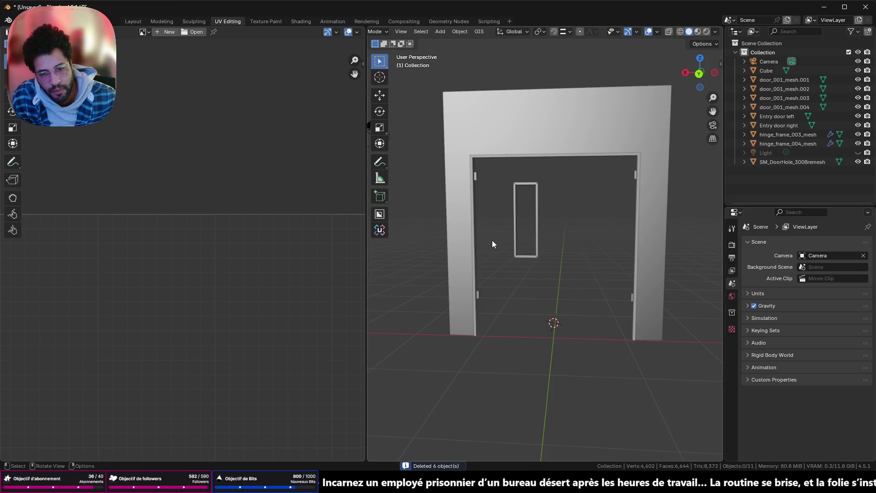
- Delete the four window frame objects and select Entry door left
left_click_drag(493, 240, 565, 233)
left_click(548, 275)
mouse_move(548, 274)
left_mouse_down()
mouse_move(500, 172)
mouse_move(496, 187)
left_mouse_up()
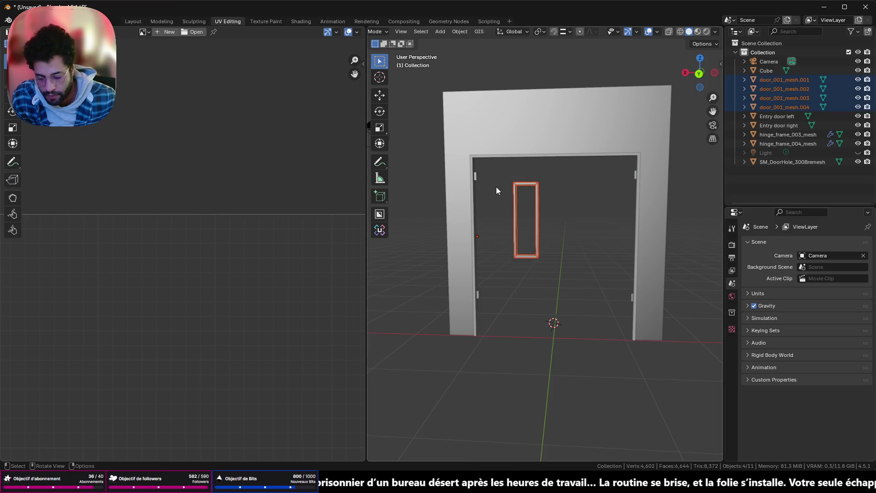
key("x")
left_click(498, 190)
scroll(491, 207, "down", 3)
middle_click_drag(469, 240, 428, 251)
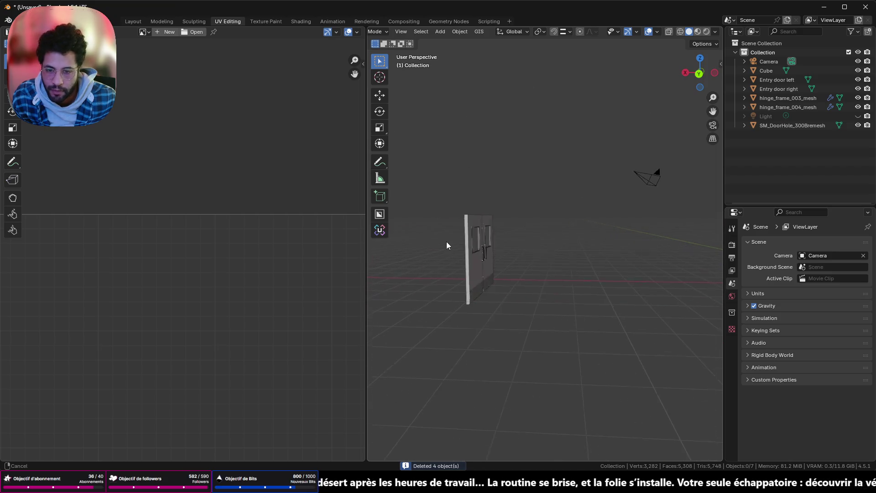
scroll(450, 213, "up", 3)
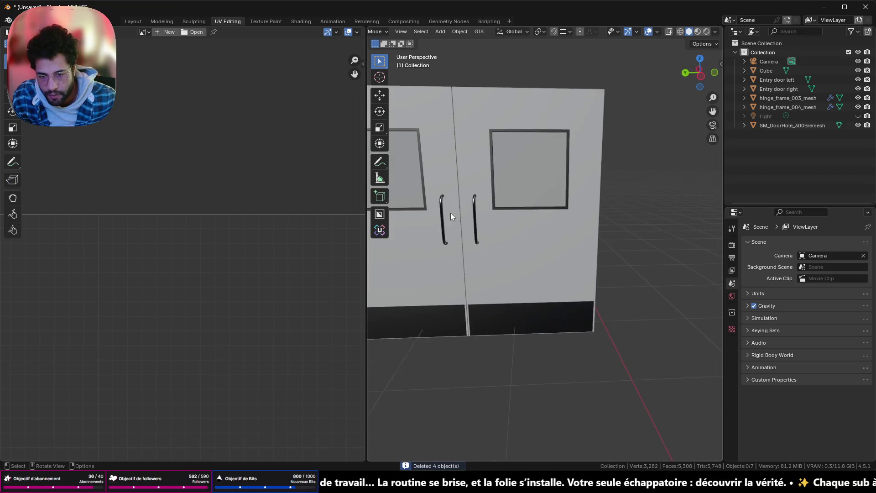
scroll(452, 210, "up", 1)
mouse_move(451, 210)
middle_mouse_down()
mouse_move(468, 233)
mouse_move(618, 306)
mouse_move(563, 253)
mouse_move(487, 251)
mouse_move(522, 239)
mouse_move(566, 328)
mouse_move(666, 323)
middle_mouse_up()
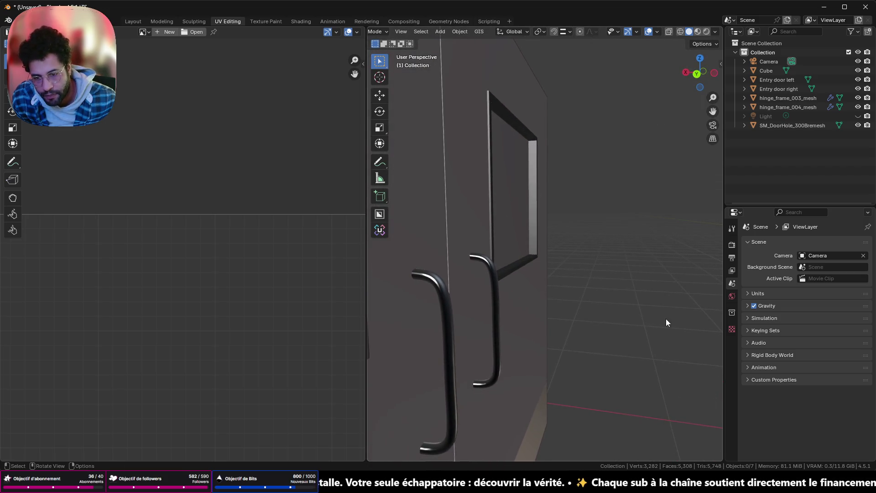
left_click(441, 292)
- Grow-select the left door's handle geometry, delete its vertices, and switch to the Layout workspace
key("Tab")
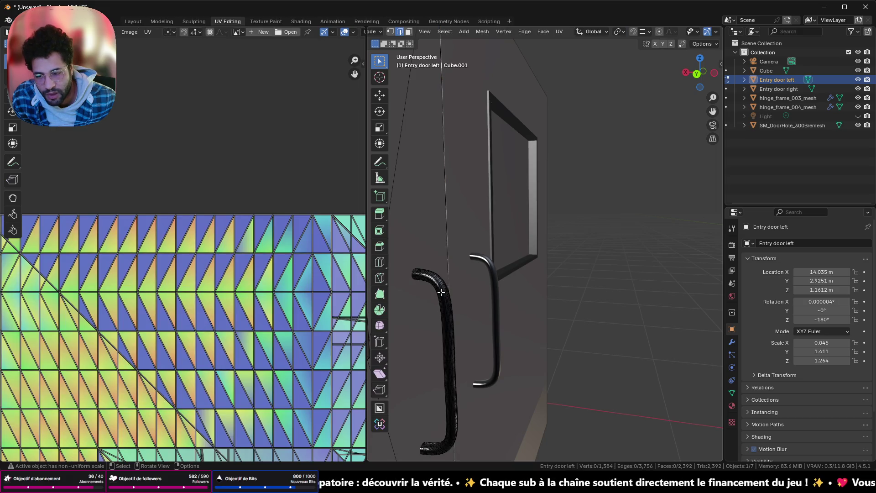
mouse_move(463, 286)
middle_mouse_down()
mouse_move(469, 274)
mouse_move(407, 299)
mouse_move(663, 237)
middle_mouse_up()
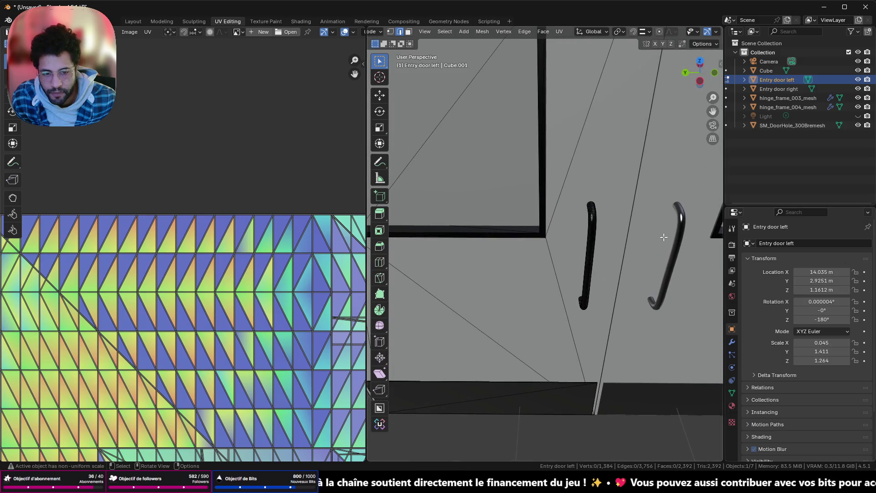
key("ctrl+KP_Add")
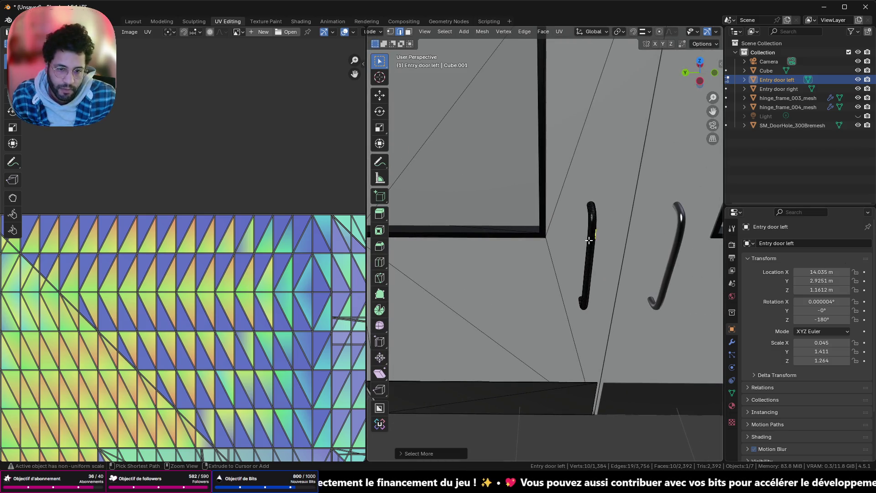
key("ctrl+KP_Add")
key("ctrl+KP_Add")
key("ctrl+KP_Add")
key("ctrl+KP_Add")
key("ctrl+KP_Add")
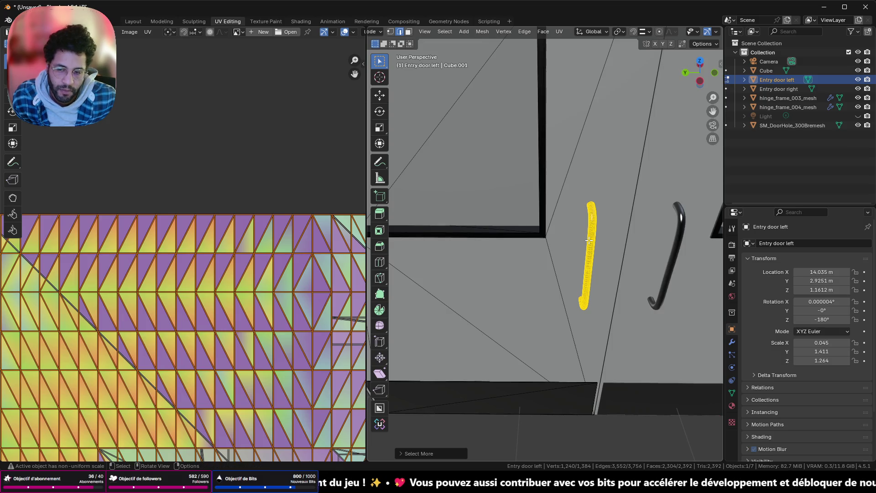
key("x")
left_click(588, 241)
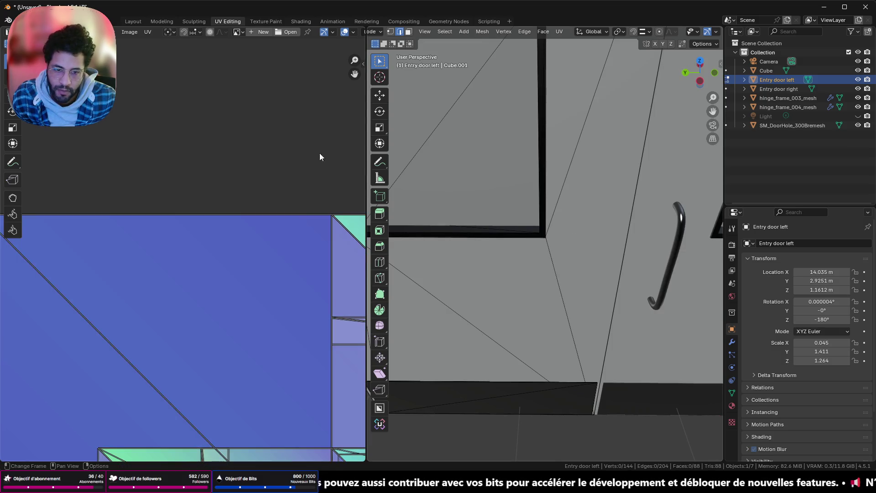
left_click(135, 22)
- Frame the two entry doors and start editing the Entry door right mesh
key("KP_1")
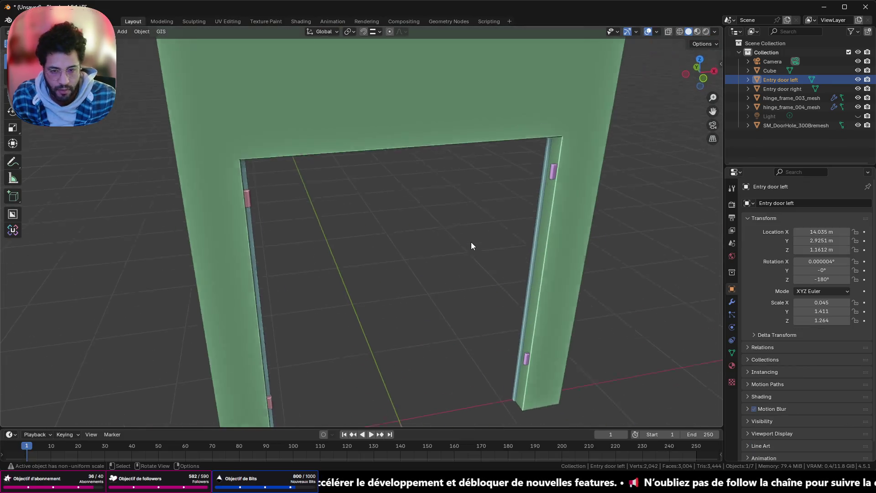
middle_click_drag(348, 221, 541, 220)
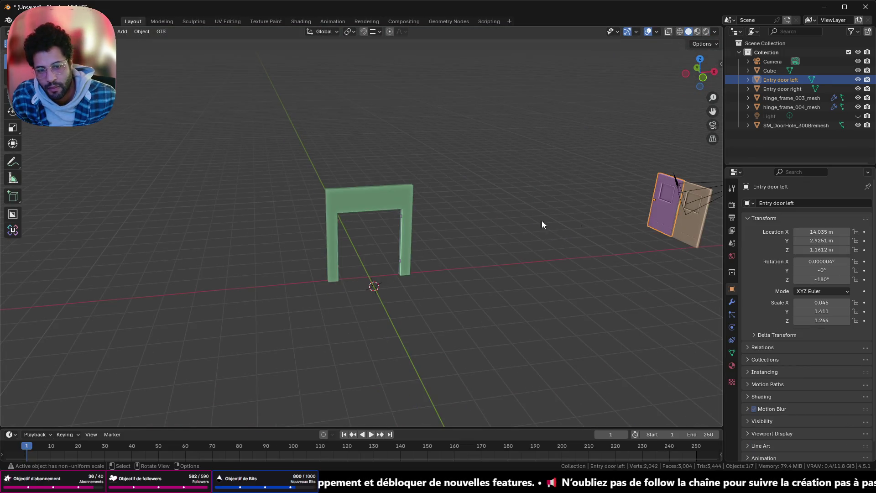
left_click(679, 218, "shift")
key("KP_Decimal")
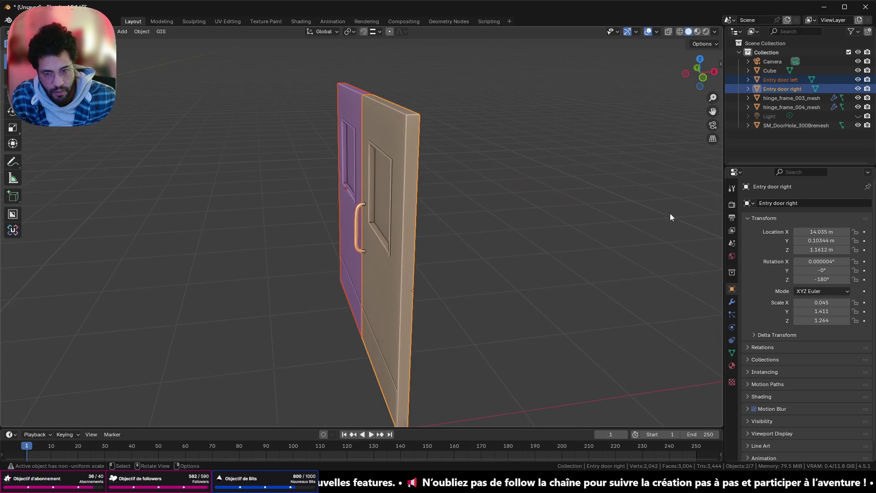
mouse_move(369, 178)
middle_mouse_down()
mouse_move(314, 205)
mouse_move(473, 187)
middle_mouse_up()
scroll(435, 175, "up", 5)
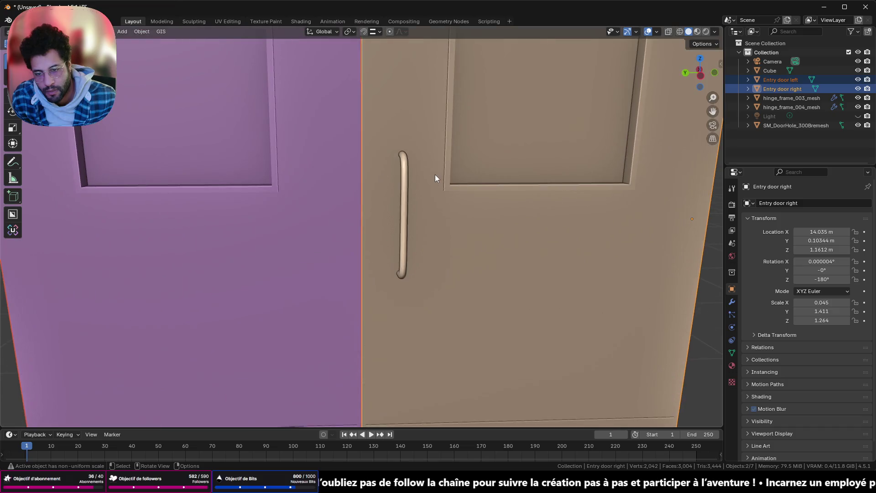
left_click(407, 190)
key("Tab")
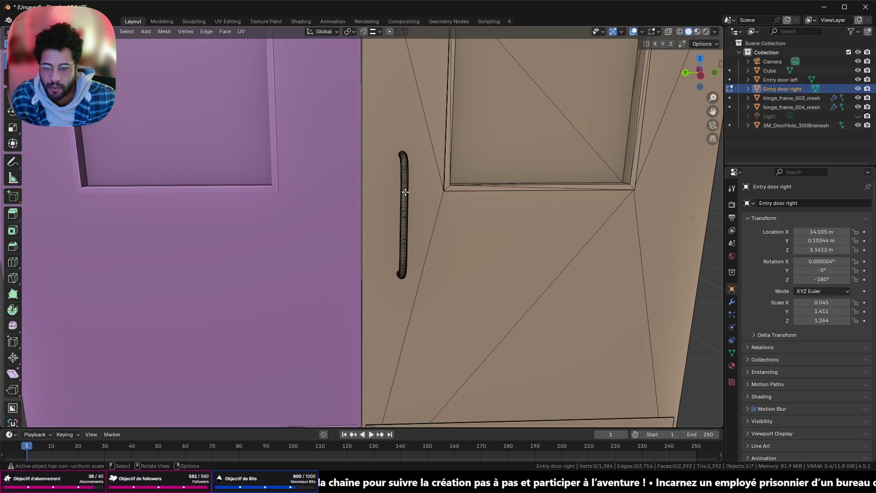
- Grow-select the right door's handle and delete its faces
key("ctrl")
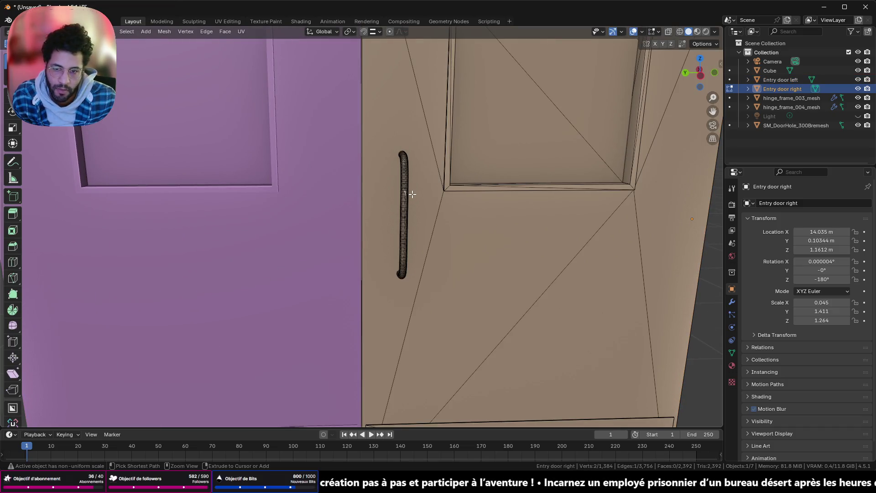
key("ctrl+KP_Add")
key("ctrl+KP_Add")
key("ctrl+KP_Add")
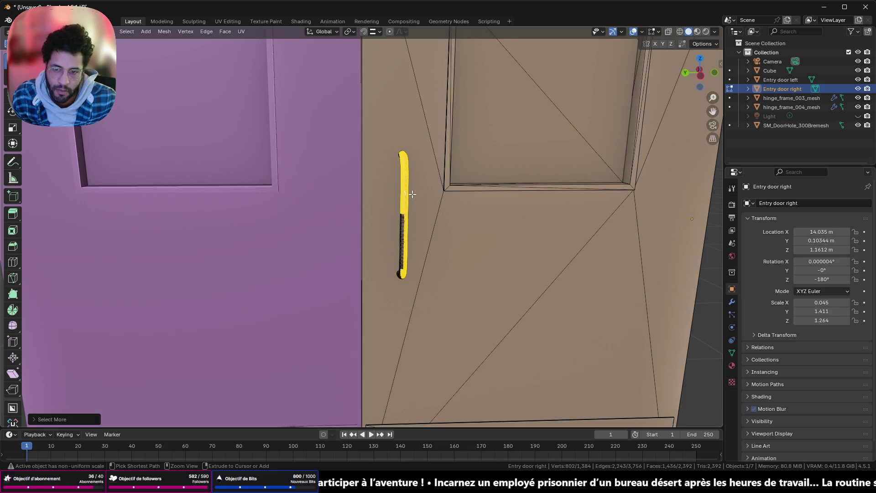
key("z")
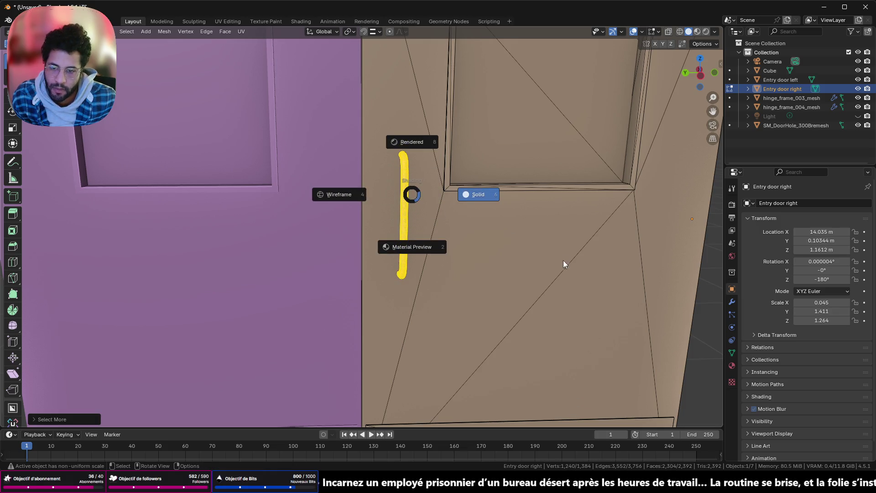
key("x")
left_click(423, 241)
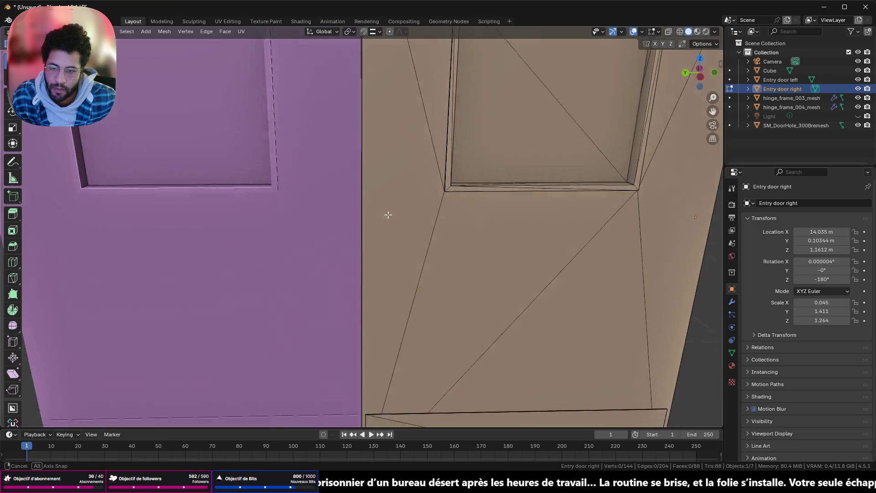
scroll(391, 201, "down", 3)
- Select both entry doors together and enter Edit Mode on them
middle_click_drag(416, 275, 488, 343, "shift")
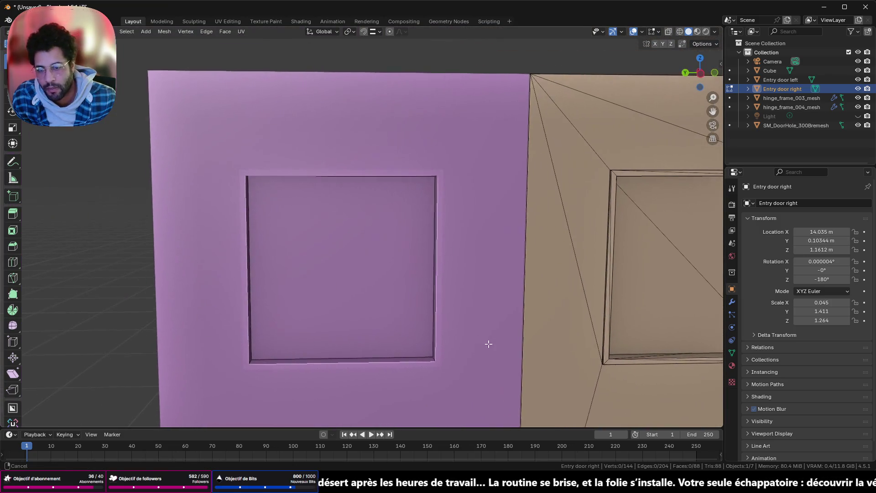
scroll(354, 260, "up", 2)
middle_click_drag(354, 261, 349, 251)
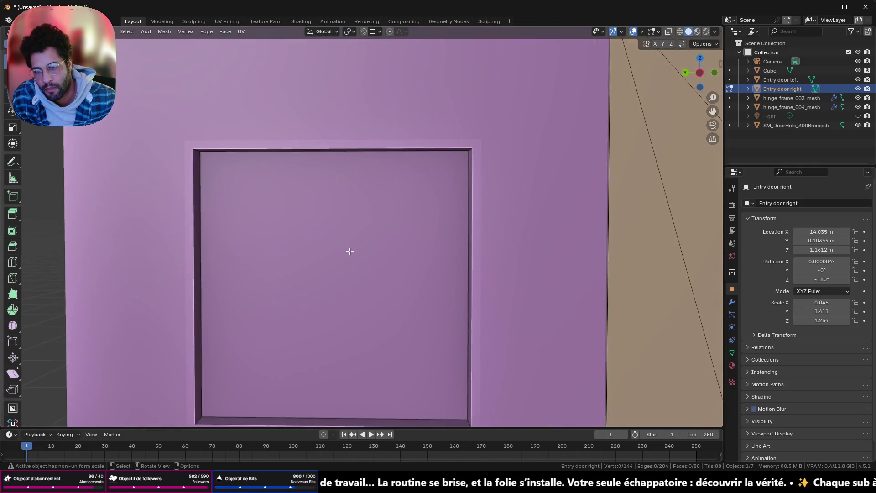
key("Tab")
scroll(380, 142, "down", 4)
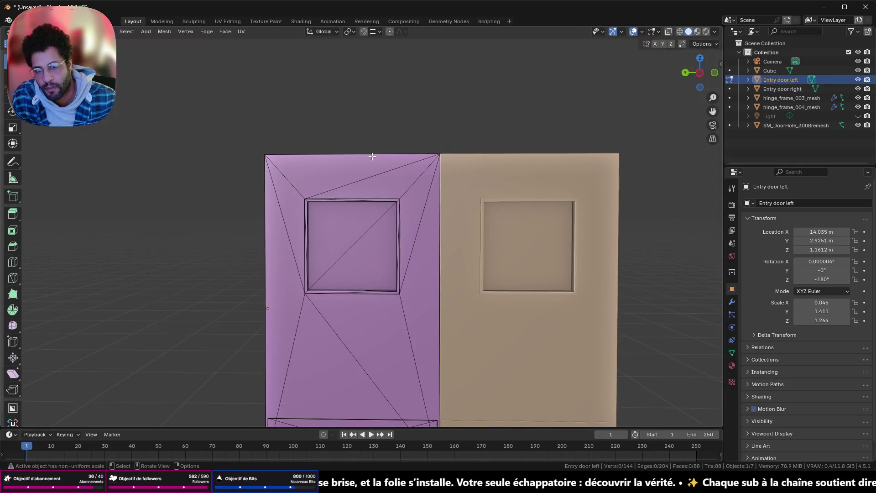
left_click(417, 195)
left_click(475, 216, "shift")
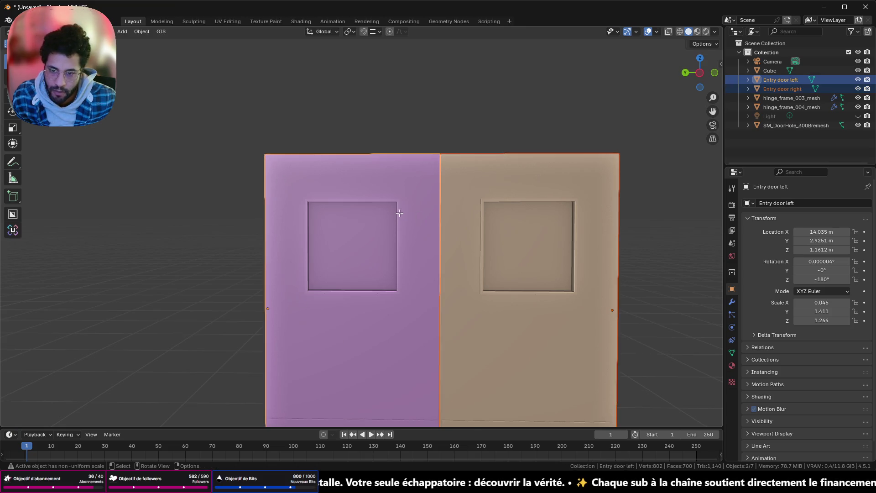
key("Tab")
- Convert both door meshes from triangles to quads via the Face menu
key("ctrl+e")
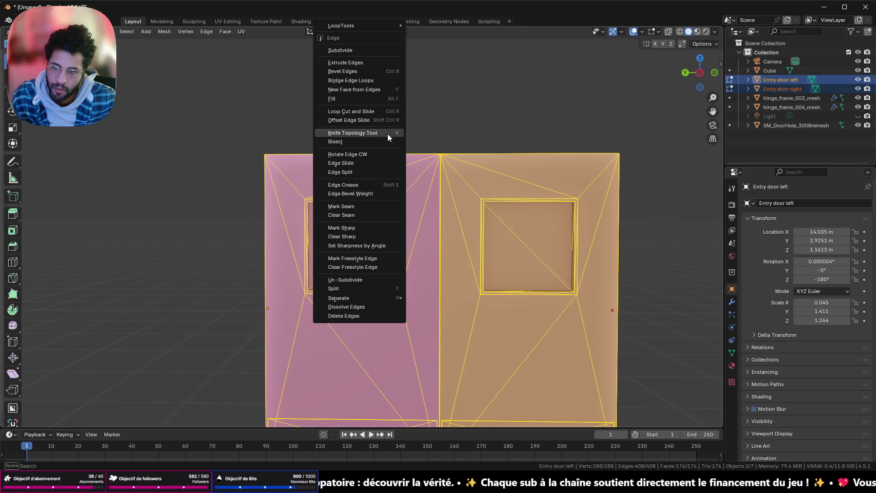
key("3")
key("ctrl+f")
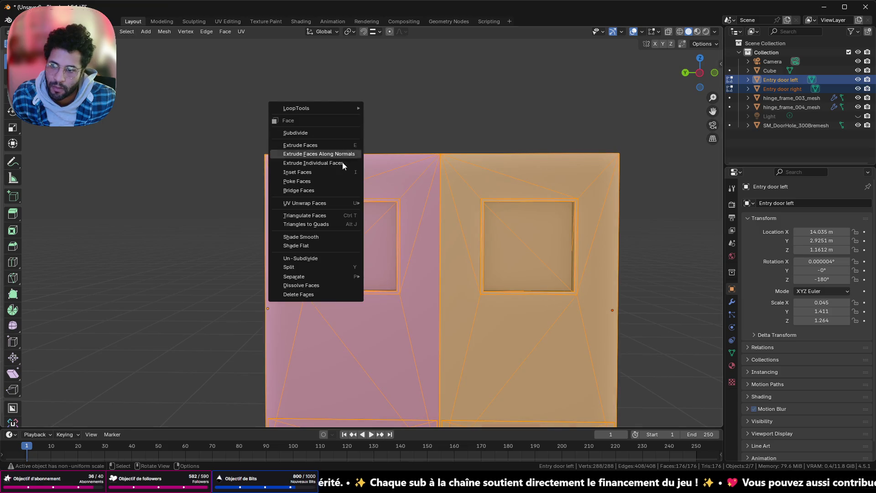
left_click(336, 224)
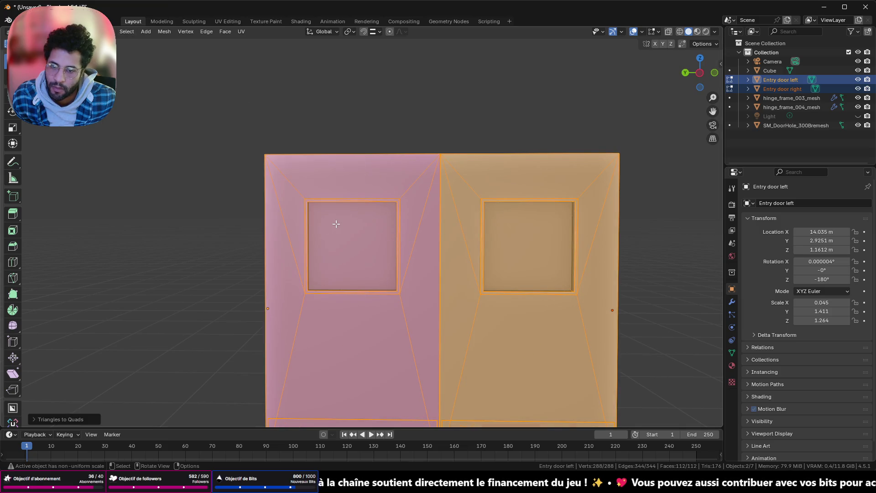
mouse_move(336, 224)
middle_mouse_down()
mouse_move(411, 244)
mouse_move(548, 233)
middle_mouse_up()
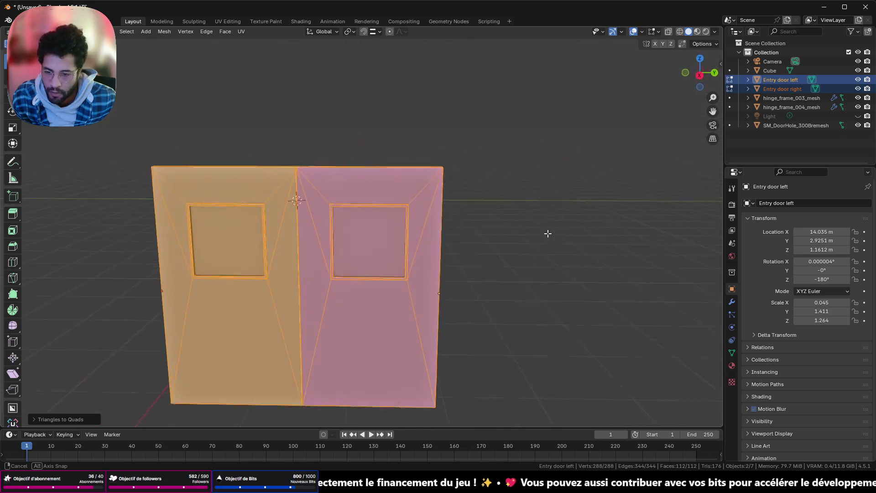
scroll(551, 231, "up", 1)
scroll(432, 223, "up", 2)
scroll(432, 223, "up", 4)
scroll(384, 222, "down", 1)
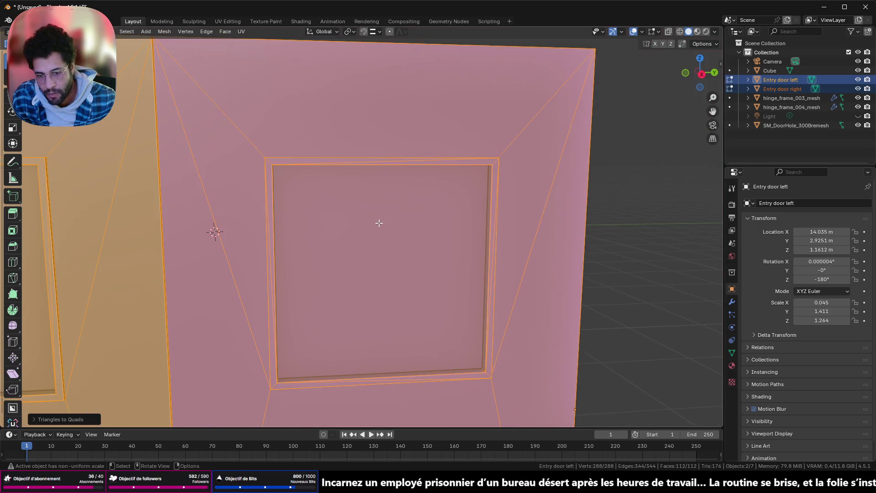
key("Tab")
key("Tab")
middle_click_drag(372, 218, 372, 218, "shift")
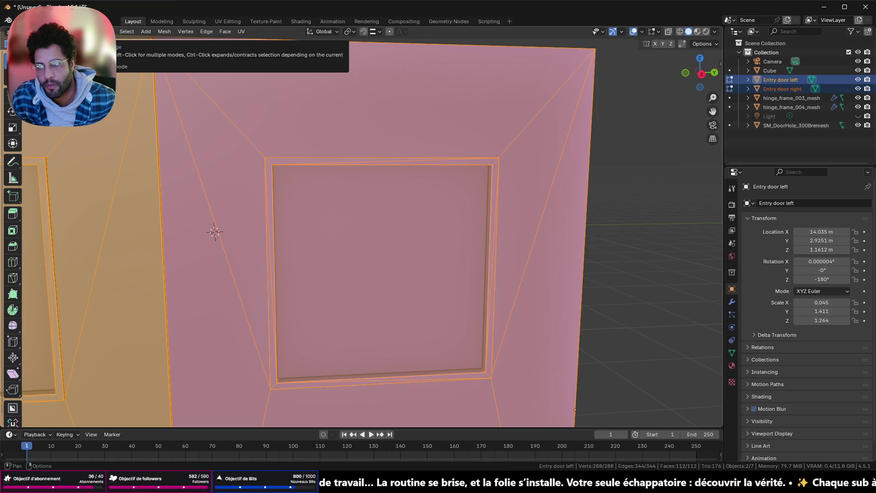
left_click(13, 262)
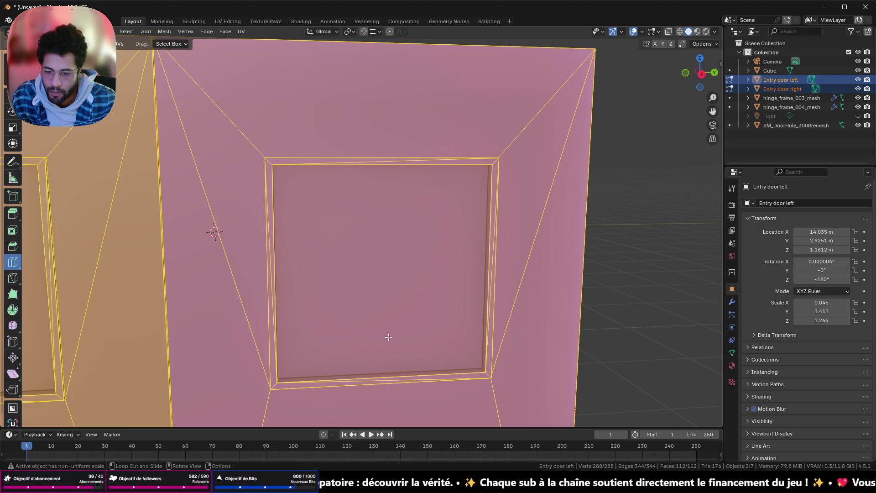
mouse_move(686, 117)
middle_mouse_down()
mouse_move(485, 156)
mouse_move(522, 168)
middle_mouse_up()
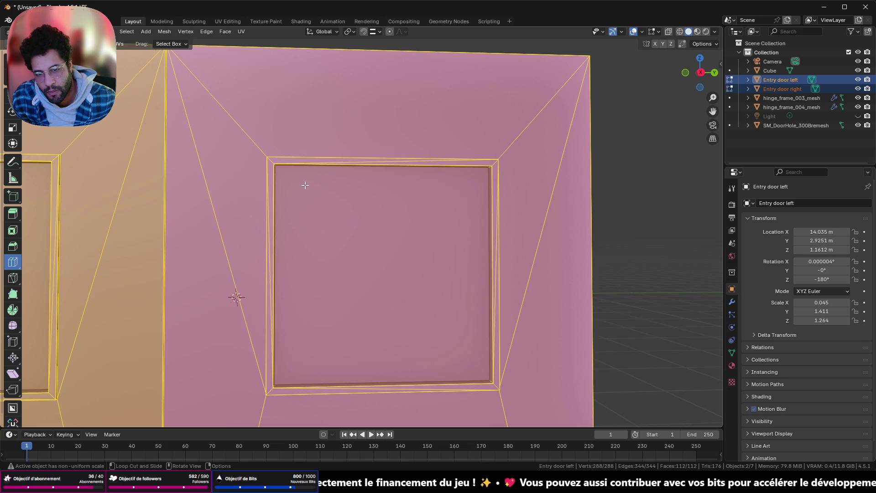
scroll(303, 183, "down", 4)
scroll(303, 183, "down", 4)
middle_click_drag(303, 184, 461, 208)
scroll(334, 194, "up", 5)
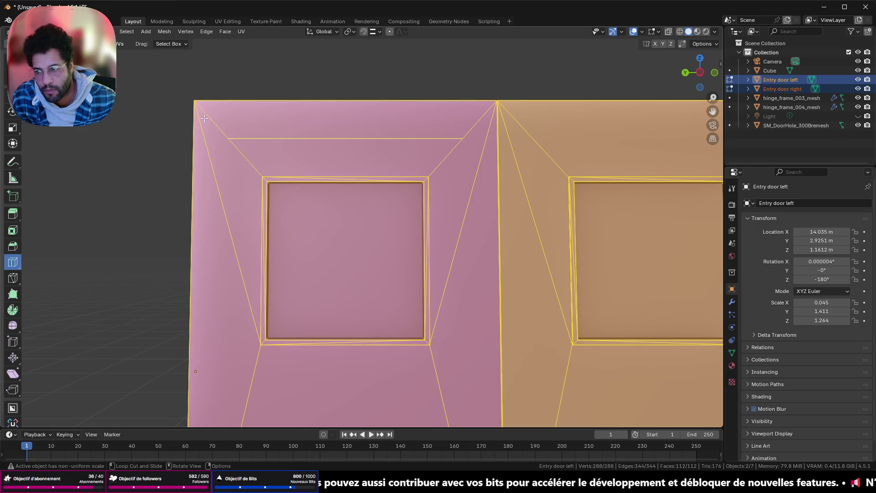
key("1")
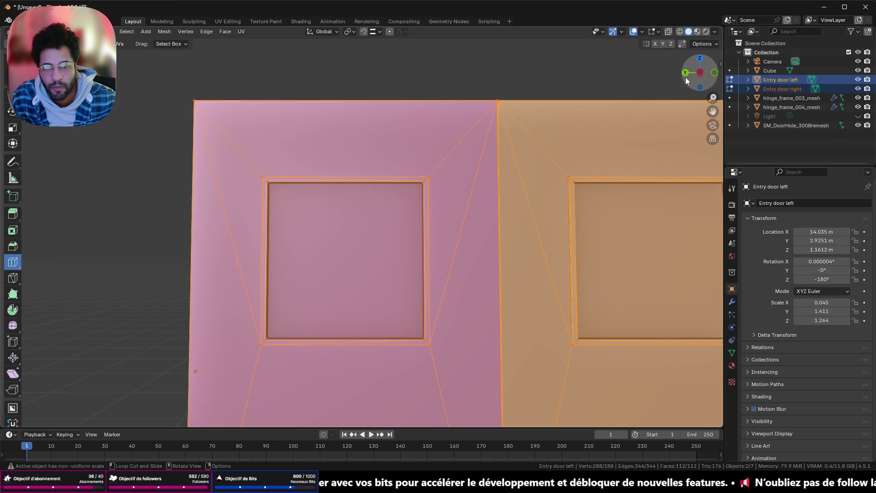
key("w")
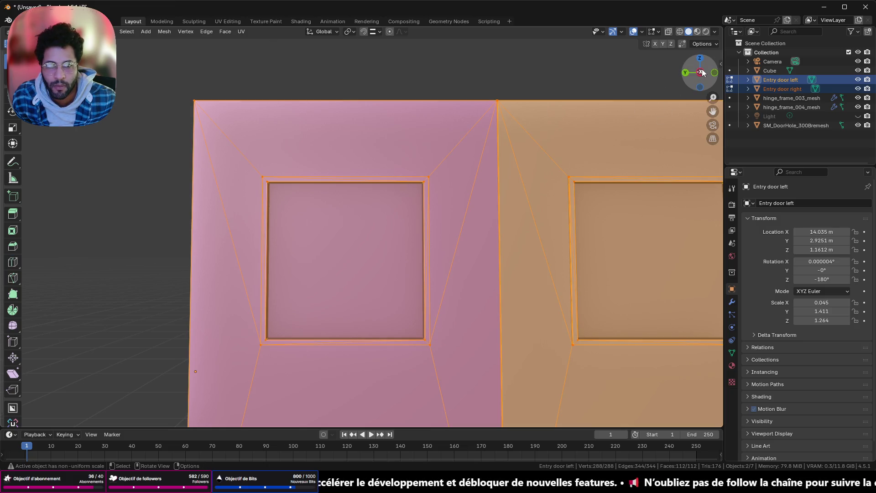
left_click(700, 72)
- In wireframe, box-select both doors' window frame edges and try a Y scale, then cancel it
left_click_drag(242, 160, 325, 377)
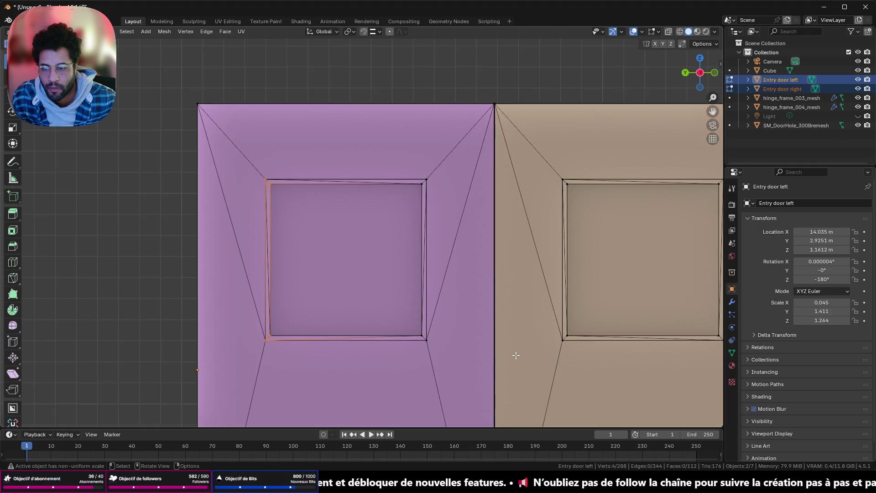
left_click(679, 31)
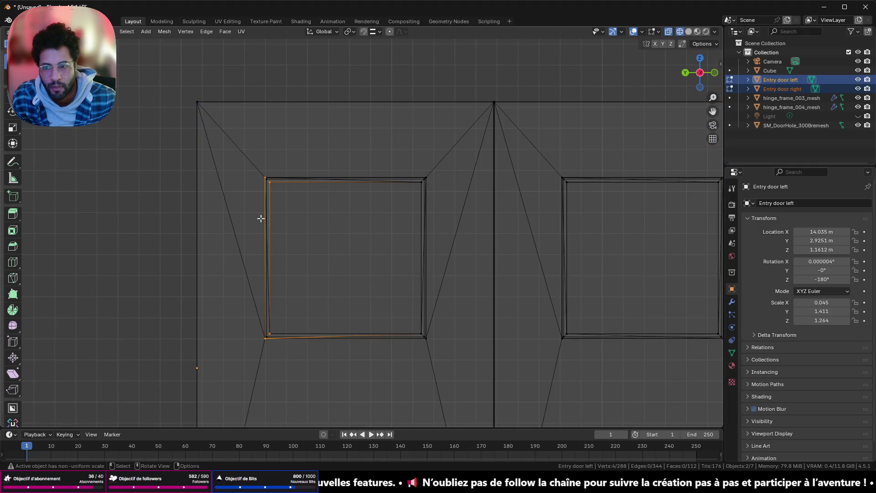
left_click_drag(235, 162, 342, 377)
middle_click_drag(519, 351, 271, 254, "shift")
left_click_drag(391, 98, 449, 335, "shift")
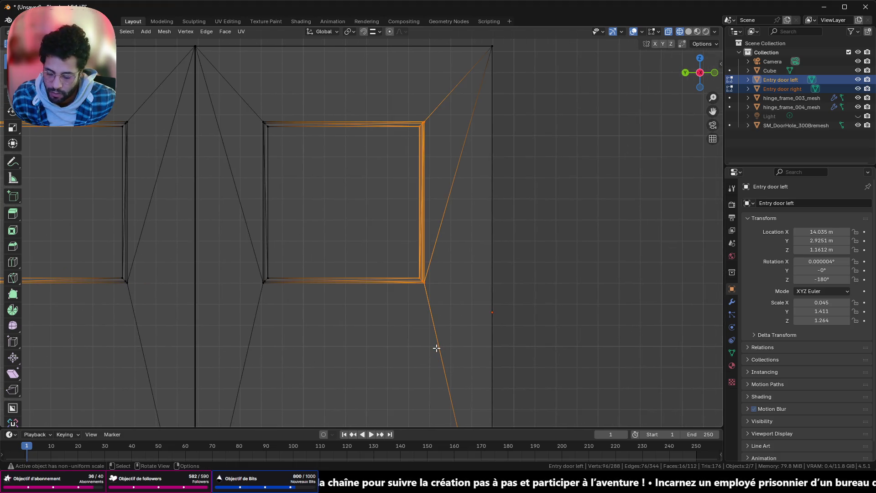
key("s")
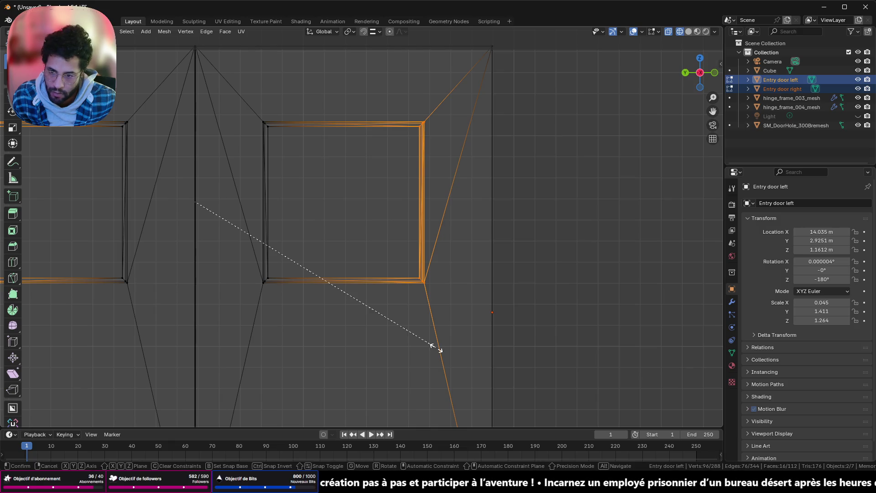
key("y")
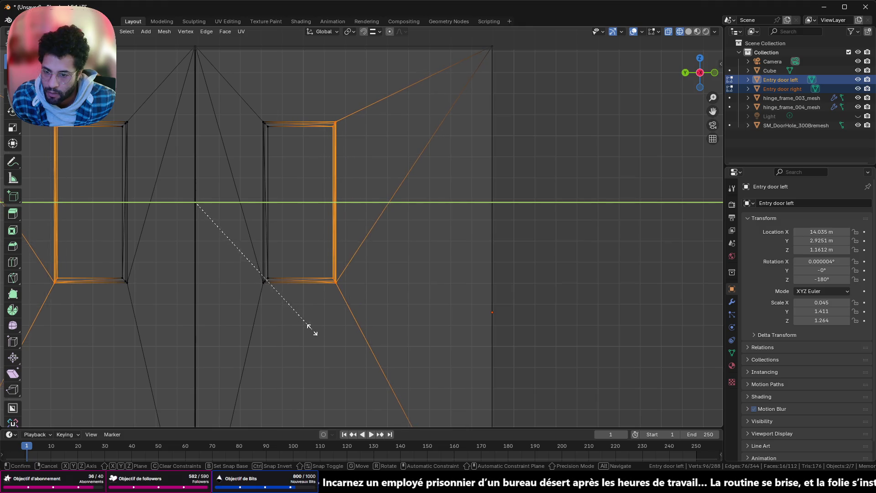
key("Escape")
- Move the right sides of the window openings 0.6 m along Y
left_click_drag(393, 108, 440, 340)
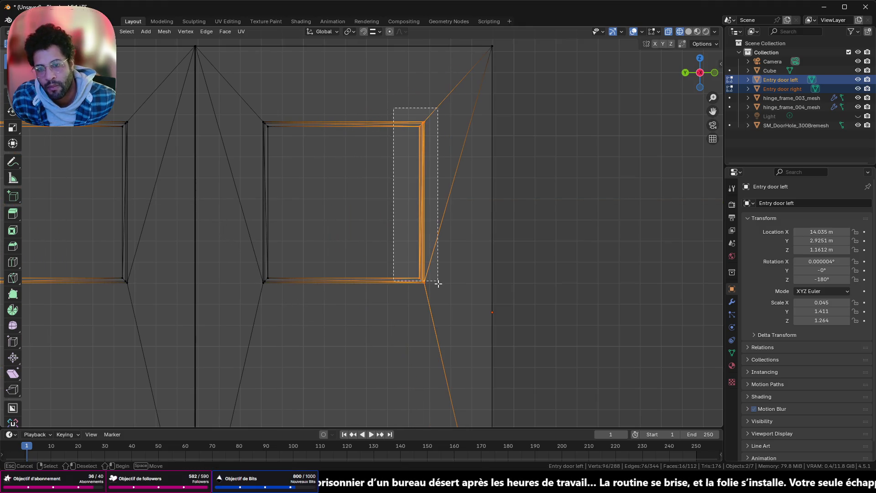
key("g")
key("y")
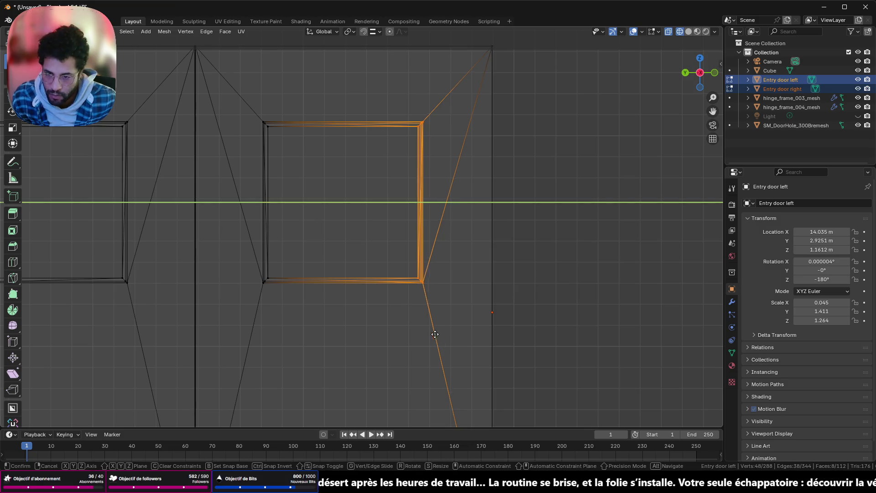
left_click(312, 333)
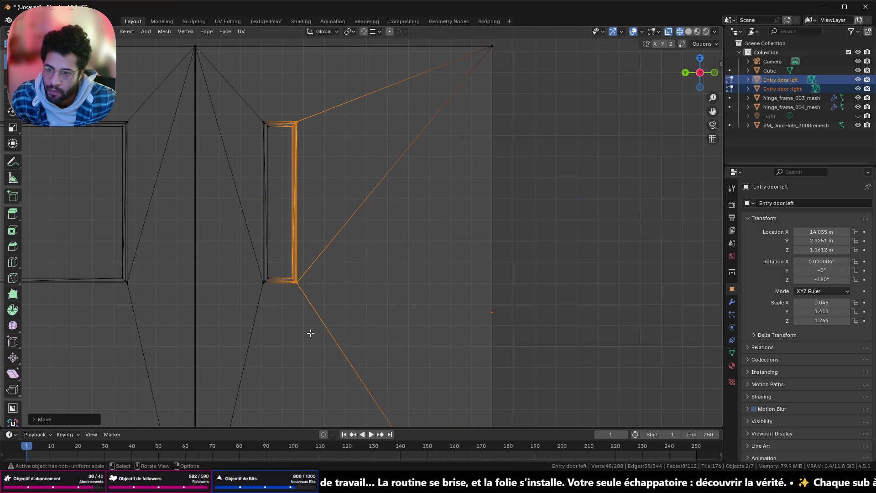
middle_click_drag(312, 333, 438, 348, "shift")
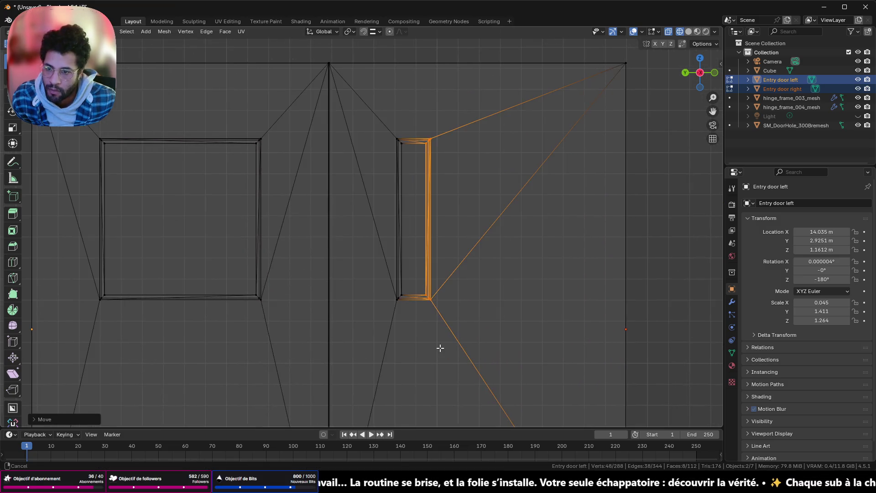
left_click(36, 420)
left_click(112, 378)
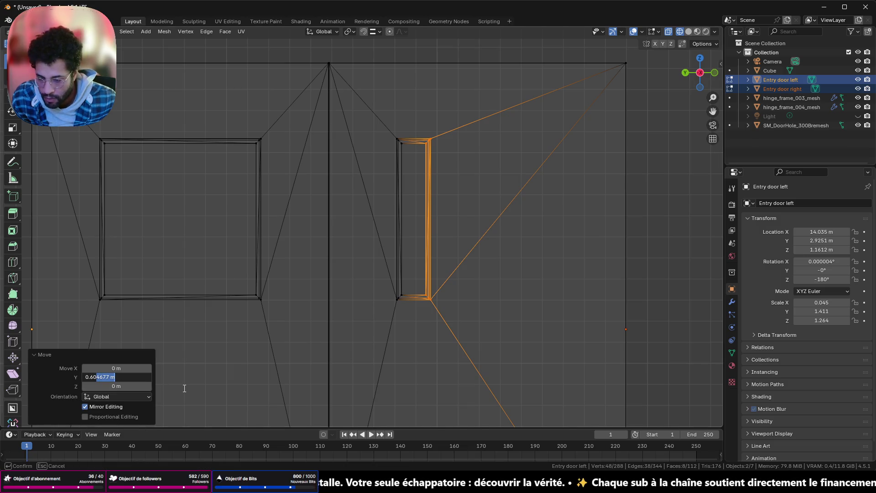
key("Return")
- Move the left sides of the window openings -0.6 m along Y, leaving thin slots
middle_click_drag(209, 319, 377, 318, "shift")
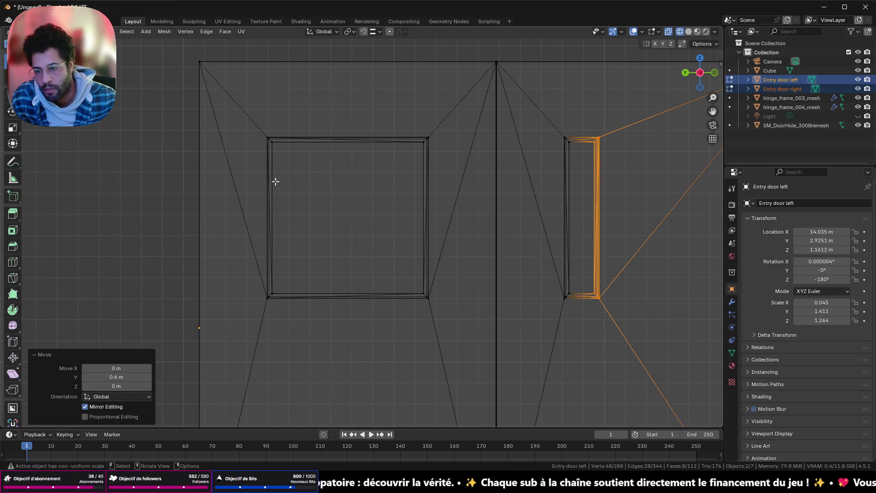
mouse_move(239, 112)
left_mouse_down()
mouse_move(404, 375)
mouse_move(372, 355)
left_mouse_up()
key("g")
key("y")
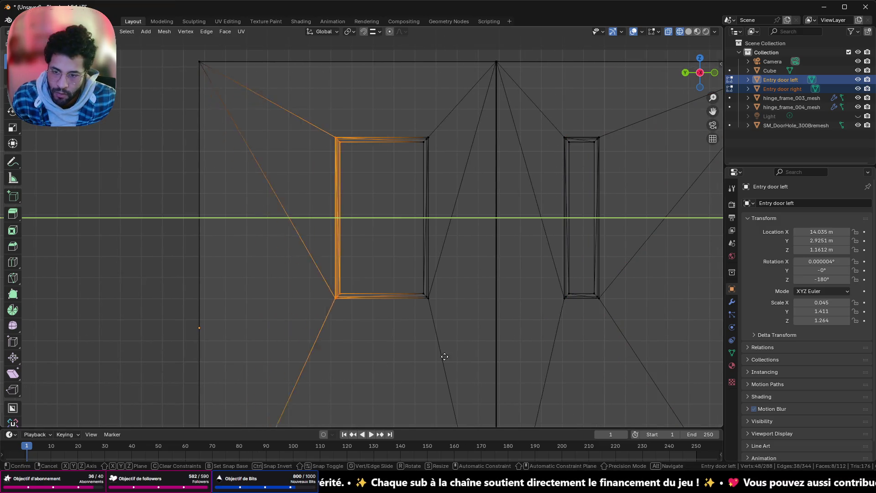
left_click(488, 356)
left_click(100, 377)
type("-0")
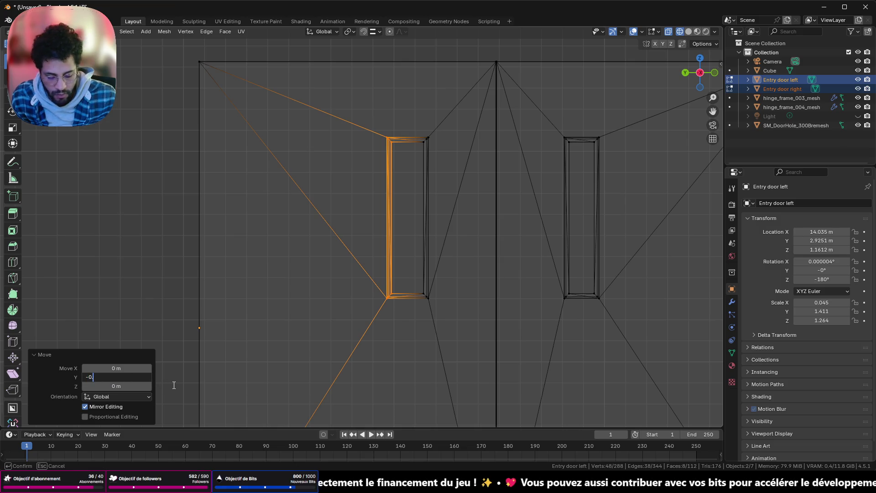
type(".6")
key("Return")
scroll(352, 333, "down", 3)
- Return to object mode and solid shading and view the slotted doors in perspective
mouse_move(352, 333)
middle_mouse_down()
mouse_move(417, 322)
mouse_move(370, 309)
middle_mouse_up()
key("Tab")
left_click(689, 32)
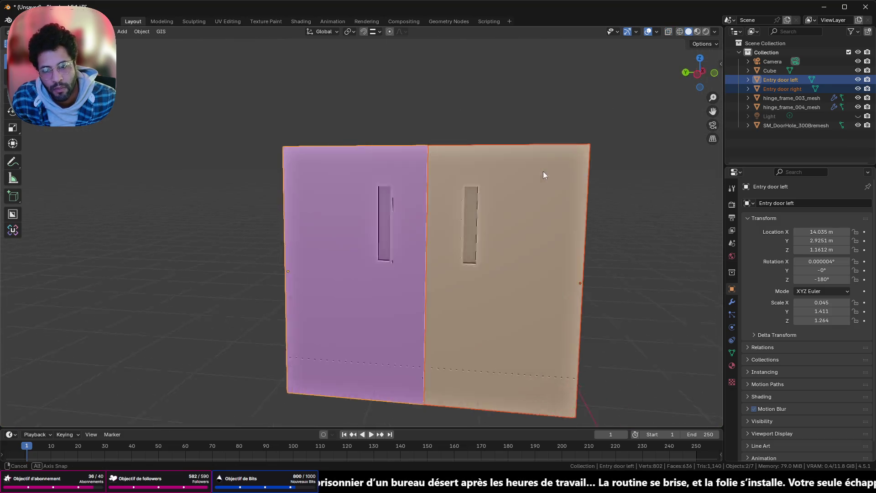
mouse_move(543, 172)
middle_mouse_down()
mouse_move(396, 166)
mouse_move(367, 197)
mouse_move(444, 264)
mouse_move(574, 182)
mouse_move(543, 168)
mouse_move(552, 170)
middle_mouse_up()
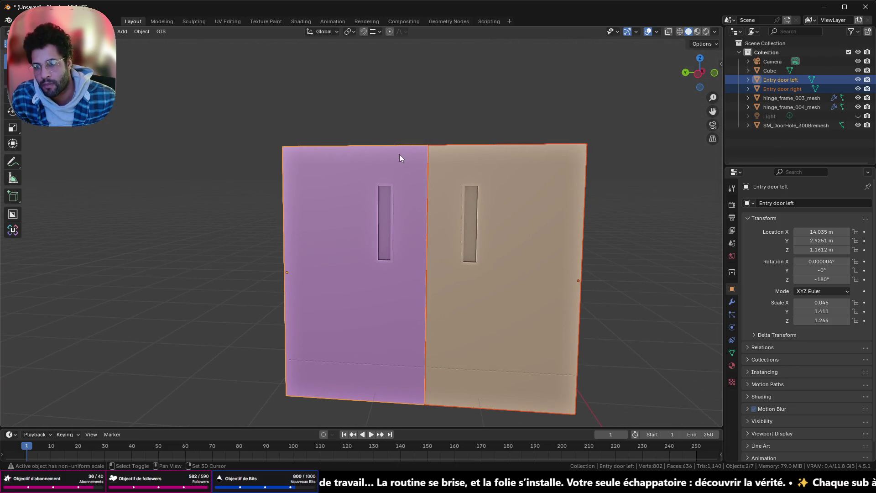
- Select both entry doors and orbit around them from behind and below
left_click(454, 201)
left_click(420, 211, "shift")
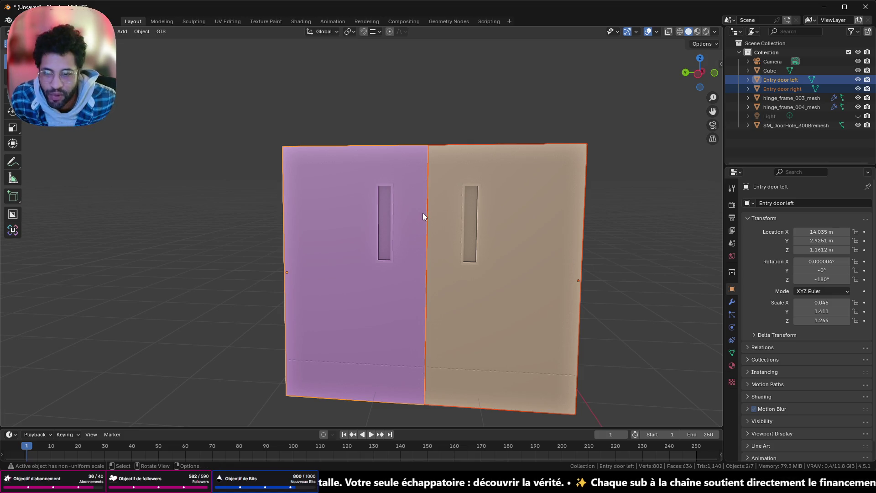
scroll(423, 217, "down", 4)
mouse_move(407, 218)
middle_mouse_down()
mouse_move(491, 234)
mouse_move(529, 200)
mouse_move(296, 204)
middle_mouse_up()
scroll(327, 192, "up", 4)
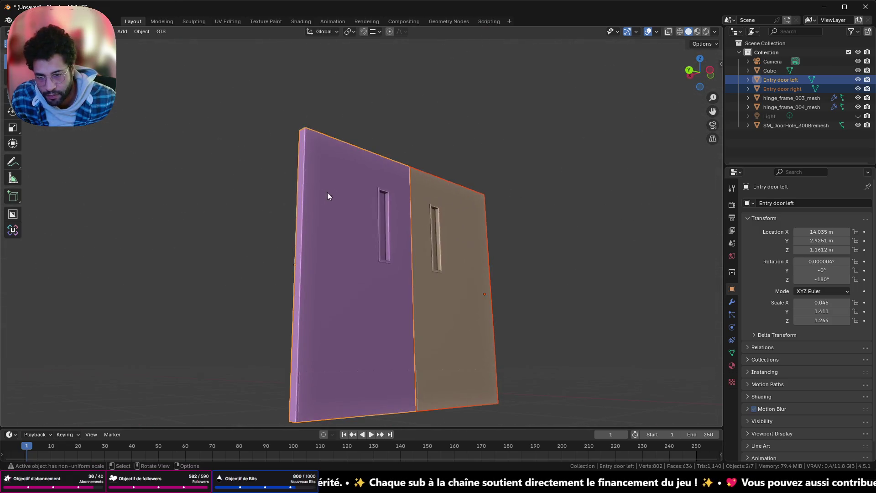
scroll(346, 219, "up", 4)
mouse_move(346, 218)
middle_mouse_down()
mouse_move(341, 266)
mouse_move(262, 313)
mouse_move(409, 283)
middle_mouse_up()
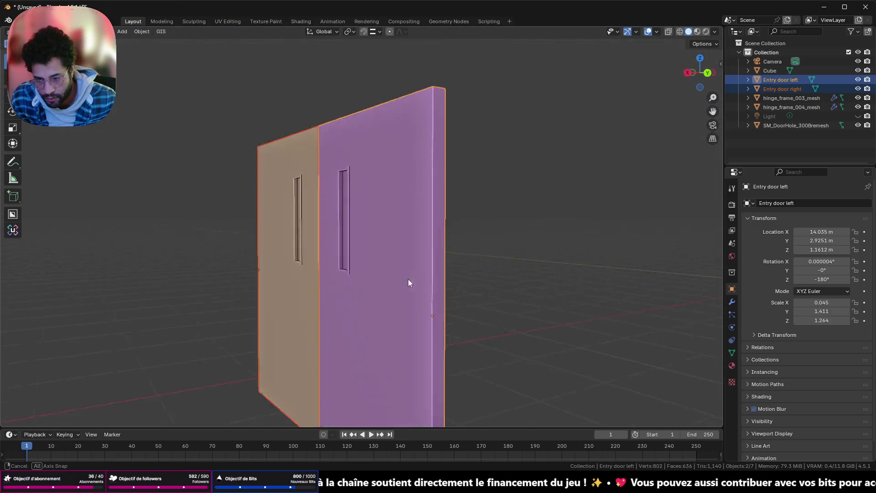
scroll(404, 316, "up", 2)
mouse_move(401, 343)
middle_mouse_down("shift")
mouse_move(430, 180)
mouse_move(320, 200)
middle_mouse_up("shift")
scroll(344, 293, "up", 2)
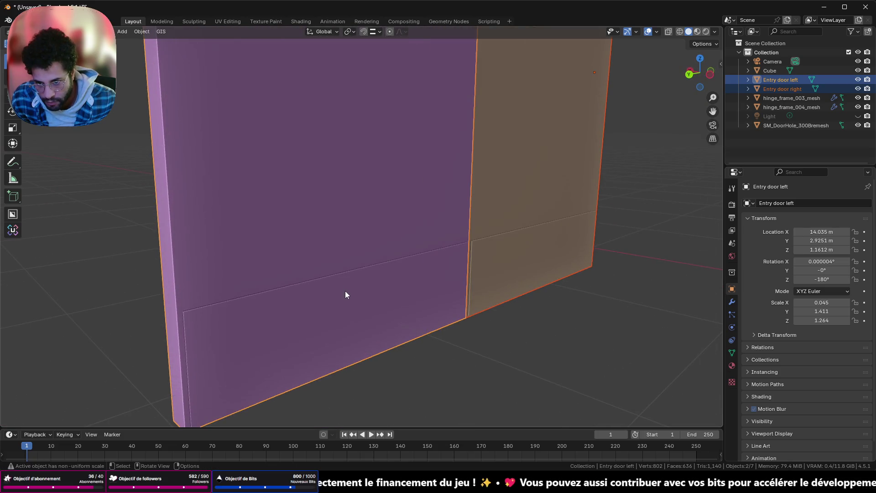
- Enter Edit Mode on the left entry door and view its lower edge
key("Tab")
middle_click_drag(329, 297, 254, 216)
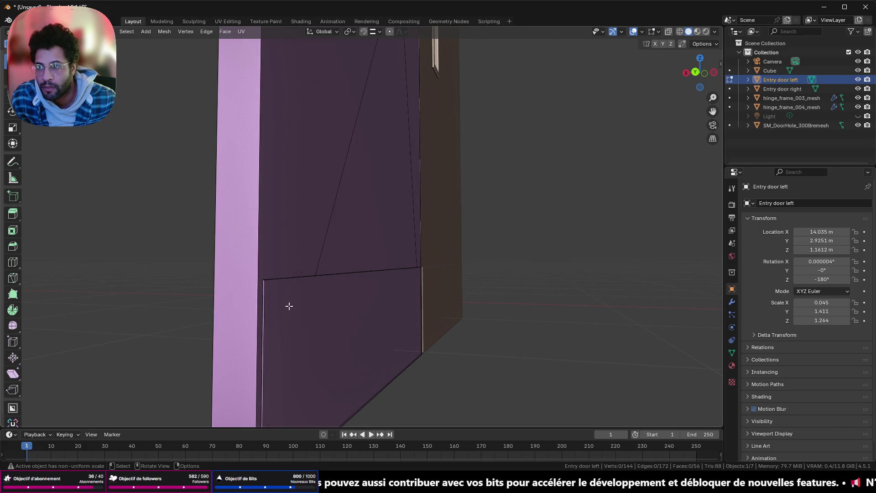
- Pick the left door's lower panel face, then bring both doors into mesh editing together
left_click(328, 339)
key("Tab")
key("Tab")
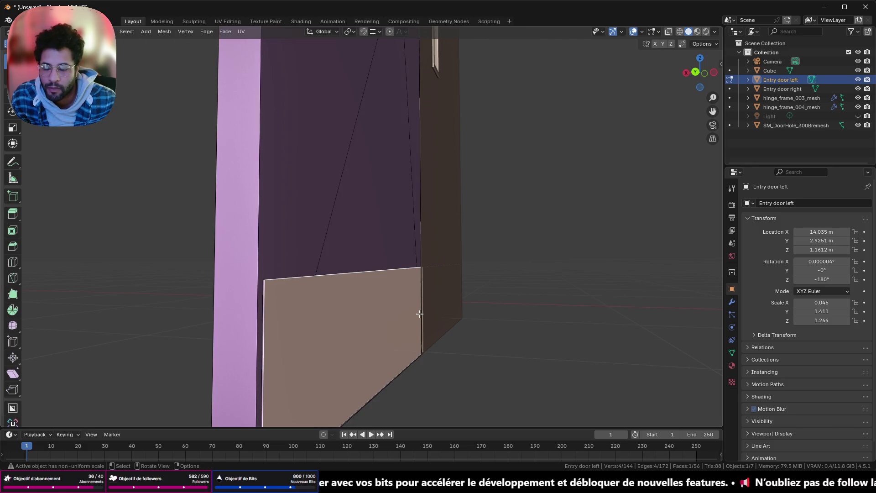
middle_click_drag(429, 310, 340, 364)
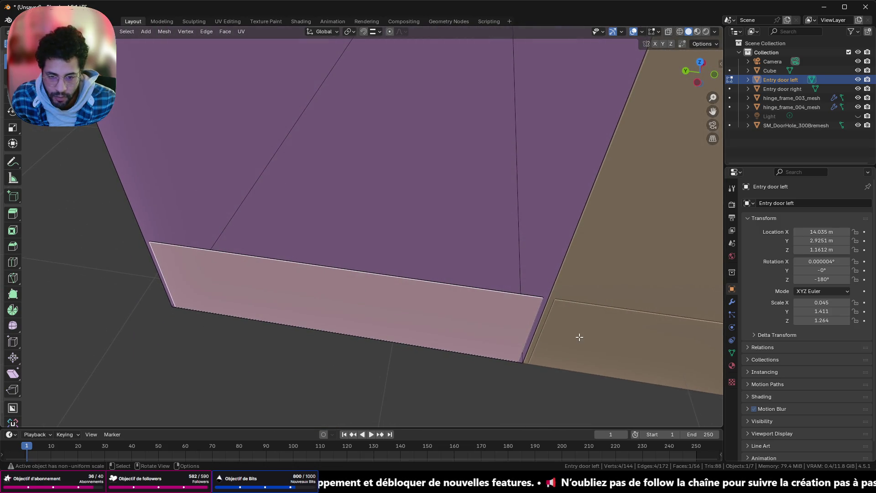
key("Tab")
left_click(581, 333, "shift")
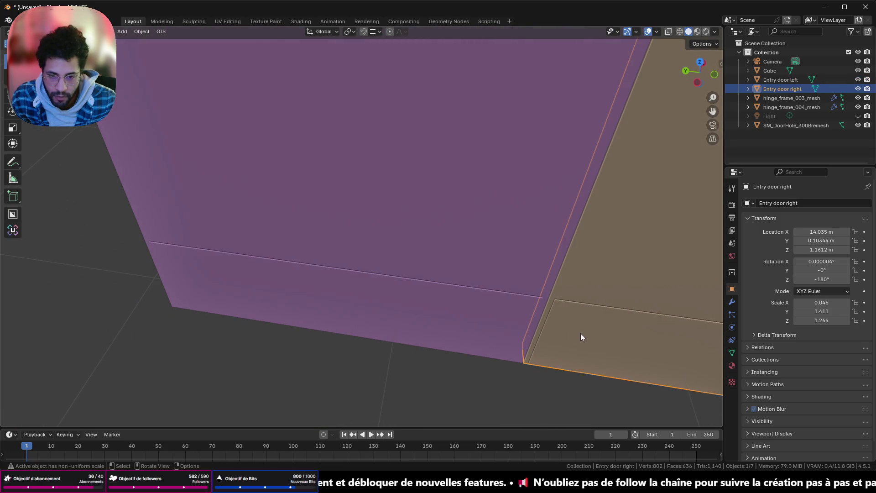
left_click(515, 318, "shift")
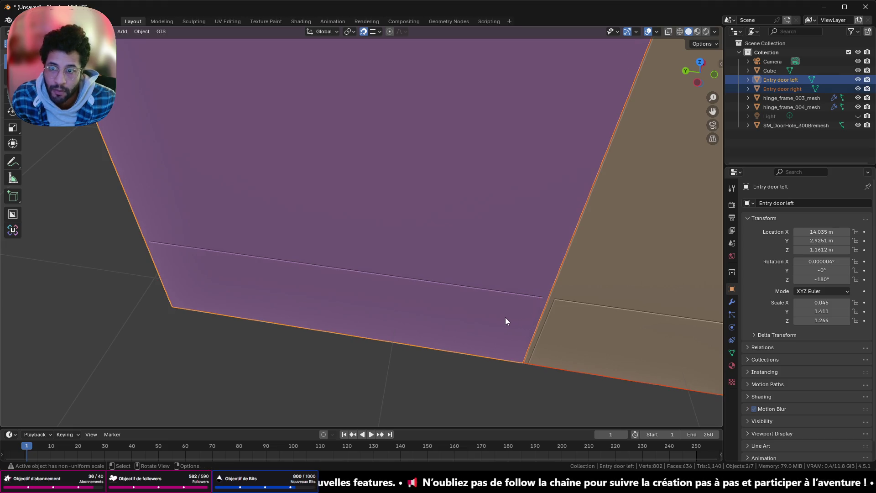
key("Tab")
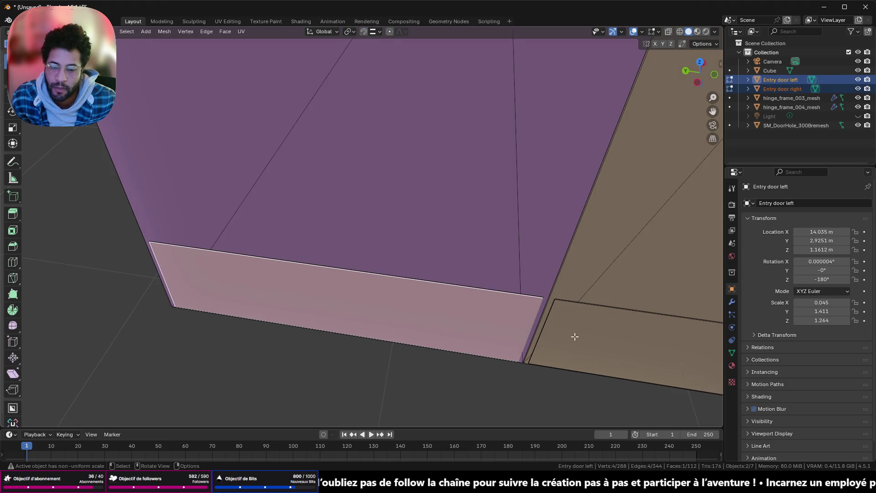
- Select and grow the right door's lower face selection, inspect it, and leave mesh editing
left_click(582, 343, "shift")
left_click(488, 325)
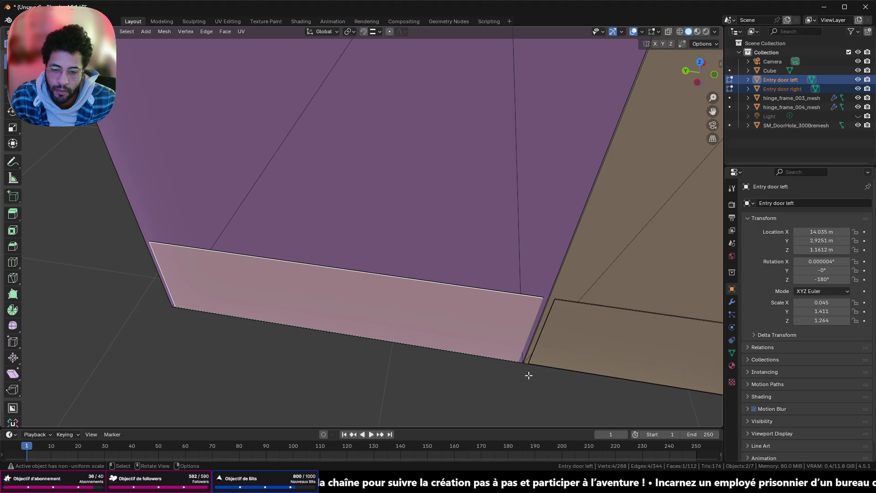
left_click(585, 335, "shift")
key("ctrl+KP_Add")
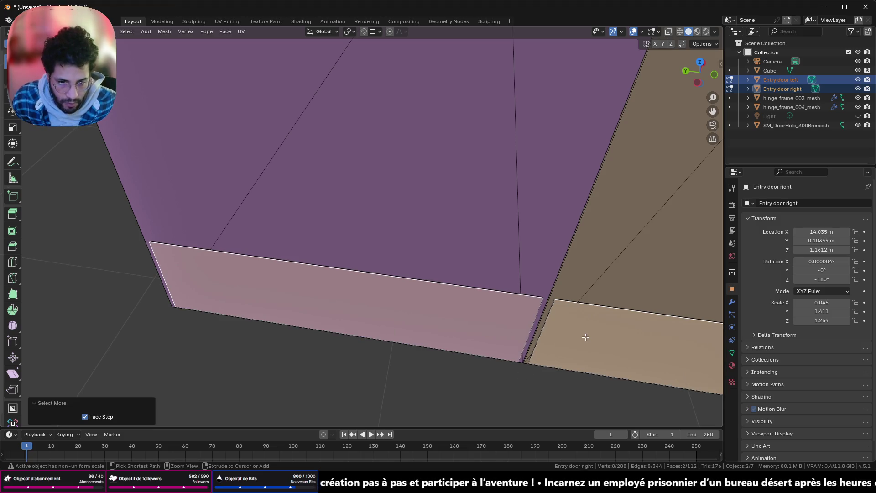
scroll(434, 319, "up", 2)
scroll(397, 327, "up", 1)
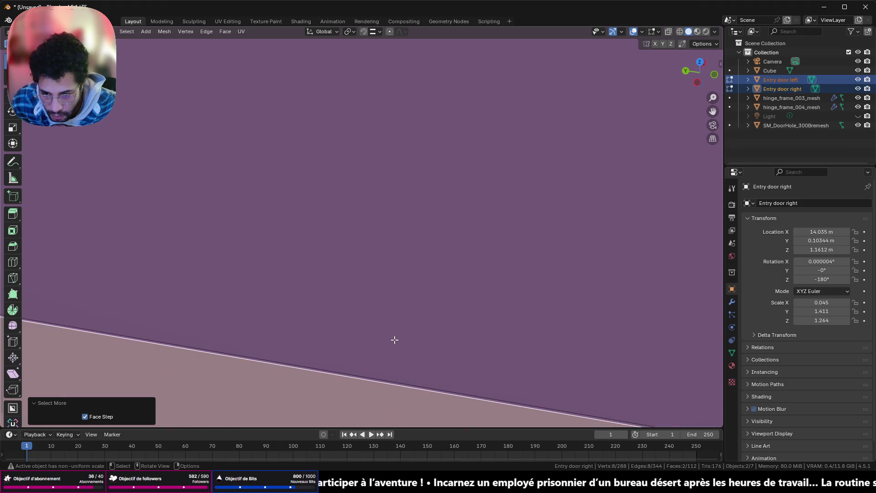
key("ctrl")
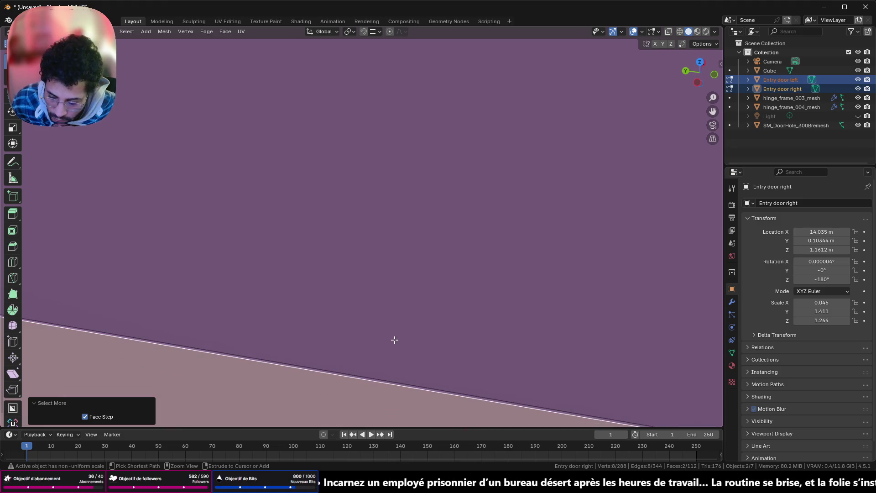
middle_click_drag(395, 340, 377, 213)
middle_click_drag(383, 249, 370, 298)
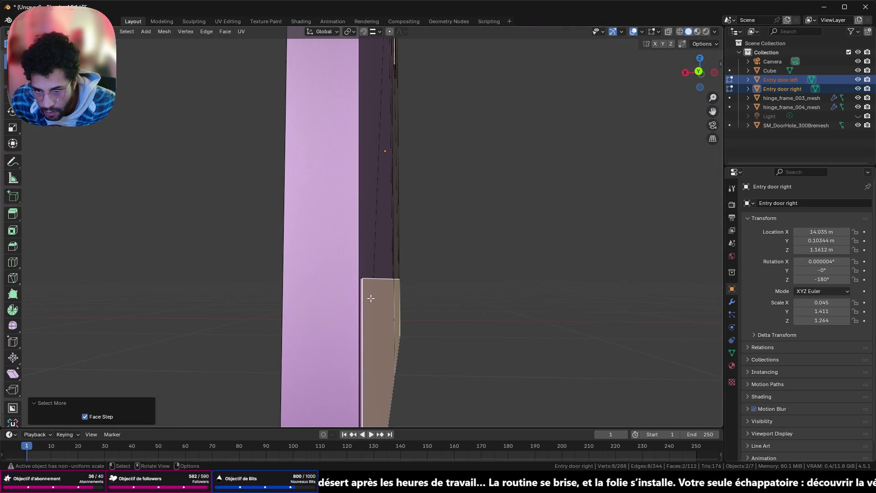
key("Tab")
key("Tab")
key("Tab")
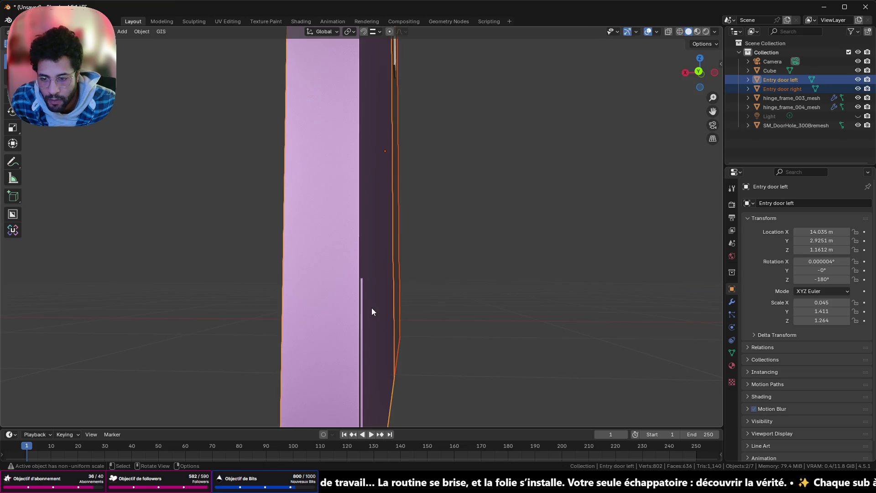
key("Tab")
- Re-edit the left door and check its thin side and lower faces one by one
key("ctrl+KP_Add")
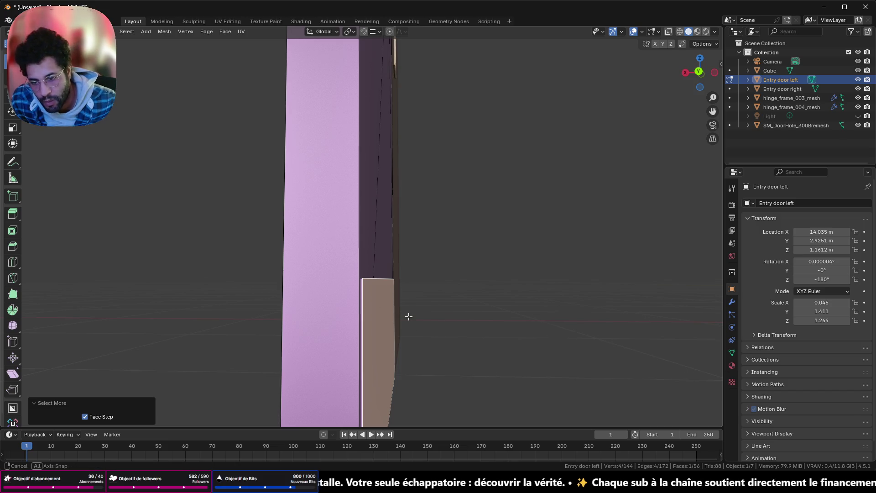
mouse_move(408, 317)
middle_mouse_down()
mouse_move(405, 336)
mouse_move(410, 307)
middle_mouse_up()
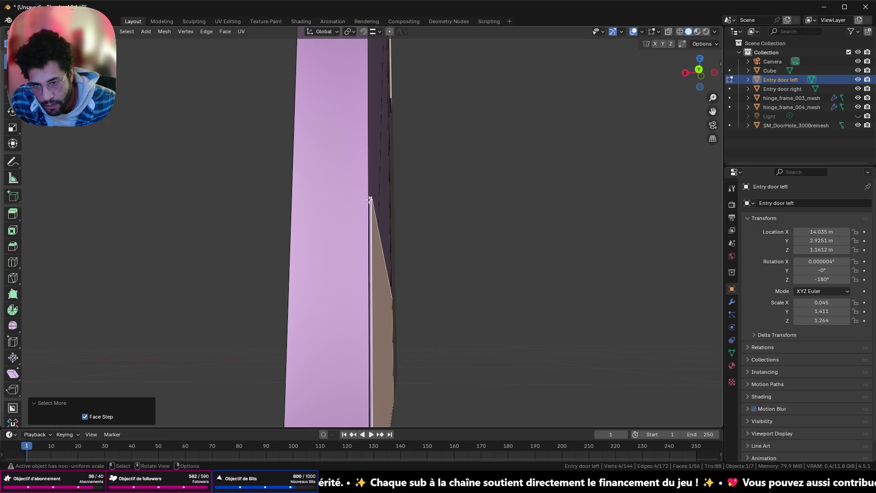
mouse_move(370, 198)
middle_mouse_down()
mouse_move(361, 154)
mouse_move(368, 289)
mouse_move(356, 259)
middle_mouse_up()
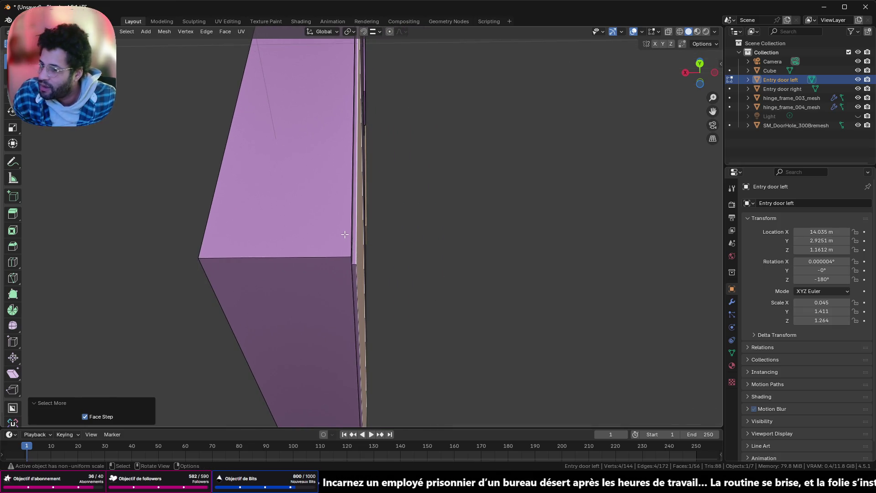
scroll(345, 265, "up", 2)
left_click(346, 302)
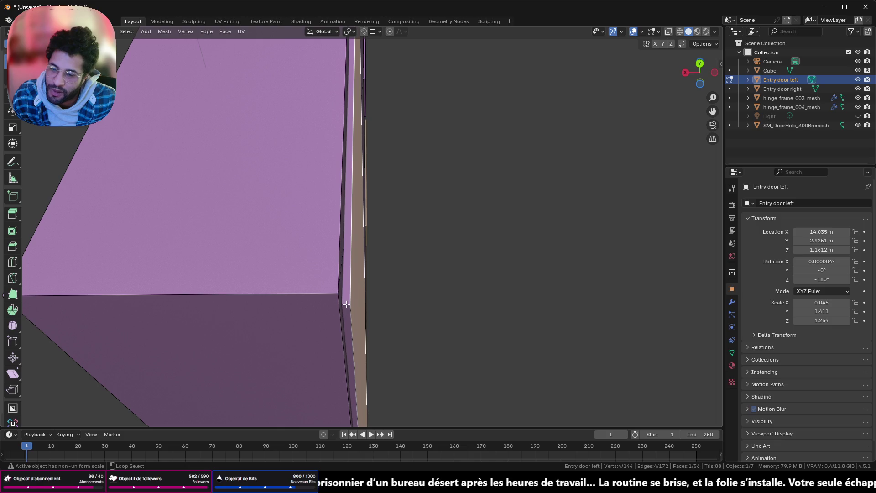
left_click(346, 292, "shift")
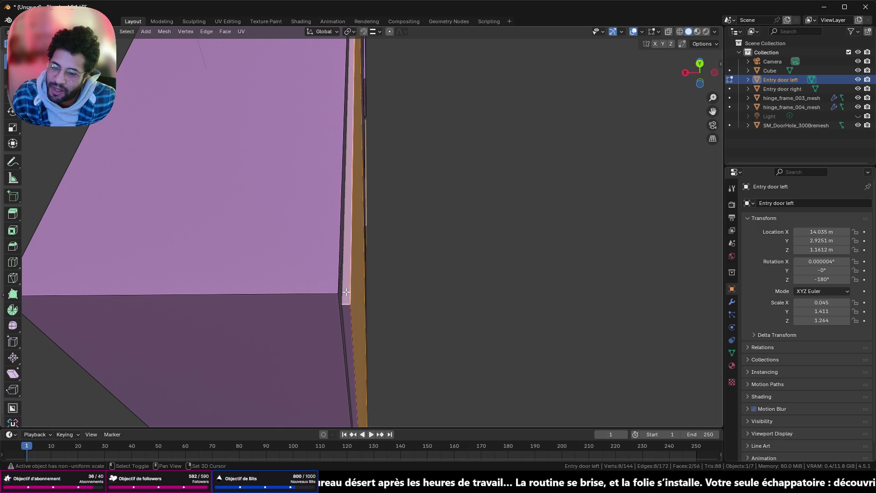
left_click(351, 319, "shift")
left_click(347, 309, "shift")
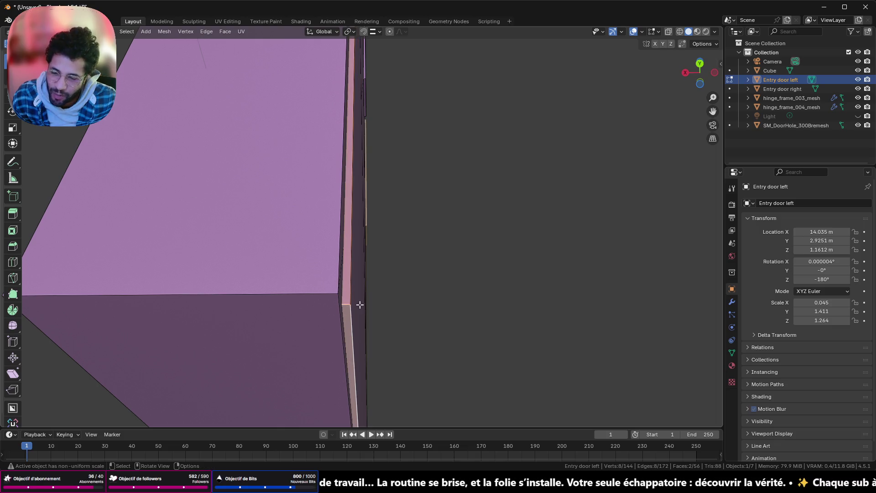
mouse_move(360, 304)
middle_mouse_down()
mouse_move(340, 269)
mouse_move(278, 231)
mouse_move(285, 255)
mouse_move(392, 247)
mouse_move(341, 333)
mouse_move(420, 347)
middle_mouse_up()
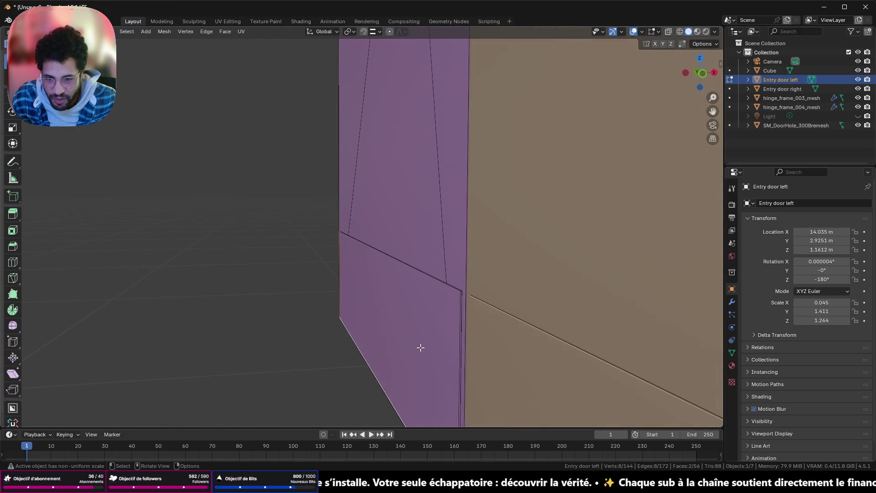
left_click(460, 296)
mouse_move(460, 296)
middle_mouse_down()
mouse_move(448, 294)
mouse_move(430, 264)
mouse_move(407, 282)
mouse_move(424, 282)
middle_mouse_up()
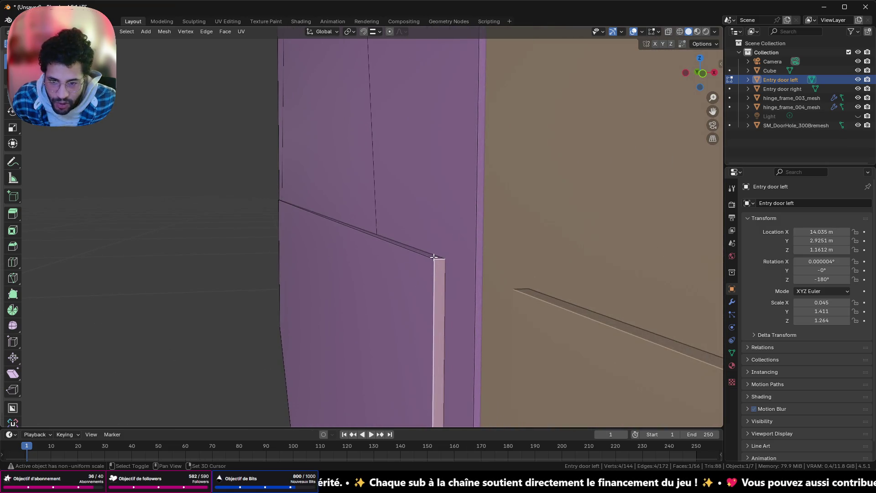
- Select the whole door mesh, deselect, leave Edit Mode and select Entry door left
key("a")
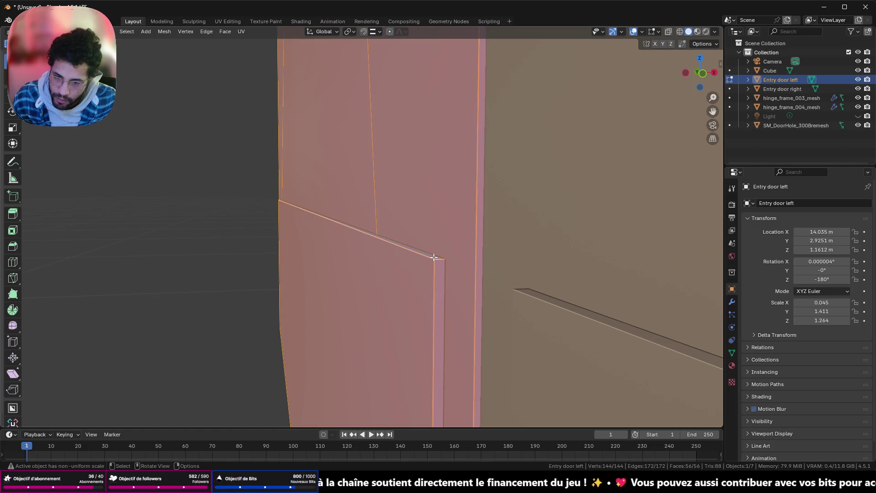
scroll(434, 257, "down", 3)
key("Tab")
left_click(413, 252)
left_click(364, 235)
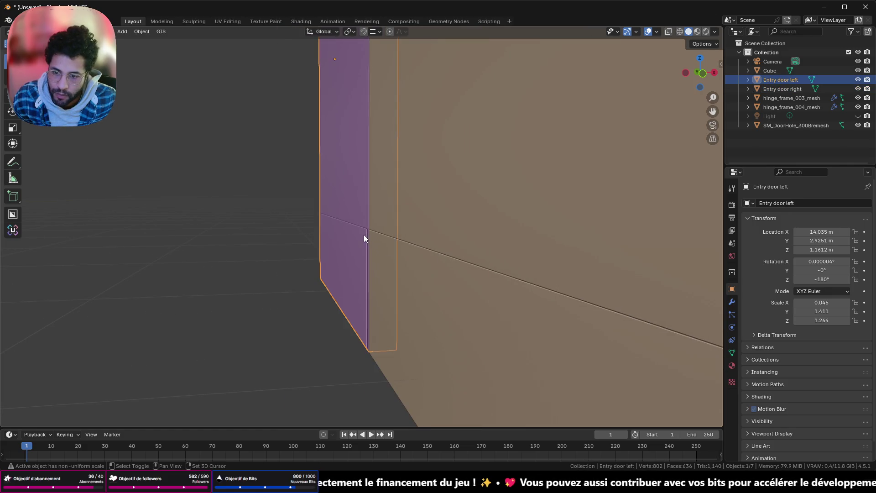
- Merge by distance all vertices of both door meshes and return to object mode
key("Tab")
key("a")
key("m")
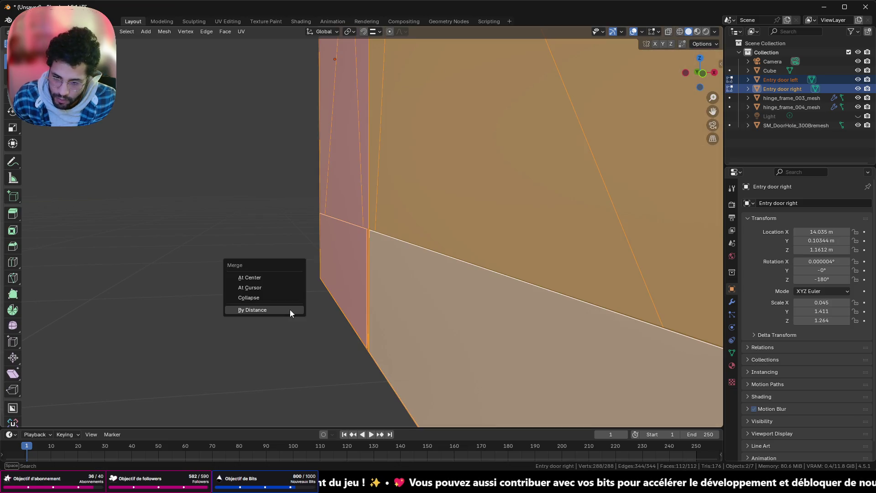
left_click(289, 309)
key("Tab")
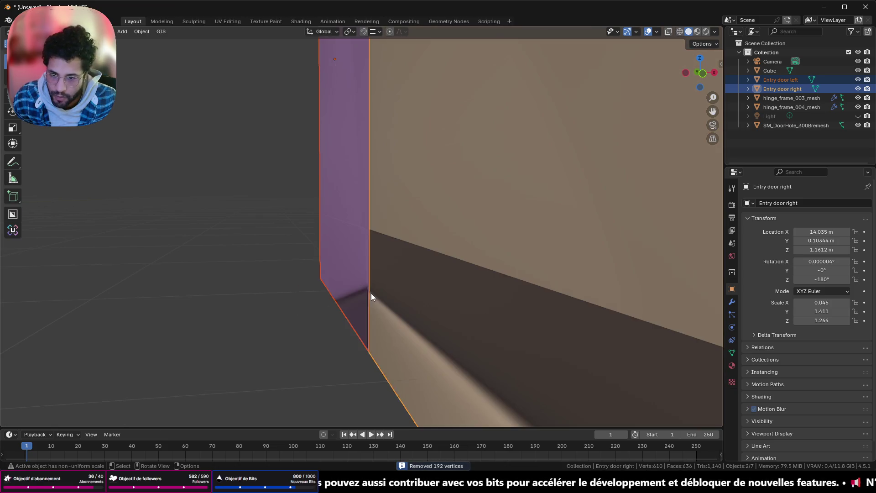
- Apply auto smooth shading to the doors from the object context menu
right_click(375, 290)
left_click(376, 290)
scroll(373, 293, "down", 3)
scroll(374, 293, "up", 3)
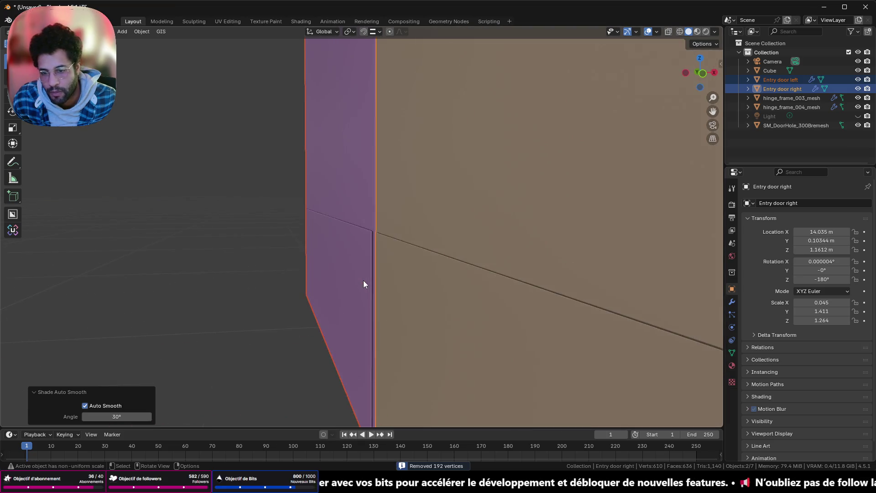
scroll(364, 280, "up", 2)
scroll(364, 280, "down", 1)
scroll(375, 256, "up", 1)
left_click(376, 261)
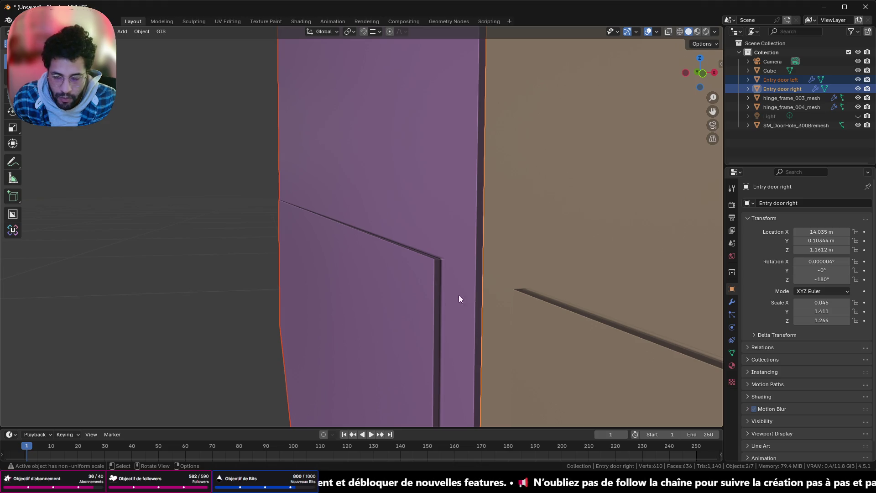
scroll(529, 302, "up", 2)
scroll(529, 306, "up", 1)
scroll(530, 305, "up", 1)
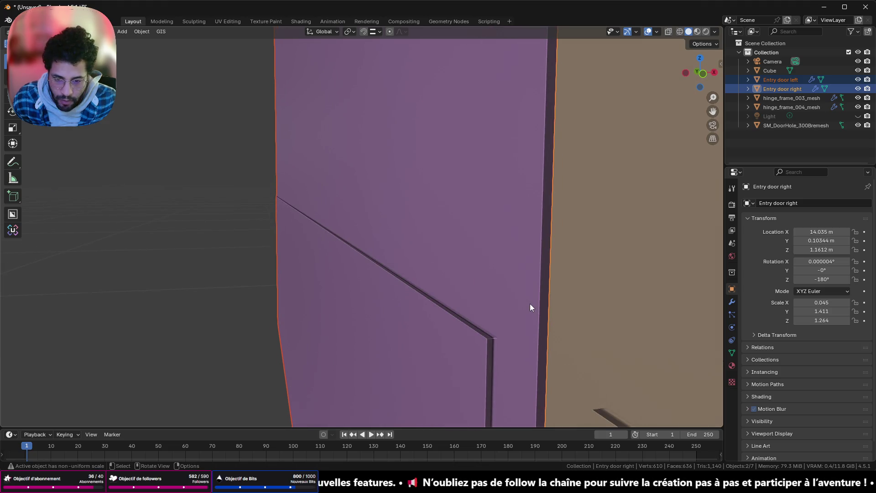
scroll(532, 313, "down", 2)
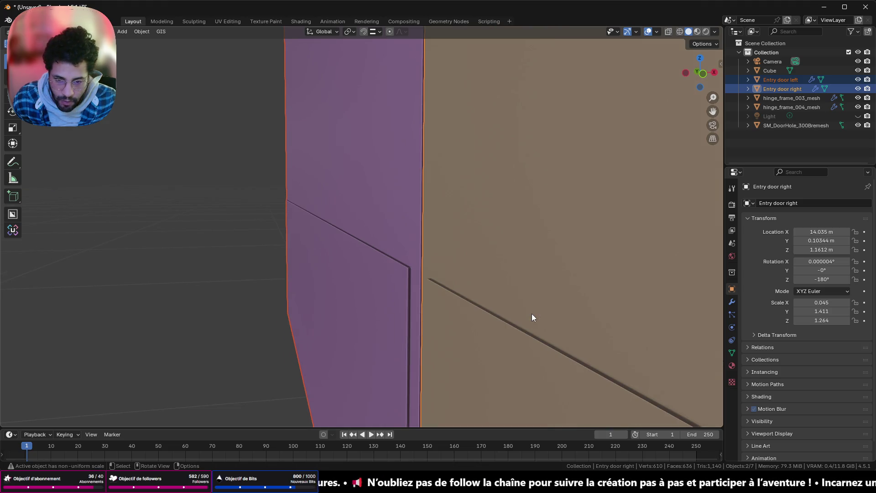
left_click(493, 323, "shift")
left_click(409, 299, "shift")
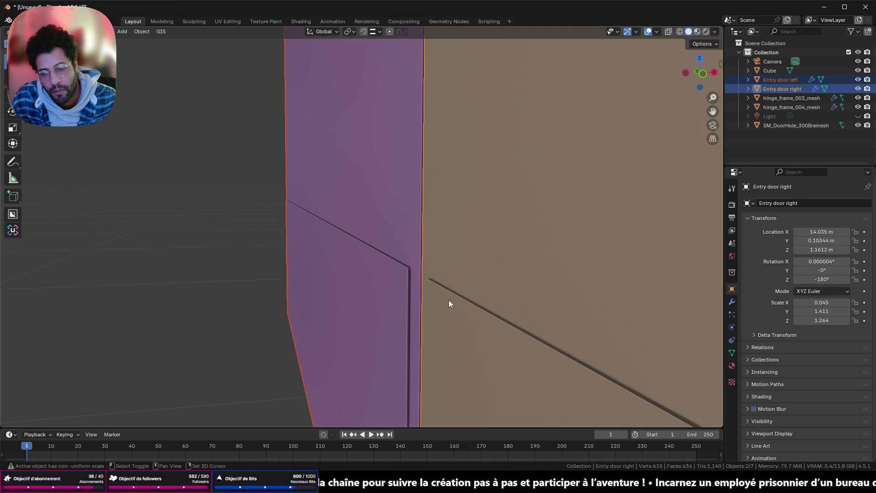
- Enter Edit Mode and pick the right door's lower panel face
key("Tab")
left_click(390, 291)
left_click(472, 327, "ctrl")
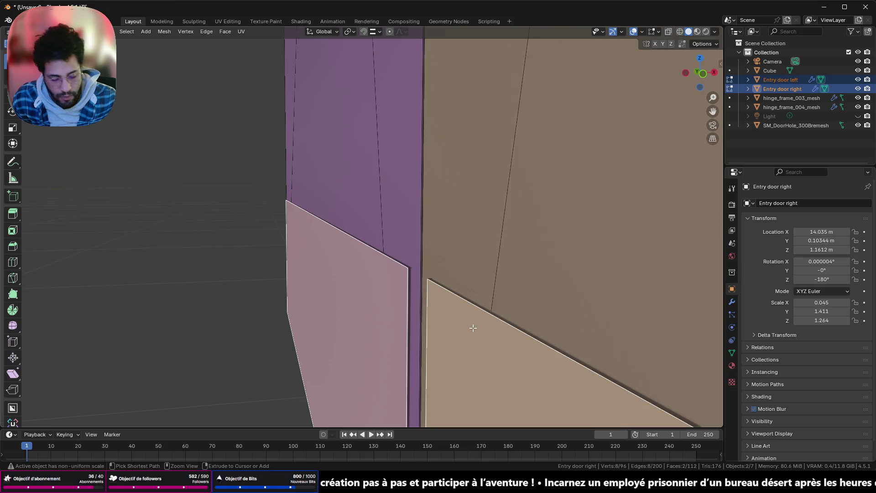
- Grow the face selection to neighbouring faces and switch to a top view
key("ctrl+KP_Add")
middle_click_drag(472, 327, 441, 313)
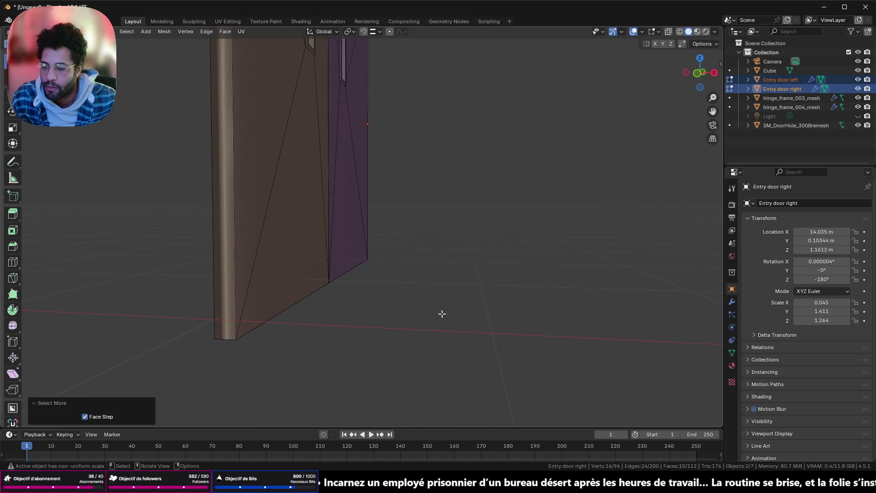
right_click(442, 306)
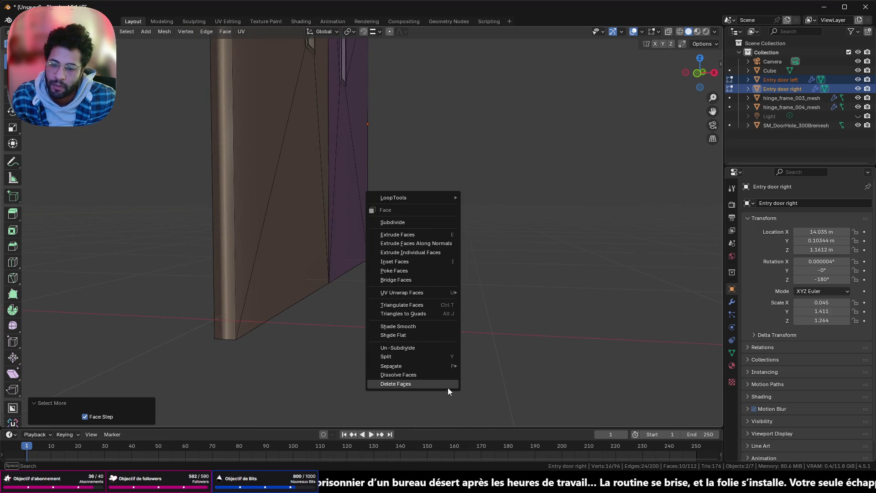
key("Escape")
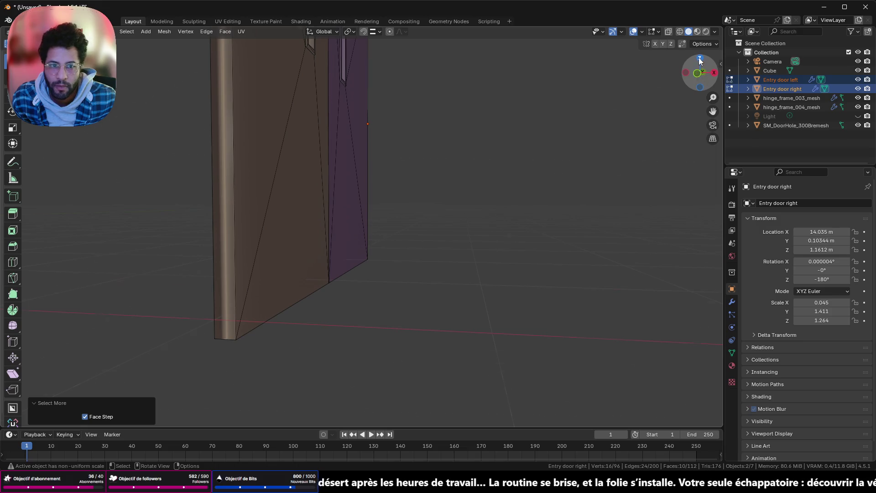
left_click(699, 62)
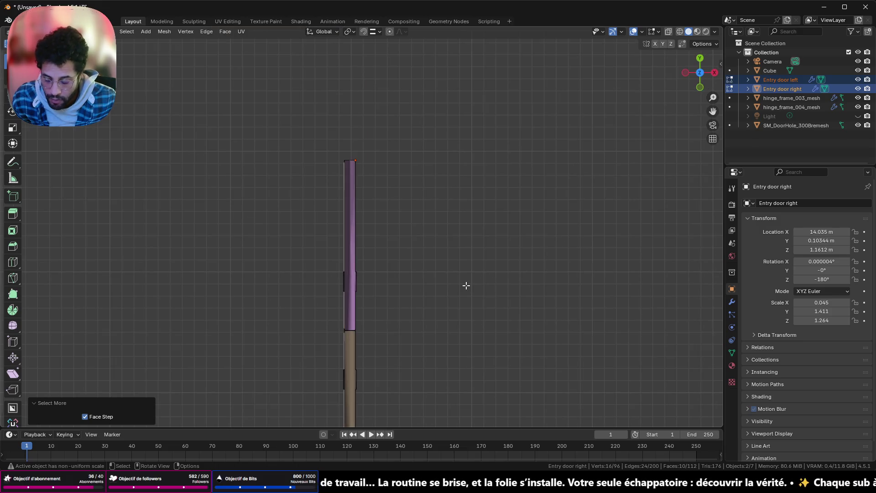
- Shift the selected edge faces along X and rotate them 180°
key("g")
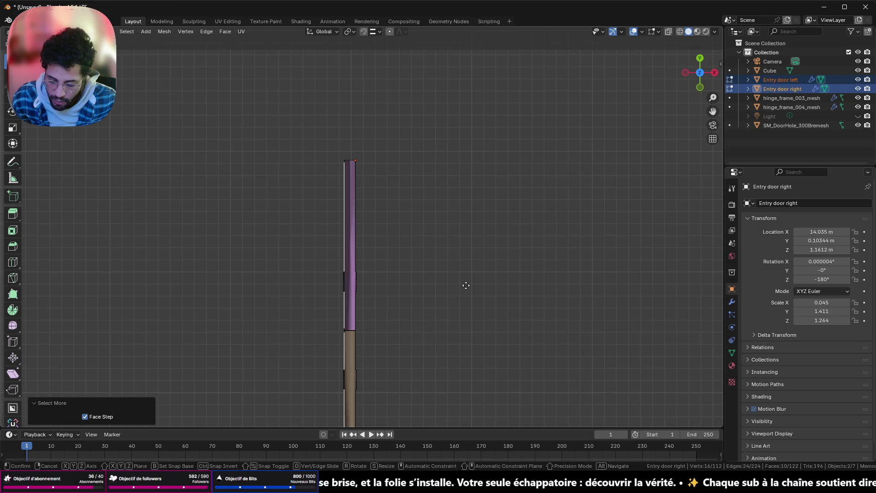
key("y")
key("x")
left_click(516, 286)
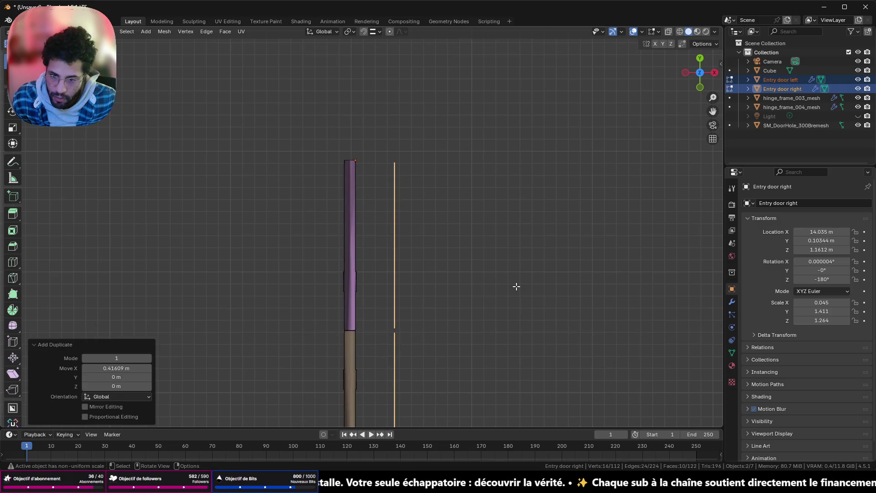
key("r")
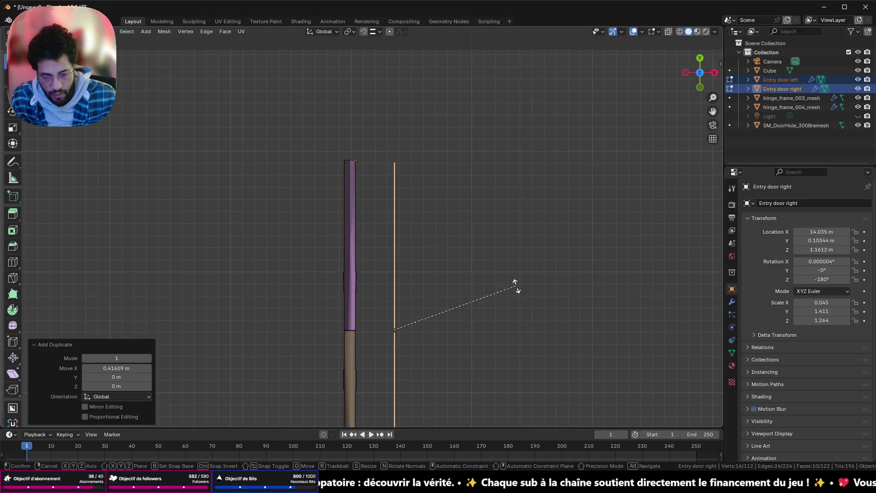
type("180")
key("Return")
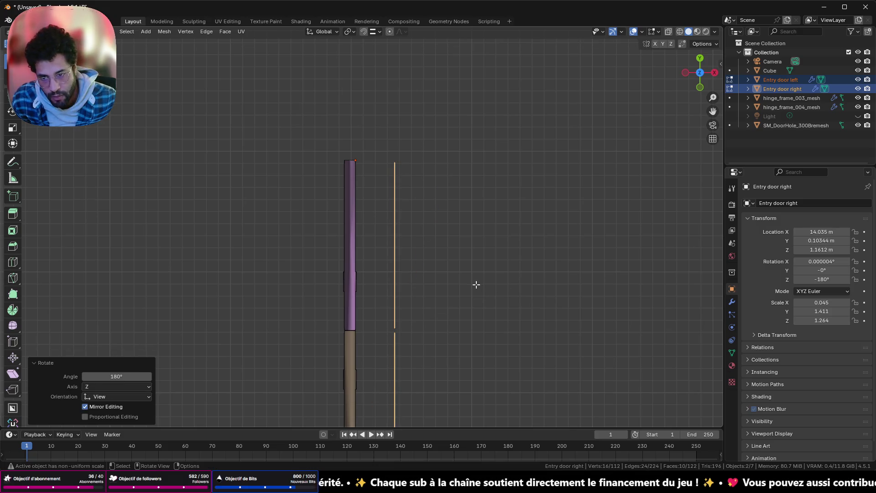
- From the front view, move the faces 0.32 m along X against the door edge and leave Edit Mode
left_click(699, 87)
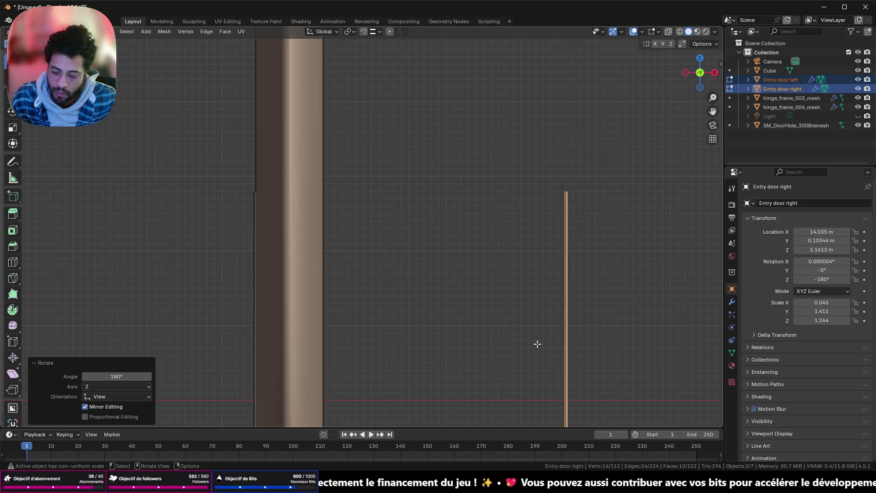
key("g")
key("x")
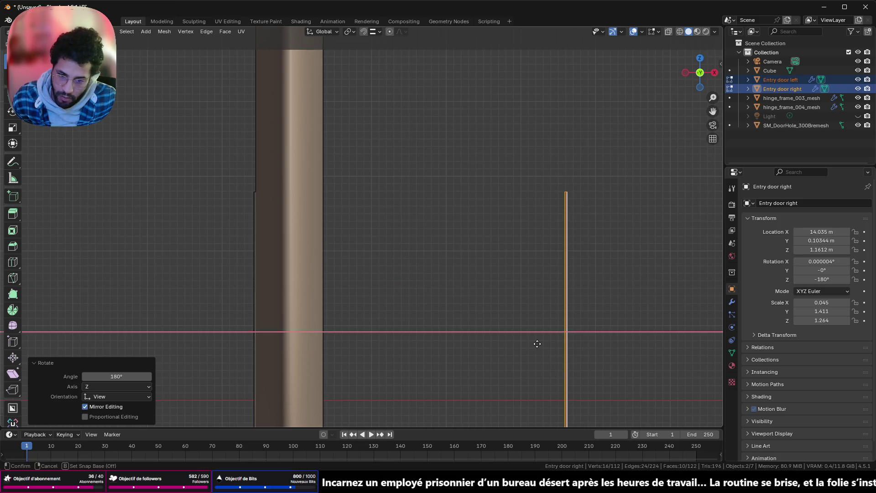
left_click(319, 330)
mouse_move(303, 325)
middle_mouse_down("shift")
mouse_move(546, 270)
mouse_move(488, 294)
middle_mouse_up("shift")
scroll(456, 297, "up", 2)
scroll(457, 298, "up", 2)
key("Tab")
- Select Entry door left and view the panels from above, toggling Edit Mode
left_click(441, 245)
left_click(395, 170)
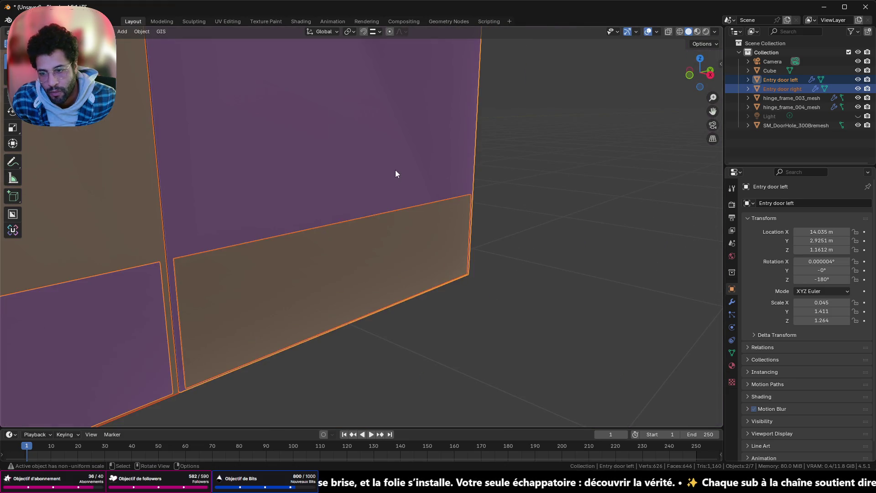
left_click(137, 217)
mouse_move(266, 224)
middle_mouse_down()
mouse_move(172, 204)
mouse_move(114, 221)
mouse_move(102, 239)
mouse_move(257, 235)
mouse_move(232, 224)
mouse_move(170, 248)
mouse_move(368, 254)
mouse_move(438, 275)
mouse_move(516, 264)
mouse_move(285, 256)
mouse_move(349, 288)
middle_mouse_up()
scroll(267, 267, "up", 3)
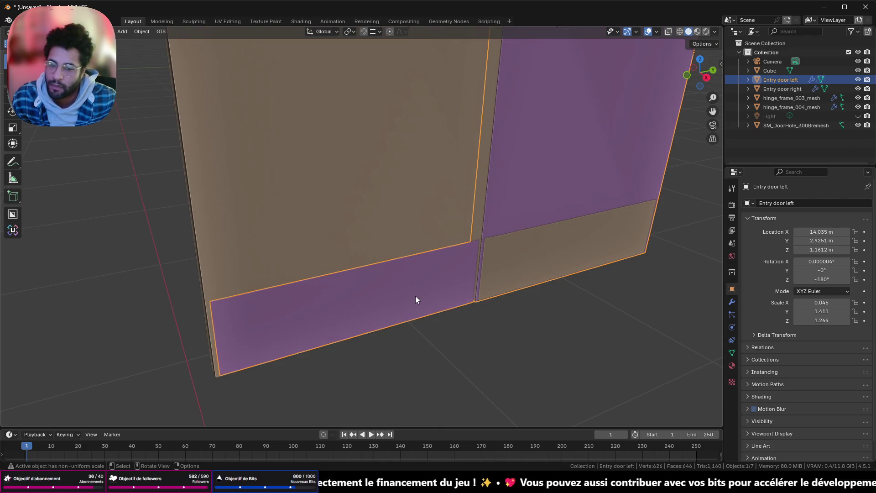
key("Tab")
key("Tab")
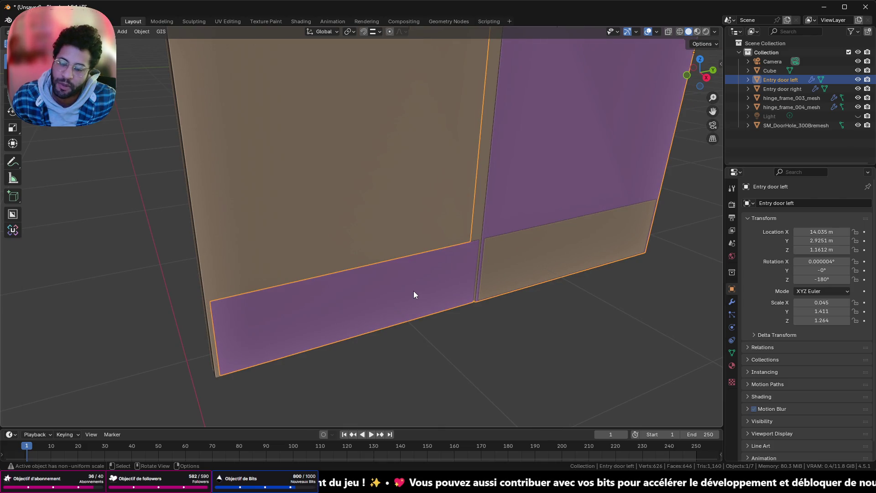
scroll(414, 294, "up", 2)
scroll(411, 290, "up", 2)
key("Tab")
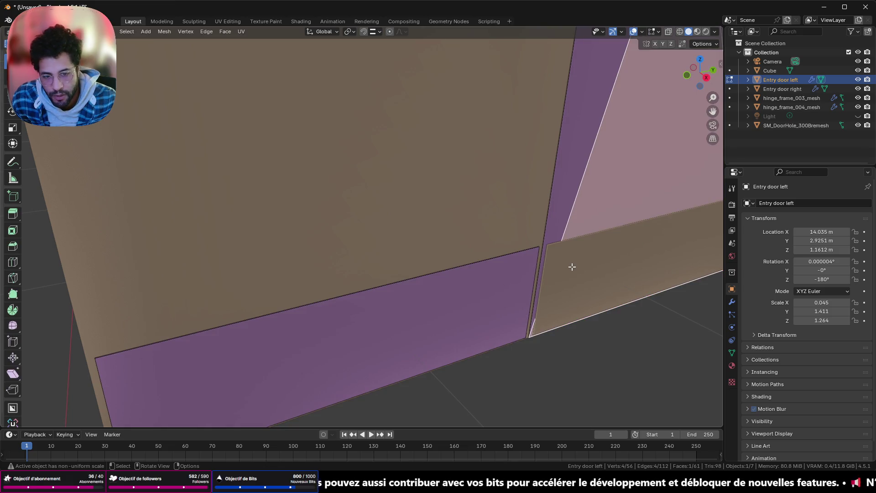
- Grow the left door's lower panel selection and separate it into its own object
left_click(394, 310)
key("ctrl+KP_Add")
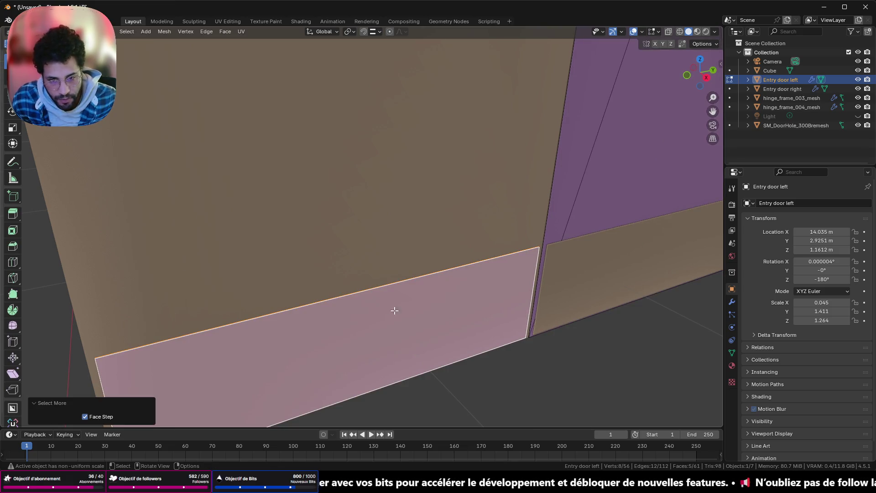
right_click(507, 374)
mouse_move(458, 426)
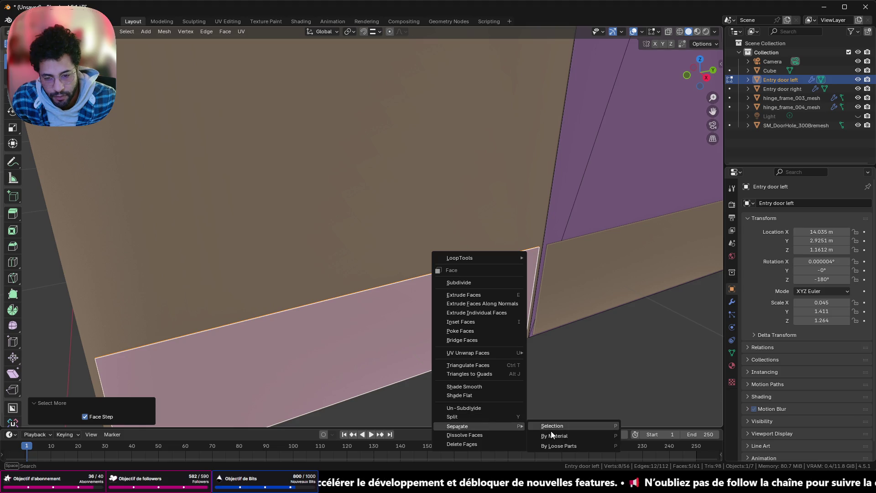
left_click(551, 432)
key("Tab")
- Separate the right door's lower panel into its own object the same way
left_click(587, 288)
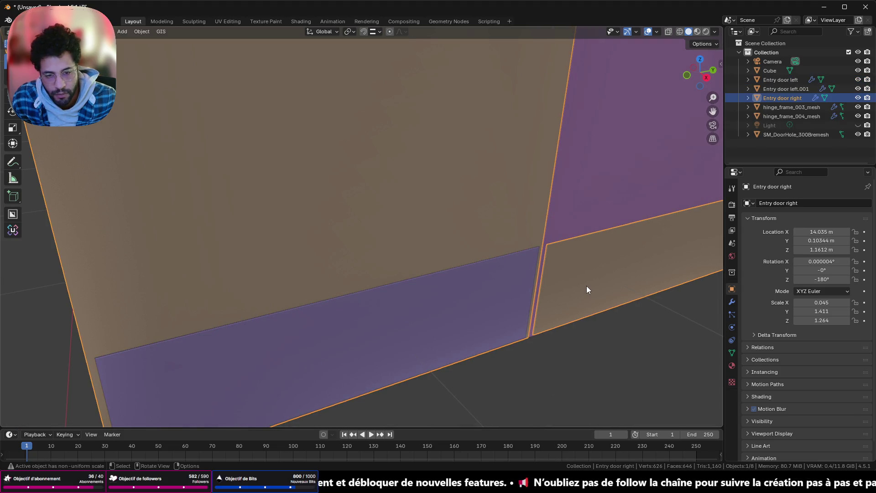
key("Tab")
left_click(587, 289)
key("ctrl+KP_Add")
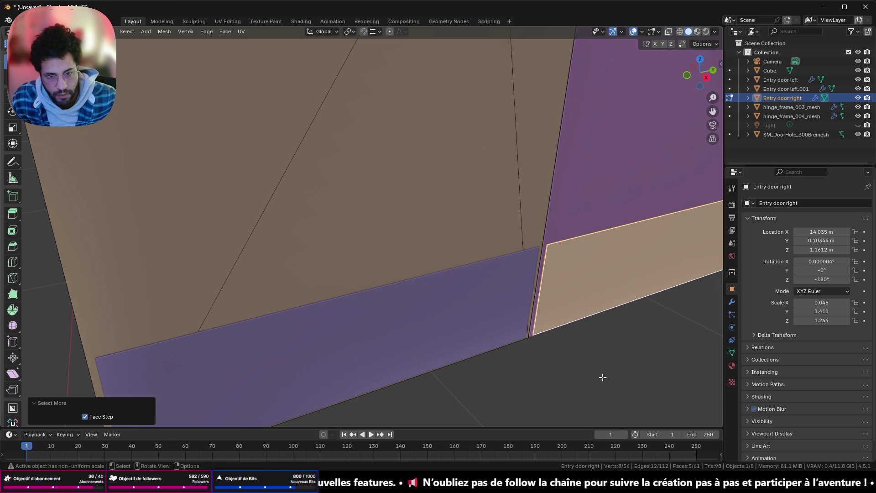
right_click(602, 377)
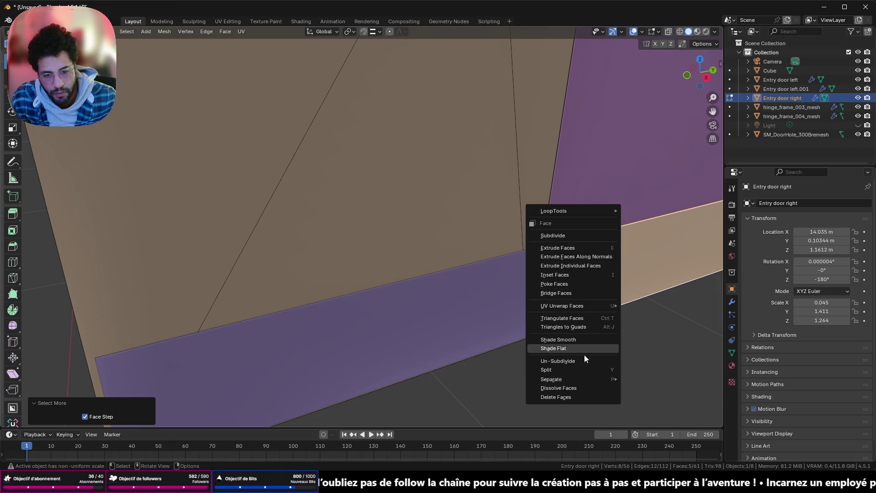
mouse_move(551, 379)
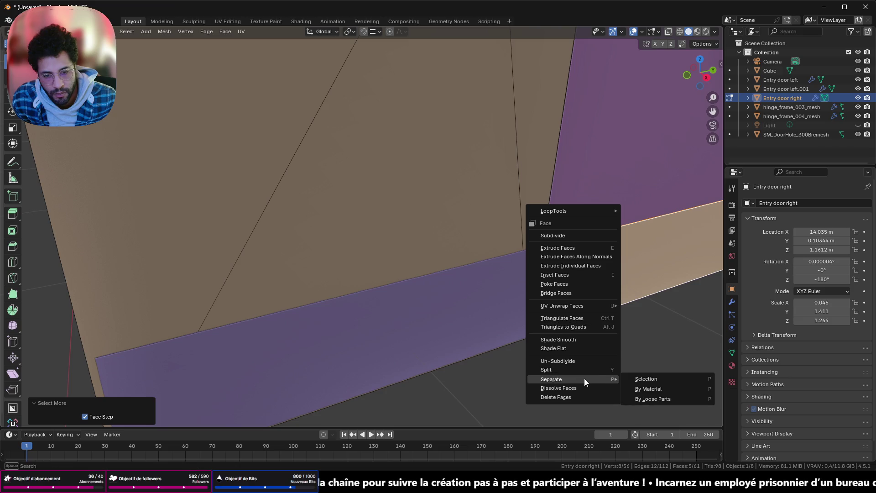
left_click(639, 381)
key("Tab")
- Join each separated panel piece into the opposite door, leaving two door objects
left_click(577, 241)
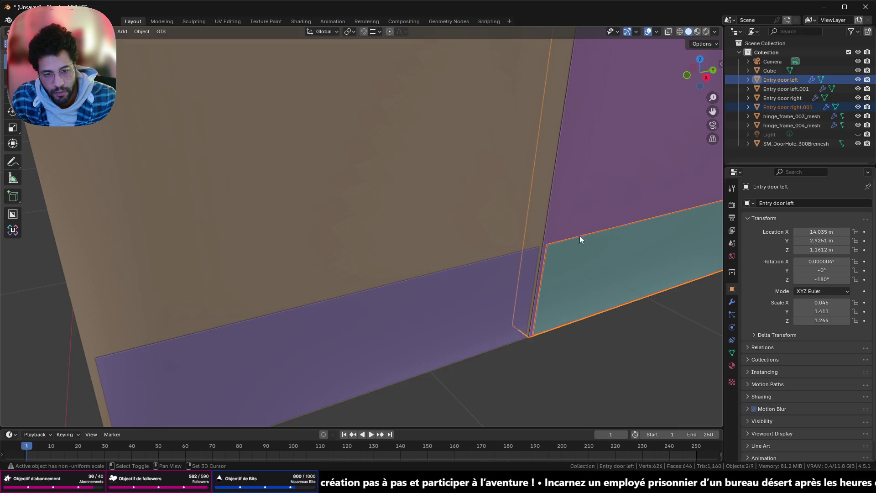
right_click(619, 427)
right_click(661, 370)
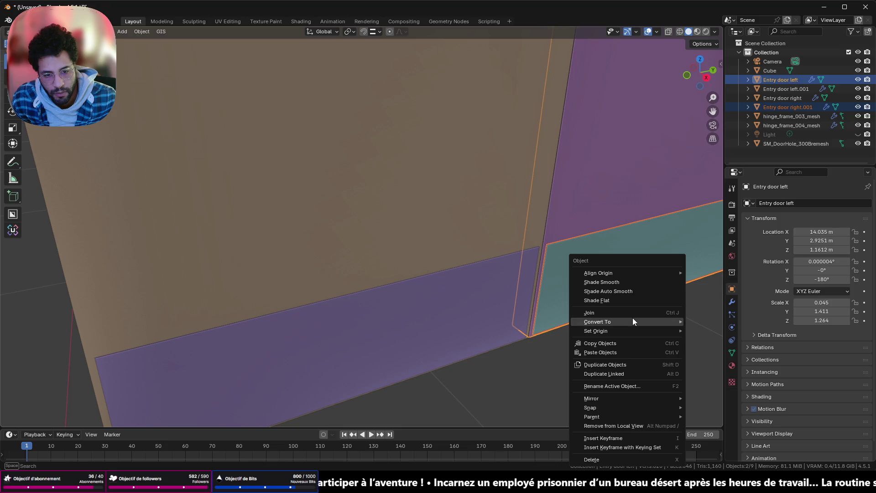
left_click(409, 241)
left_click(541, 288, "shift")
right_click(561, 393)
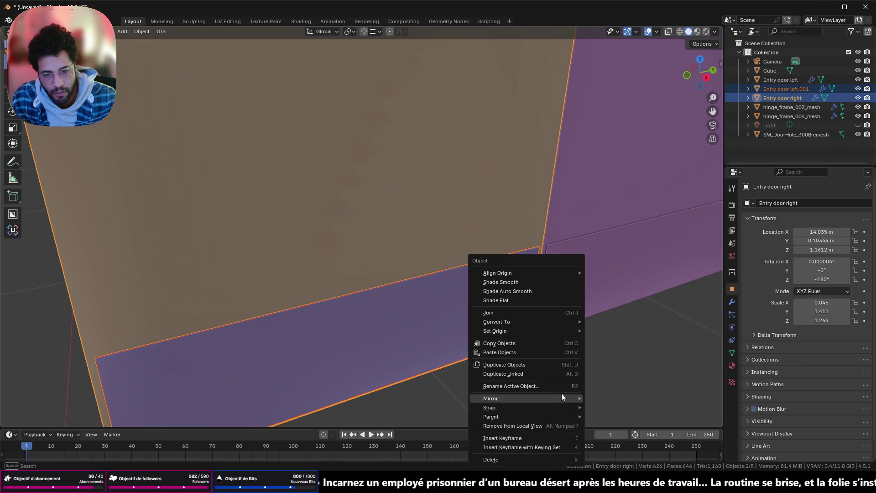
left_click(544, 312)
mouse_move(543, 312)
middle_mouse_down()
mouse_move(504, 329)
mouse_move(570, 342)
mouse_move(536, 251)
mouse_move(410, 224)
mouse_move(388, 240)
mouse_move(418, 213)
mouse_move(431, 176)
mouse_move(432, 237)
mouse_move(420, 213)
mouse_move(479, 369)
mouse_move(407, 315)
mouse_move(534, 325)
mouse_move(530, 347)
mouse_move(310, 277)
middle_mouse_up()
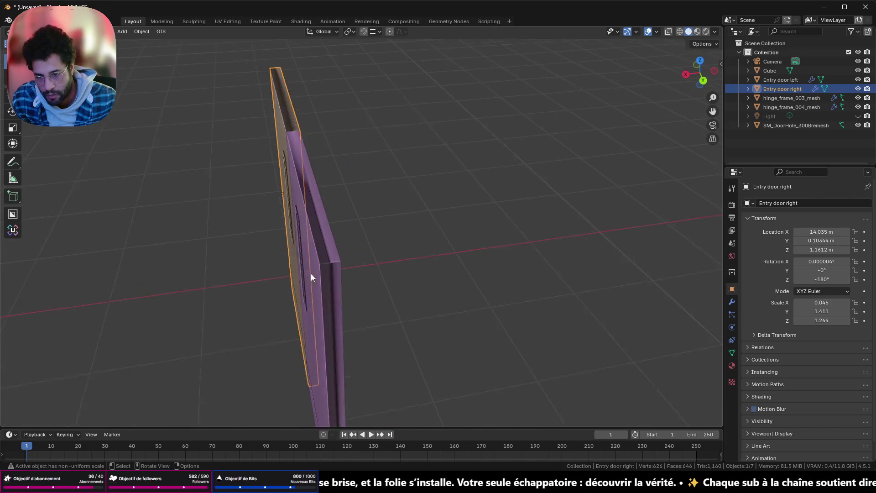
scroll(312, 273, "up", 2)
scroll(323, 261, "up", 2)
scroll(346, 259, "up", 3)
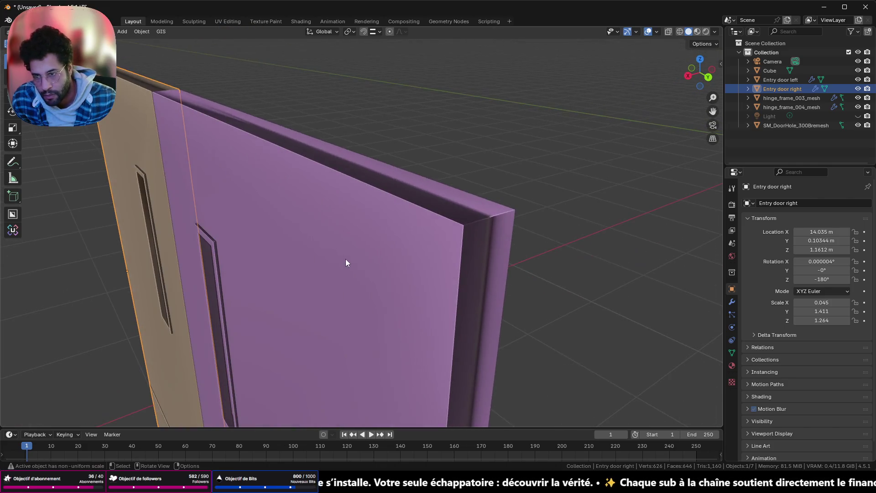
- Apply auto smooth shading to Entry door left from the object context menu
right_click(448, 254)
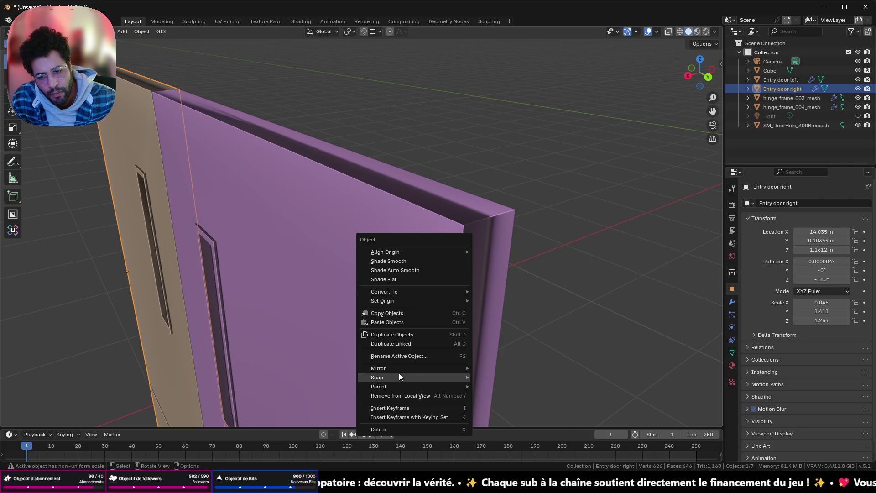
right_click(347, 195)
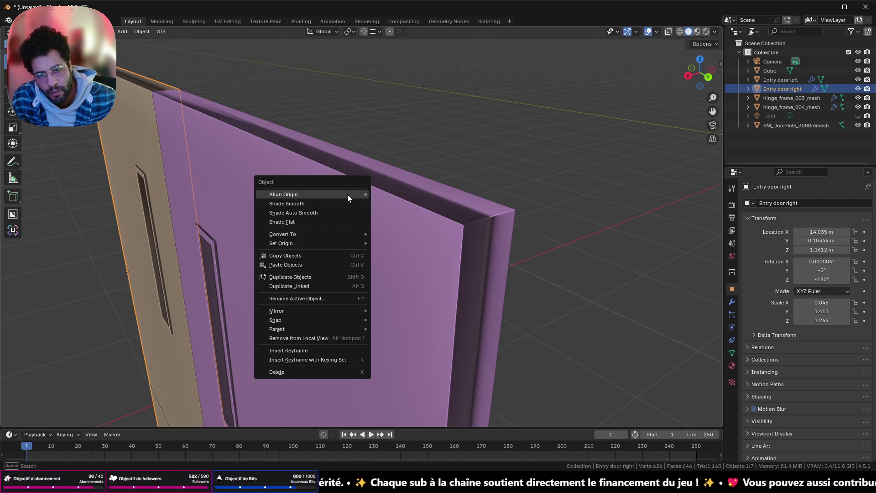
left_click(426, 224)
right_click(425, 224)
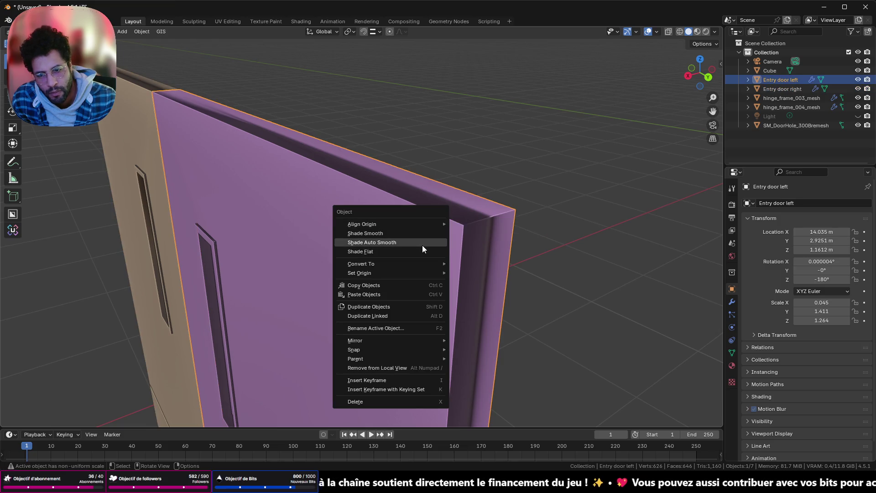
left_click(423, 244)
- Remove the custom_normal attribute from both doors in Object Data > Attributes
left_click(731, 352)
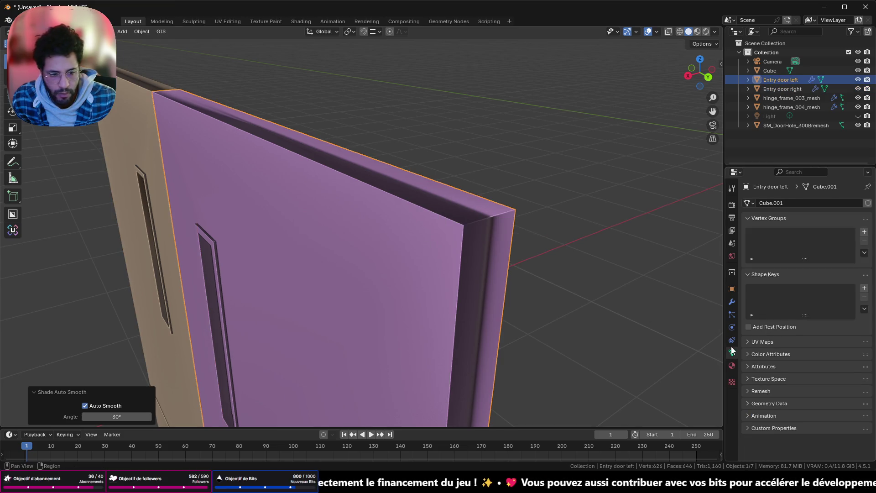
left_click(748, 367)
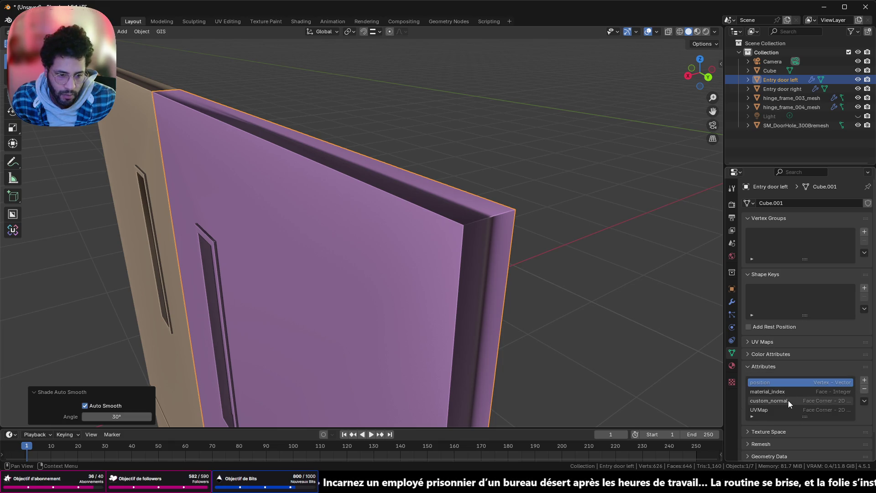
left_click(789, 401)
left_click(869, 391)
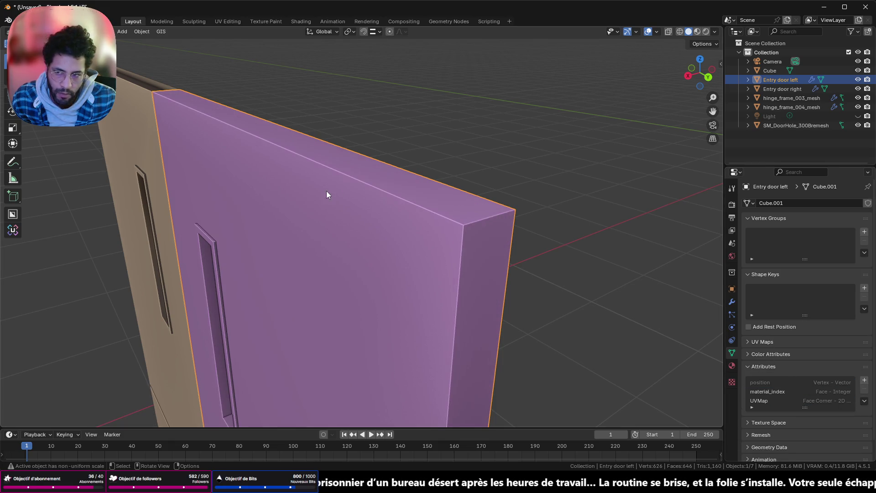
mouse_move(326, 192)
middle_mouse_down()
mouse_move(208, 207)
mouse_move(330, 224)
mouse_move(309, 321)
mouse_move(501, 353)
middle_mouse_up()
left_click(309, 320)
left_click(788, 400)
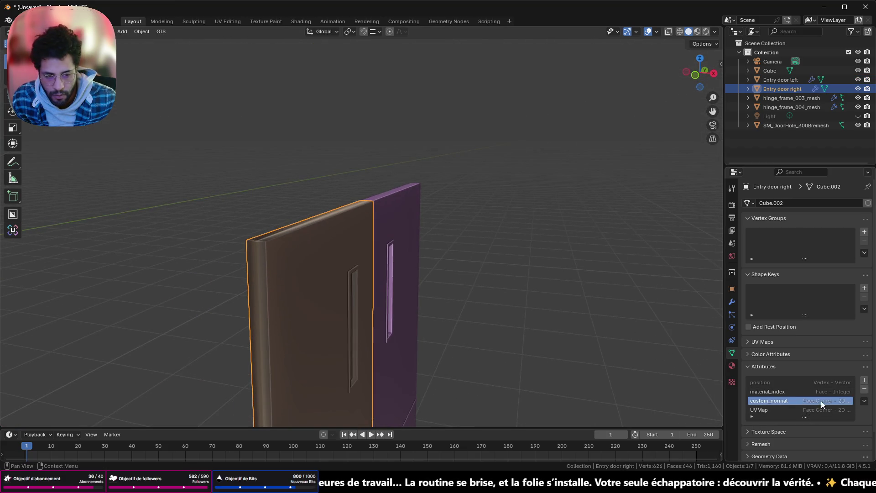
left_click(863, 388)
- Select the left door, enter Edit Mode and pick its bottom faces
mouse_move(337, 286)
middle_mouse_down()
mouse_move(417, 275)
mouse_move(409, 221)
mouse_move(388, 244)
mouse_move(306, 243)
mouse_move(361, 234)
mouse_move(403, 315)
mouse_move(554, 321)
mouse_move(443, 283)
mouse_move(456, 283)
middle_mouse_up()
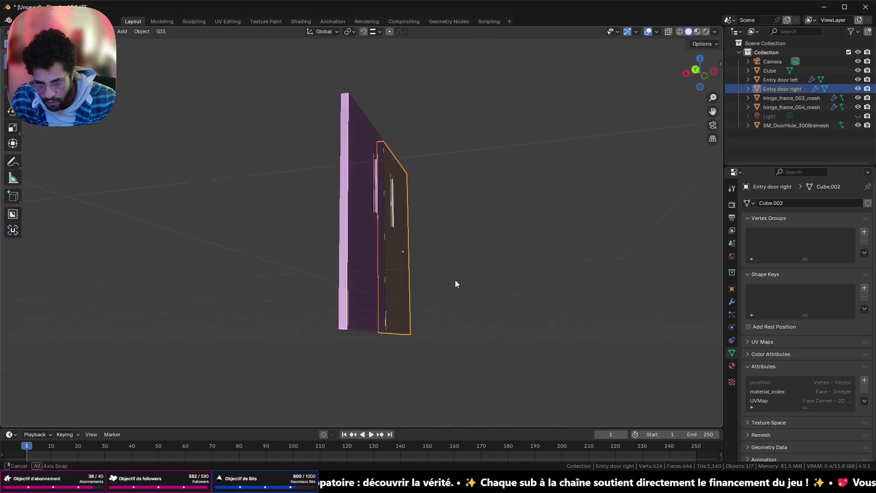
left_click(353, 319)
mouse_move(353, 322)
middle_mouse_down()
mouse_move(390, 322)
mouse_move(381, 313)
mouse_move(414, 345)
mouse_move(348, 337)
mouse_move(383, 338)
mouse_move(377, 336)
mouse_move(401, 289)
mouse_move(378, 271)
mouse_move(398, 273)
mouse_move(475, 317)
middle_mouse_up()
key("Tab")
left_click(414, 345)
- Scale the left door's selected lower faces to exactly 1.040 along X
key("s")
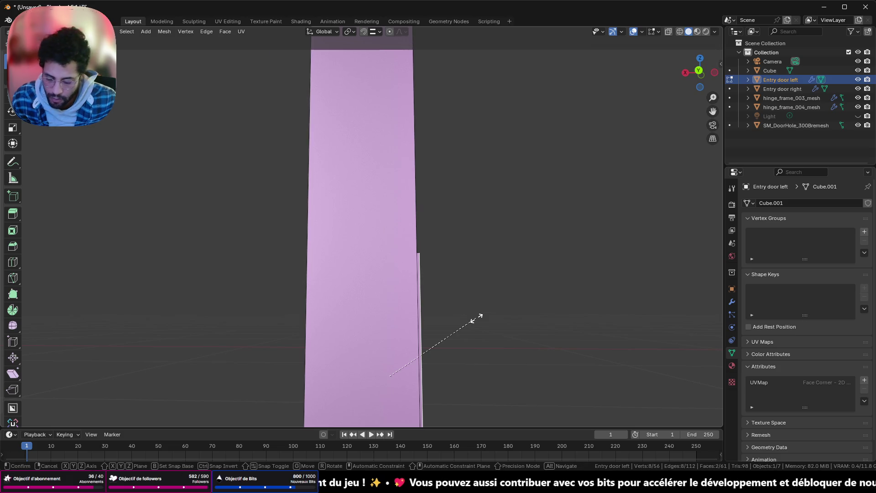
key("x")
left_click(480, 318)
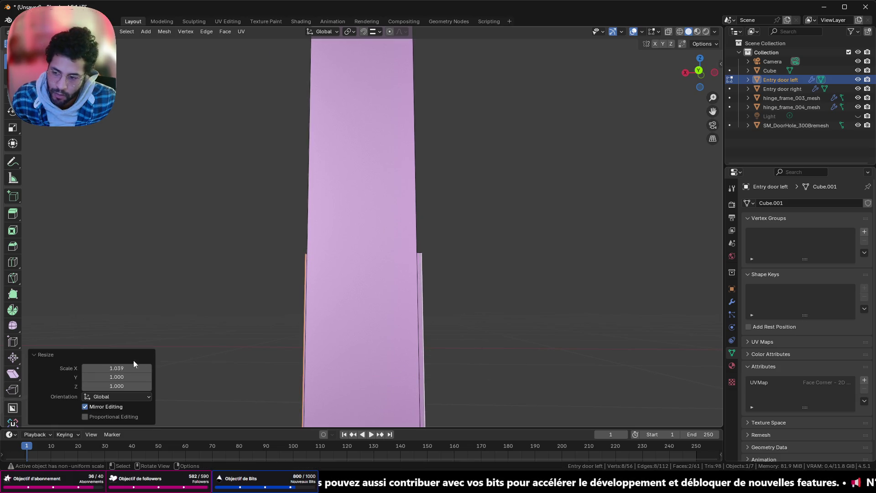
left_click(105, 365)
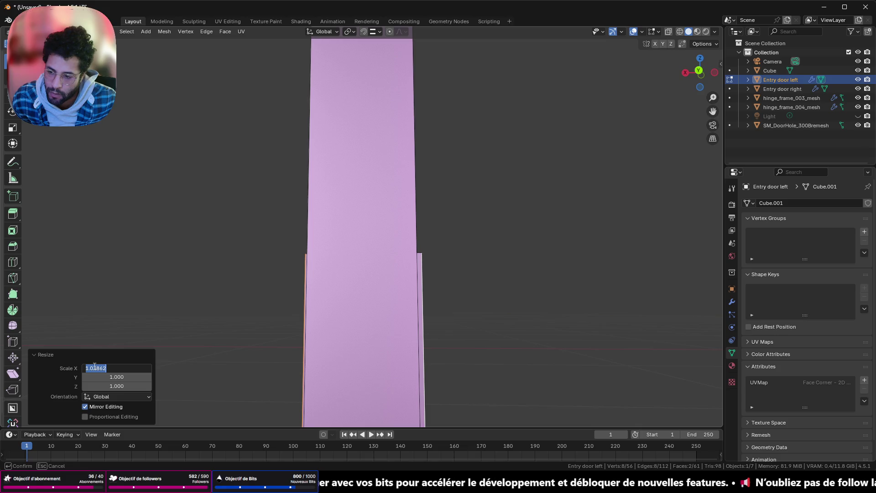
type("04")
key("Return")
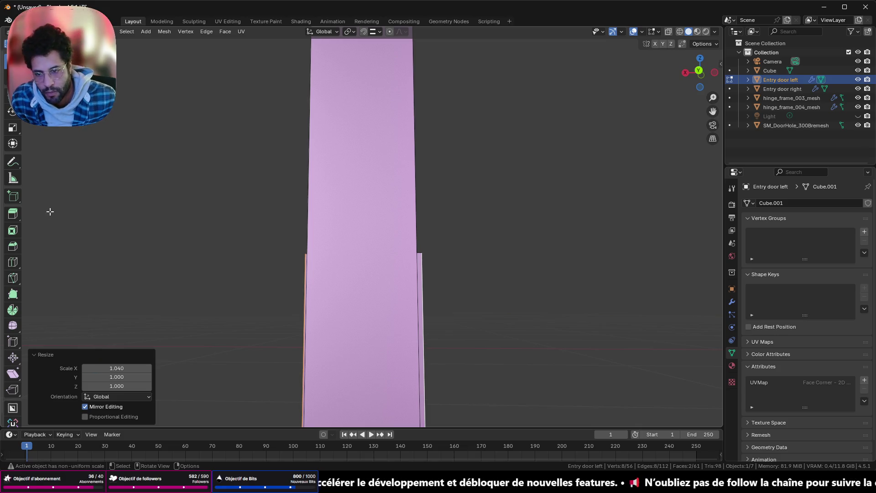
- Leave Edit Mode on the left door and select the right door
mouse_move(201, 237)
middle_mouse_down()
mouse_move(358, 267)
mouse_move(472, 242)
middle_mouse_up()
key("Tab")
left_click(471, 242)
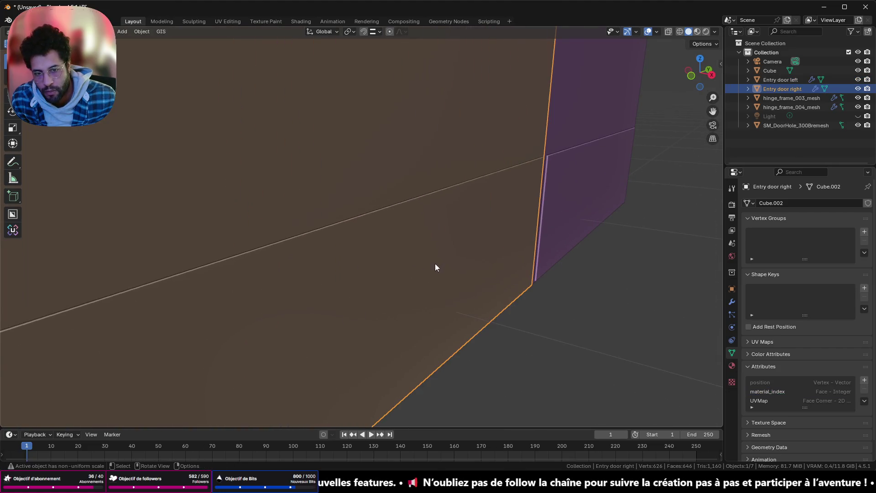
- Enter Edit Mode on the right door and select both of its bottom faces
key("Tab")
mouse_move(401, 279)
middle_mouse_down()
mouse_move(376, 309)
mouse_move(464, 237)
middle_mouse_up()
scroll(471, 238, "up", 5)
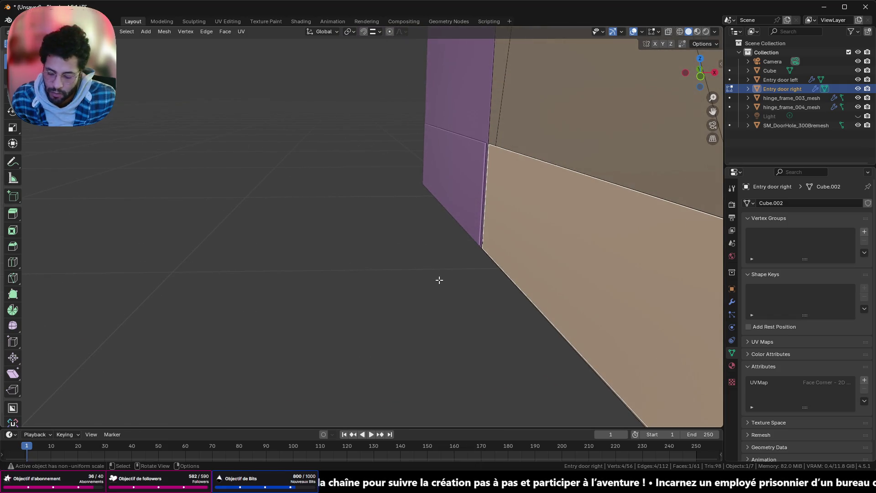
key("s")
key("x")
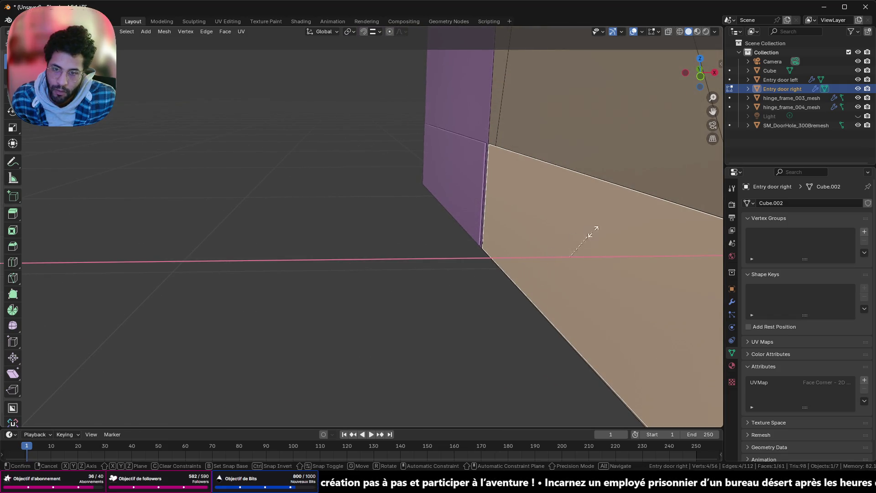
left_click(302, 353)
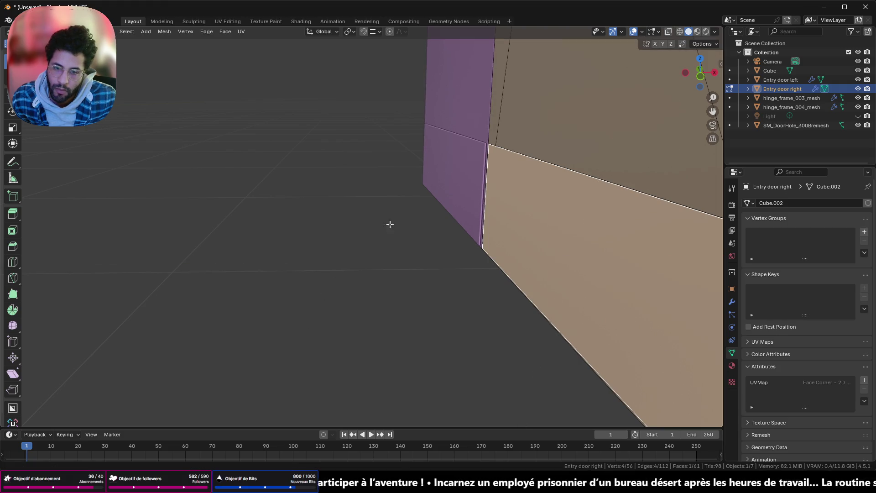
mouse_move(390, 223)
middle_mouse_down()
mouse_move(428, 216)
mouse_move(415, 232)
mouse_move(491, 253)
middle_mouse_up()
left_click(429, 236, "shift")
- Scale the right door's lower faces along X, correcting the value to 1.040
key("s")
key("x")
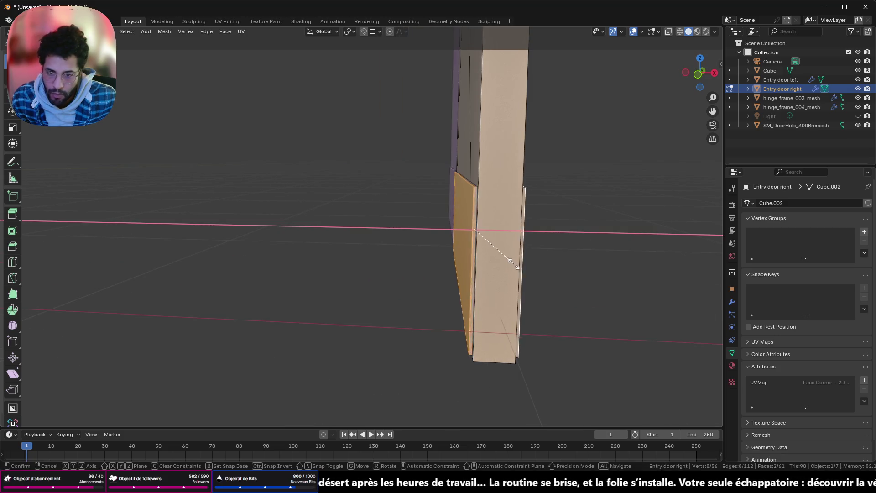
left_click(514, 259)
left_click(88, 368)
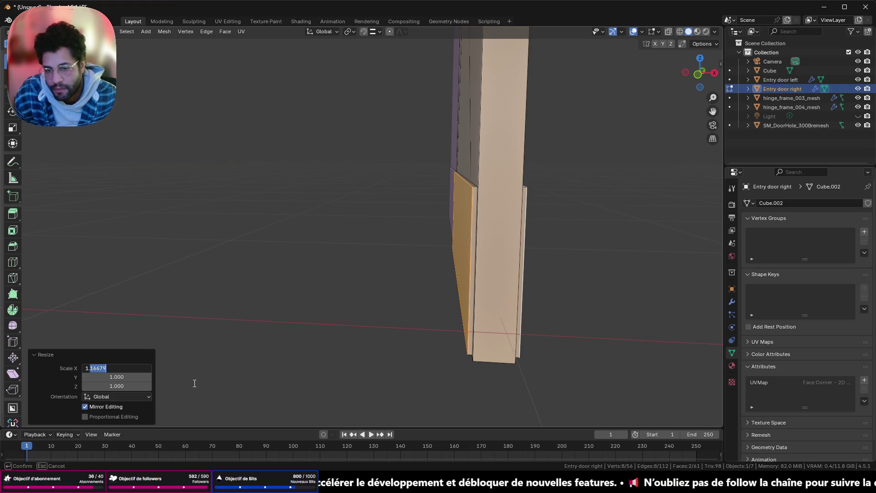
type(".4")
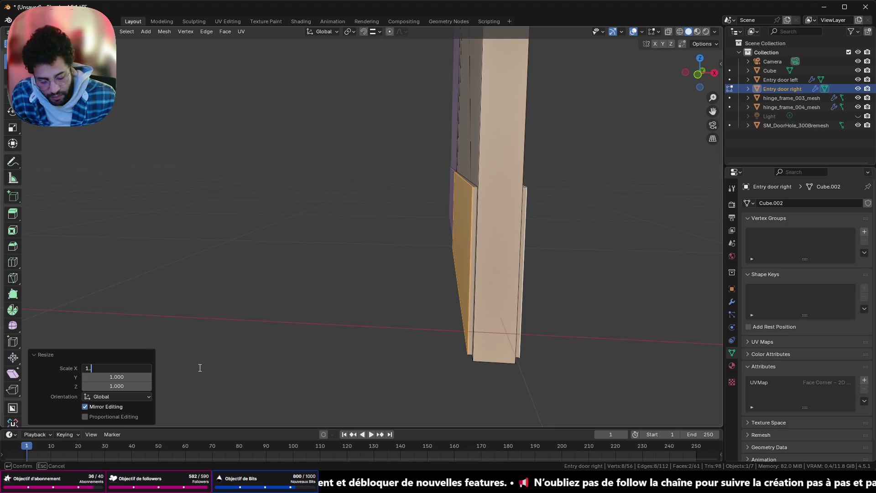
key("Return")
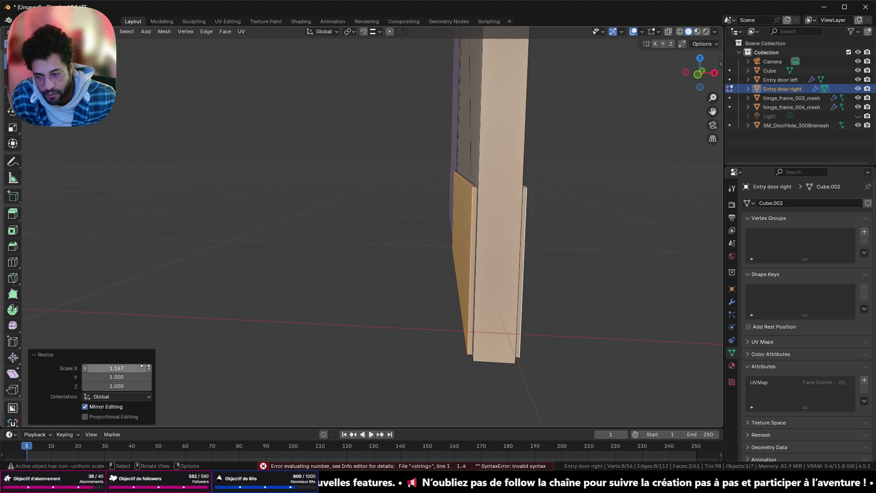
left_click(107, 369)
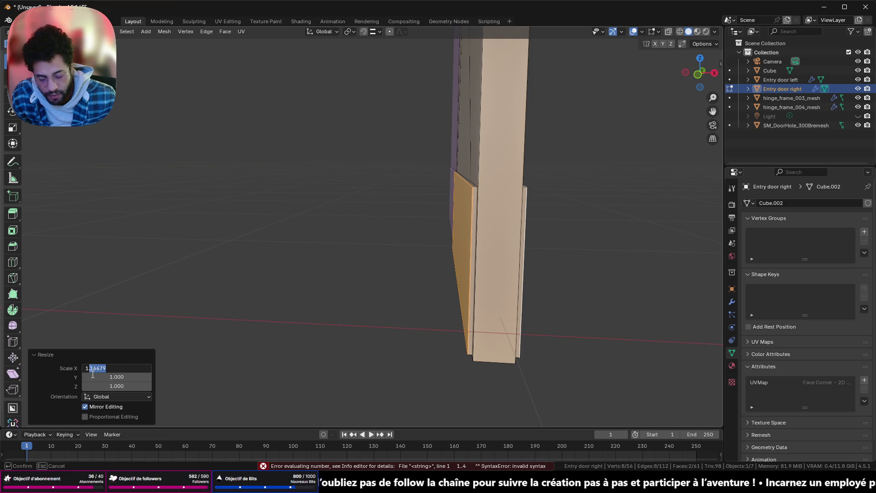
key("Return")
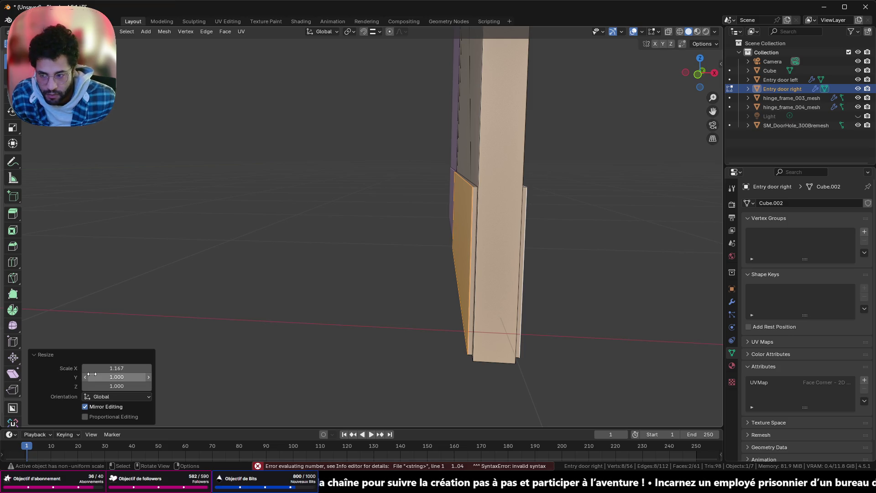
left_click(96, 369)
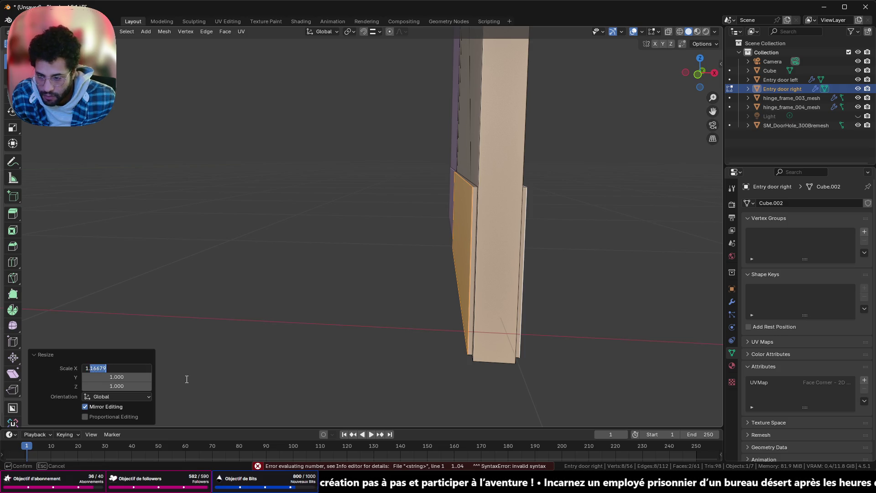
key("Return")
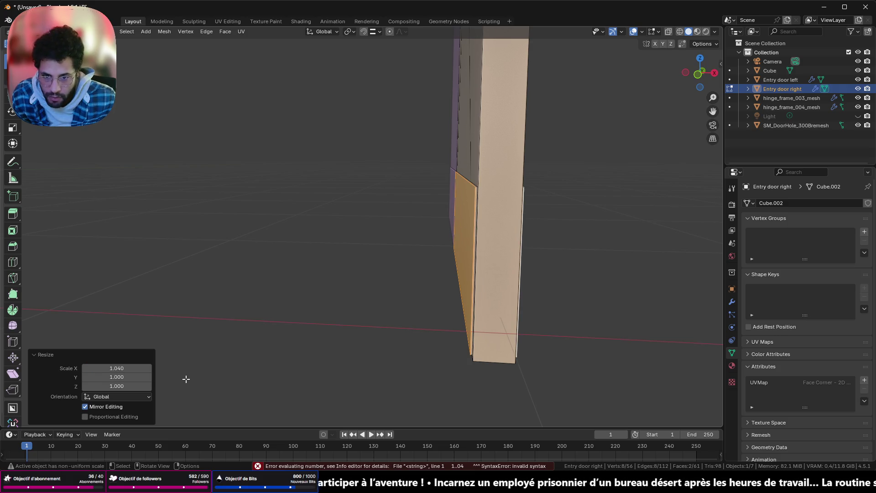
scroll(446, 307, "up", 5)
middle_click_drag(445, 308, 495, 291)
scroll(496, 291, "down", 3)
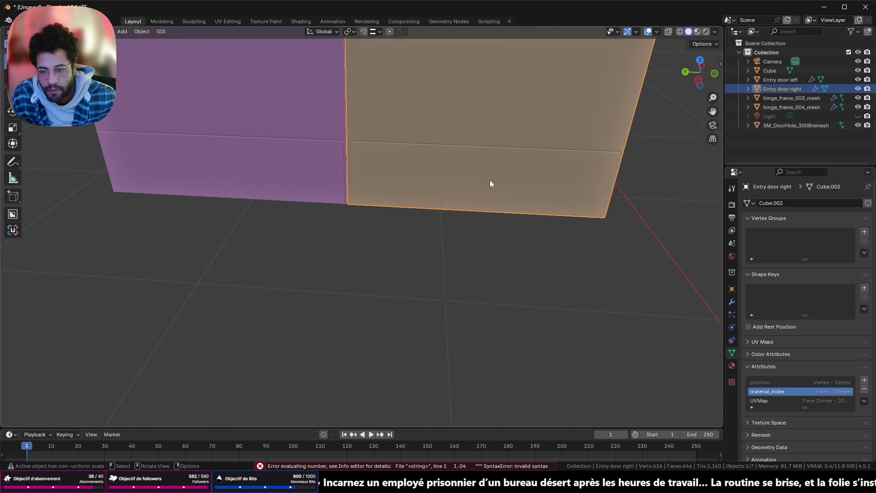
- Return to Object Mode and select both entry doors together
middle_click_drag(490, 182, 458, 247)
scroll(458, 247, "down", 3)
key("Tab")
left_click(411, 287)
middle_click_drag(411, 287, 489, 276)
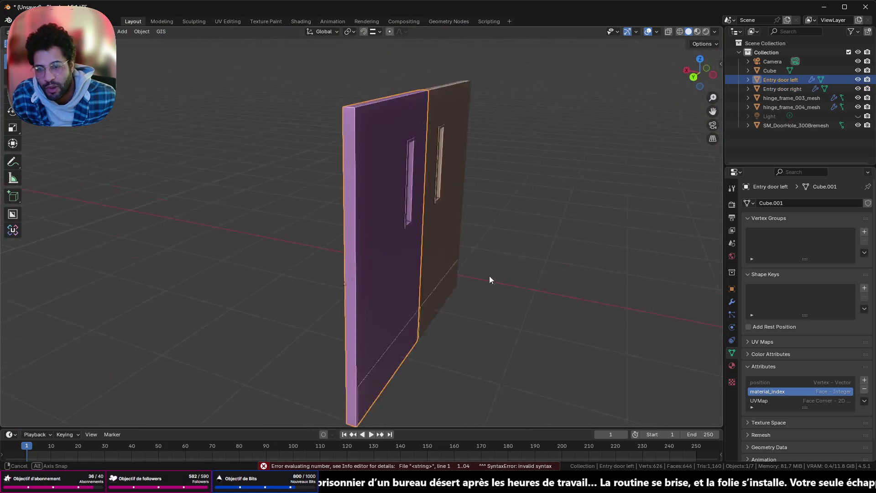
scroll(489, 276, "up", 4)
left_click(479, 257, "shift")
scroll(483, 270, "down", 6)
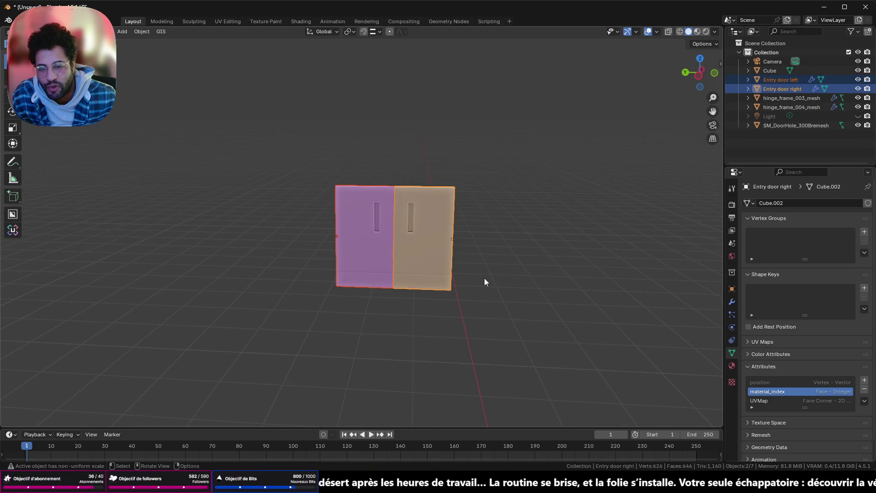
scroll(429, 149, "down", 2)
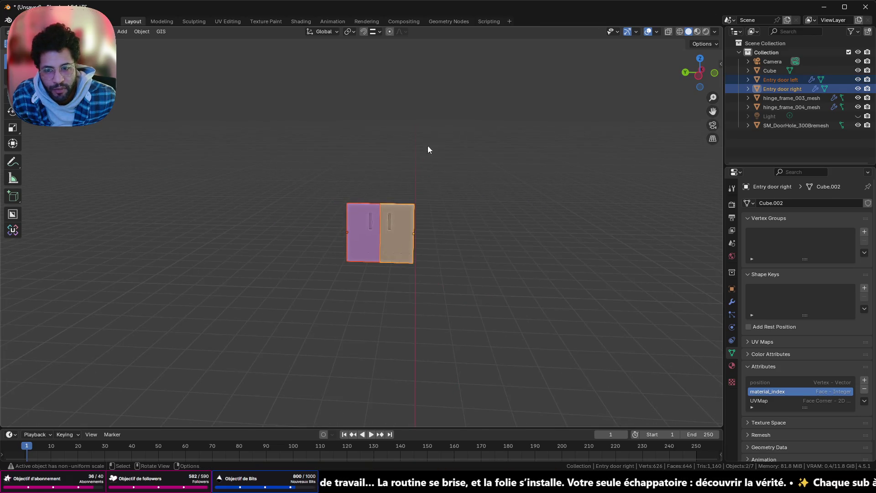
mouse_move(429, 149)
middle_mouse_down()
mouse_move(636, 180)
mouse_move(466, 167)
mouse_move(609, 160)
middle_mouse_up()
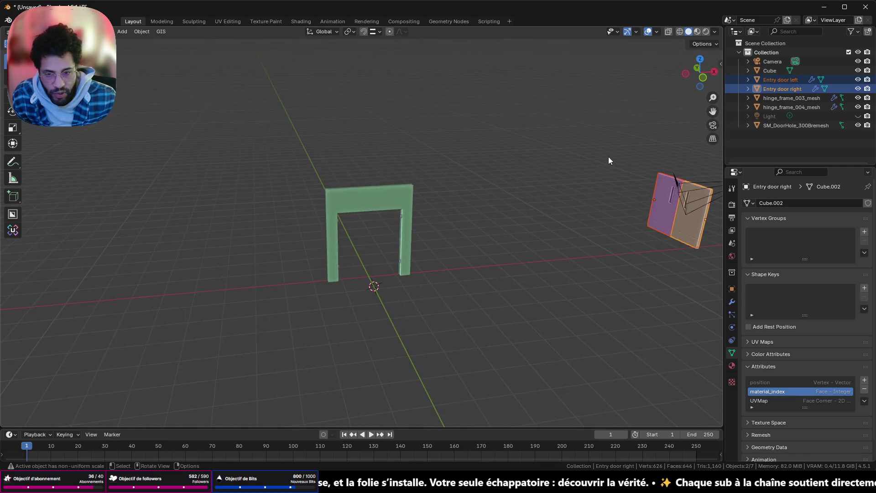
- From top view, move both doors to the door frame and rotate them 90 degrees
left_click(700, 60)
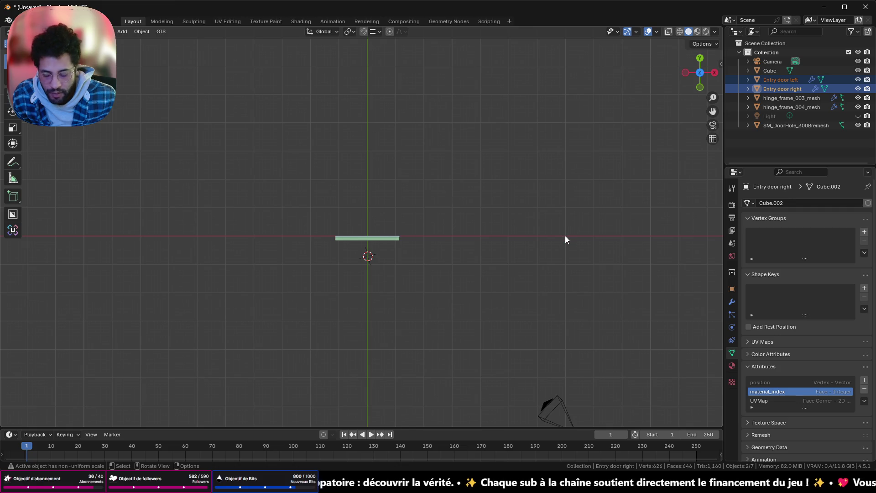
key("g")
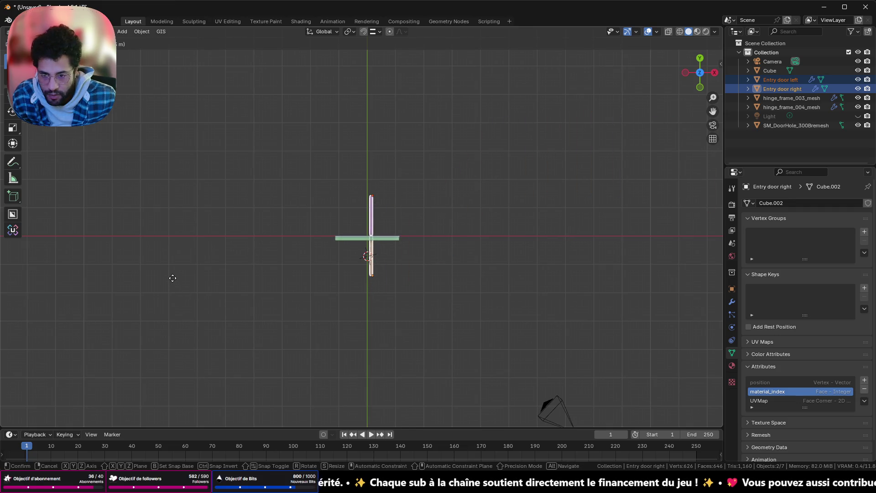
left_click(173, 280)
scroll(296, 274, "up", 7)
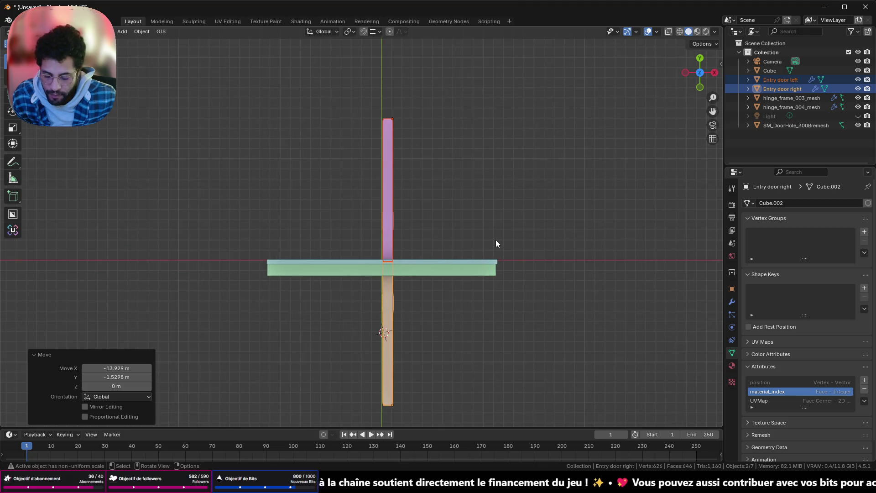
type("r")
type("90")
key("Return")
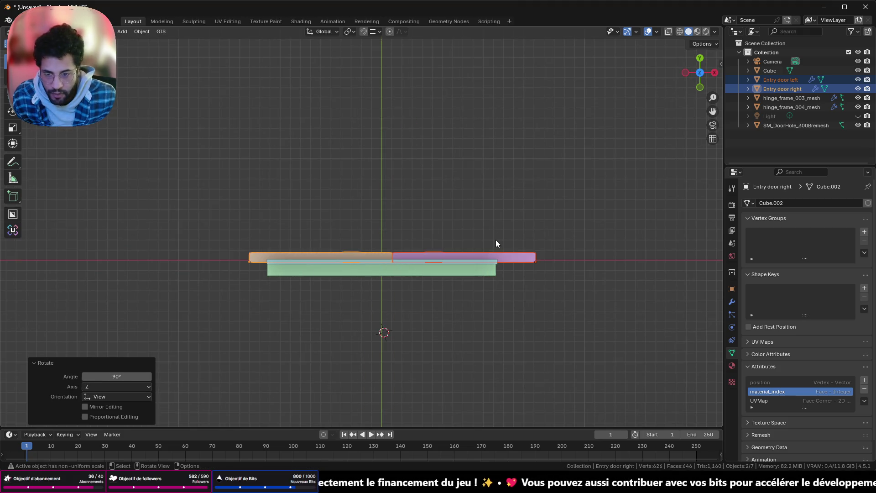
left_click(699, 87)
scroll(585, 218, "up", 2)
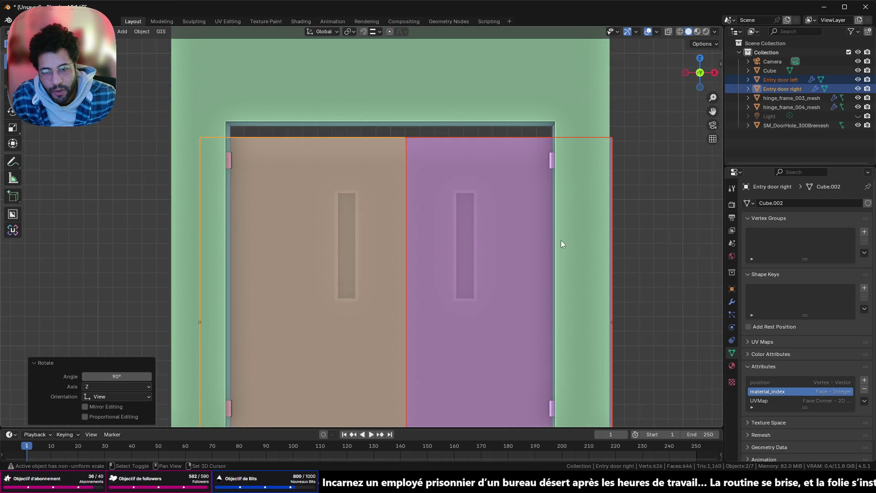
- In front view, snap the cursor to the doors, reposition them, scale to 0.805 and show wireframe
middle_click_drag(561, 240, 548, 98, "shift")
scroll(410, 275, "down", 2)
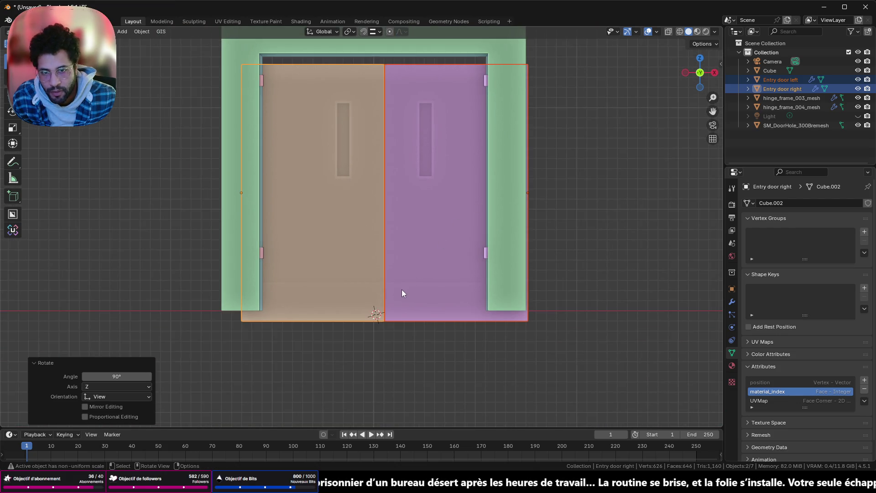
scroll(402, 289, "up", 1)
scroll(385, 267, "up", 1)
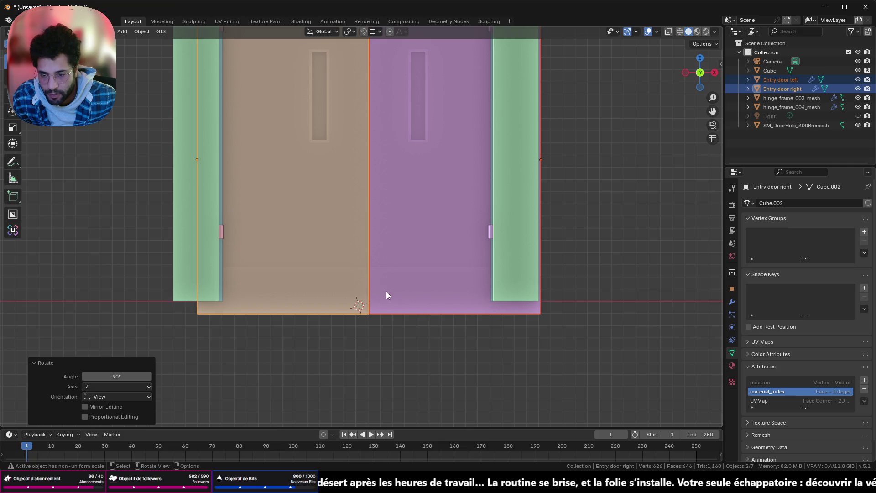
key("shift+s")
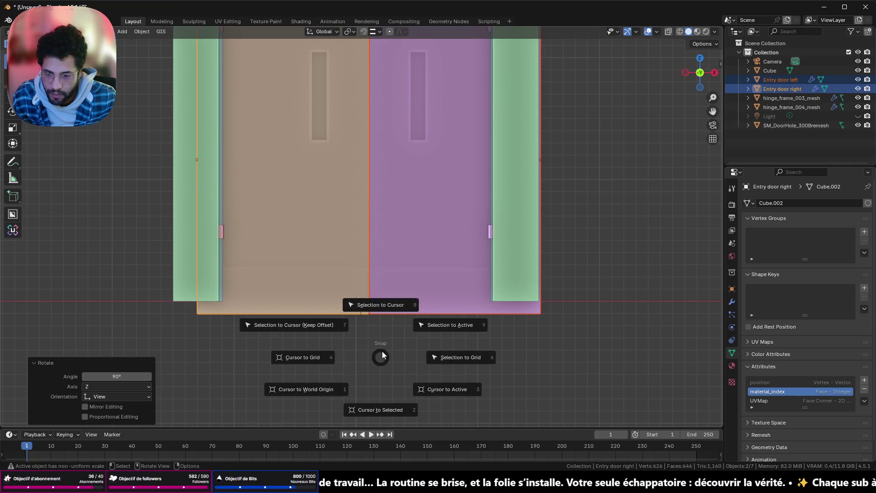
left_click(363, 410)
middle_click_drag(389, 313, 415, 327, "shift")
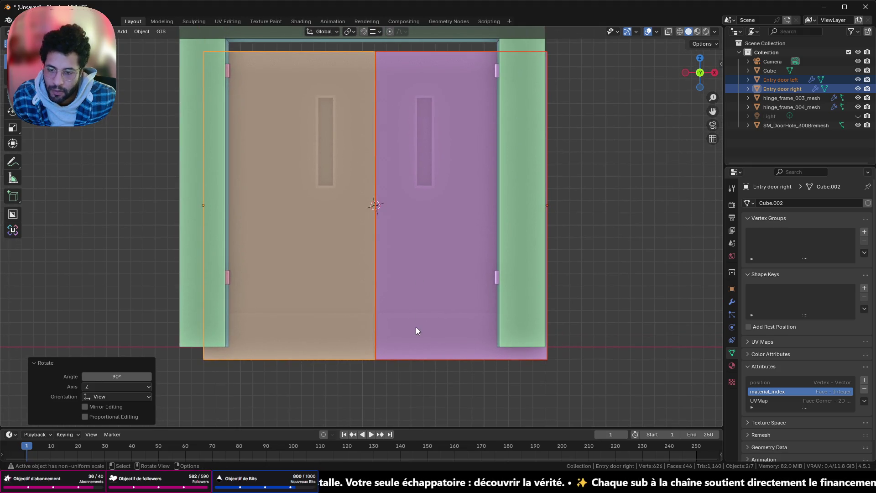
key("g")
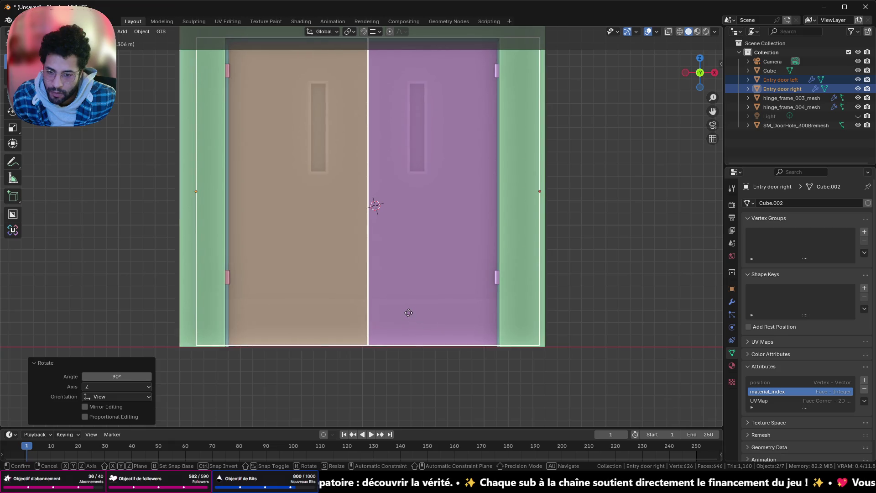
left_click(409, 313)
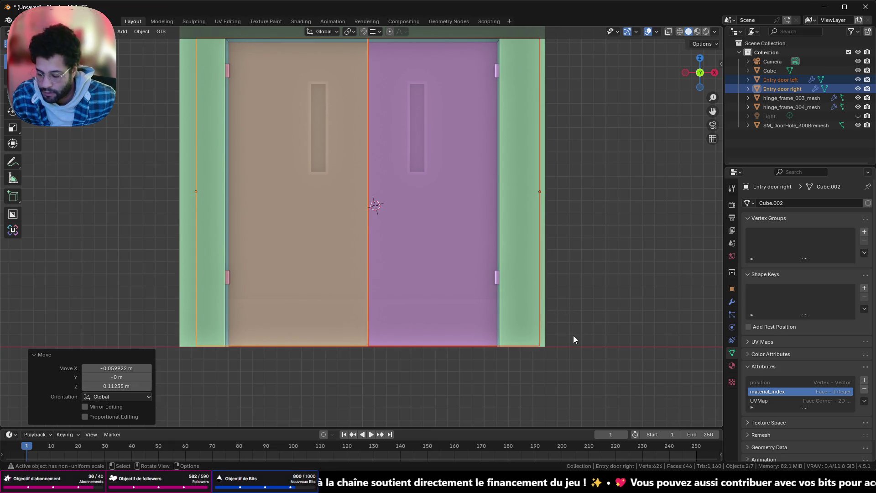
key("s")
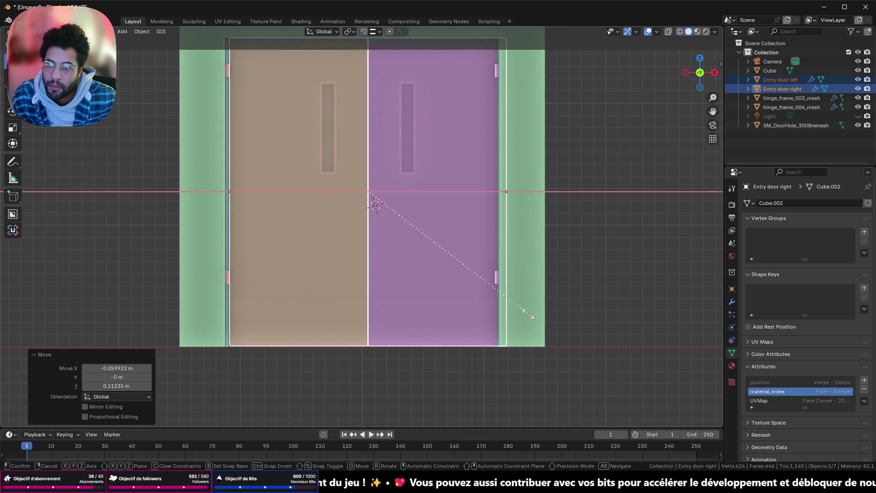
left_click(527, 313)
middle_click_drag(490, 231, 477, 294, "shift")
scroll(478, 293, "up", 2)
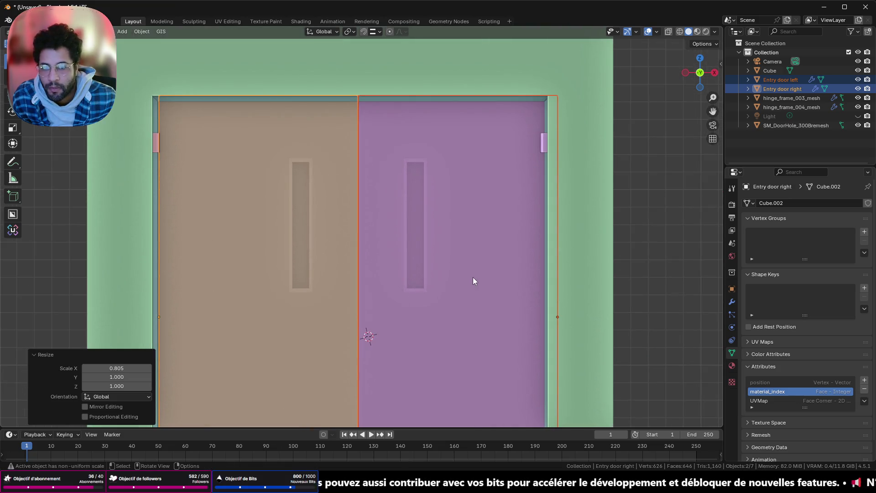
left_click(680, 32)
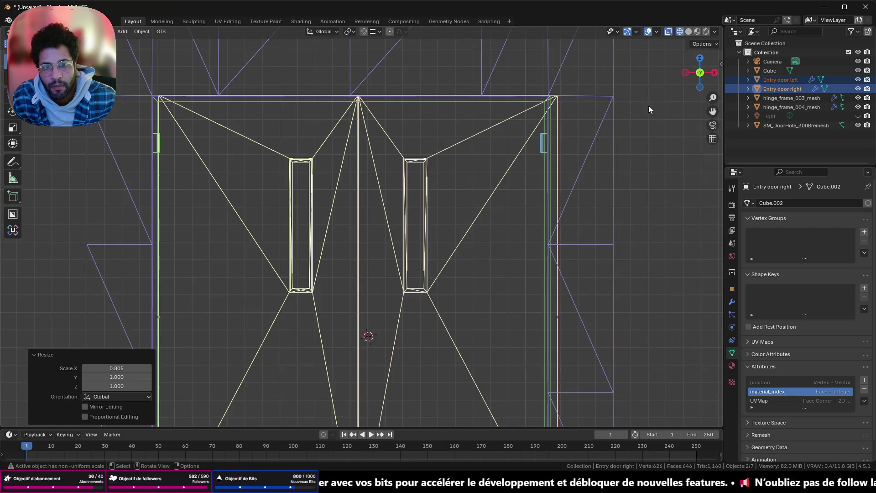
- Shift the doors sideways along X in two moves to centre them in the opening
key("g")
key("x")
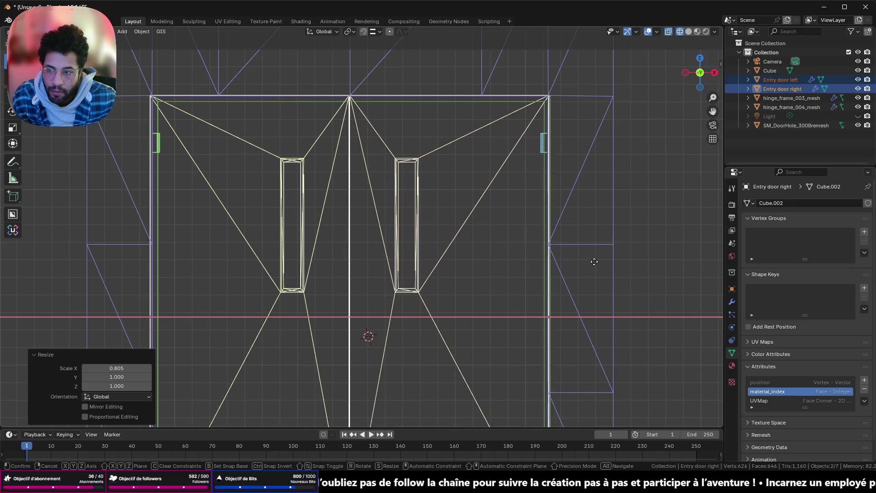
left_click(595, 261)
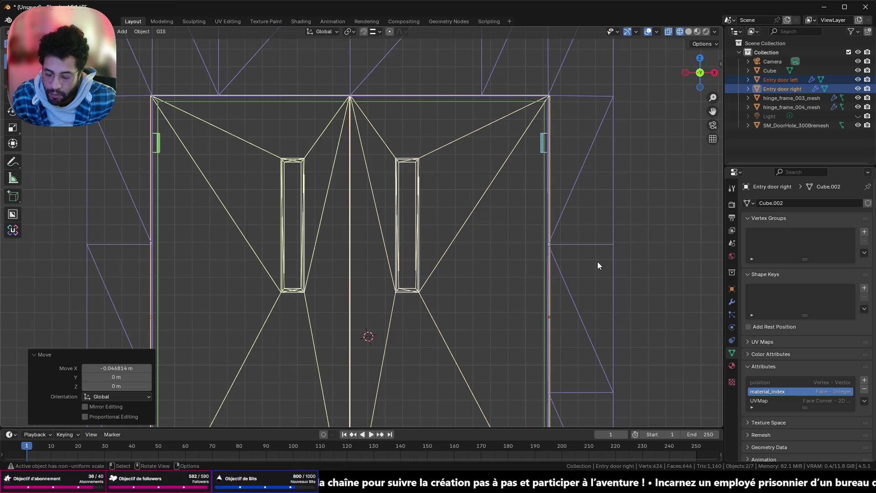
key("g")
key("x")
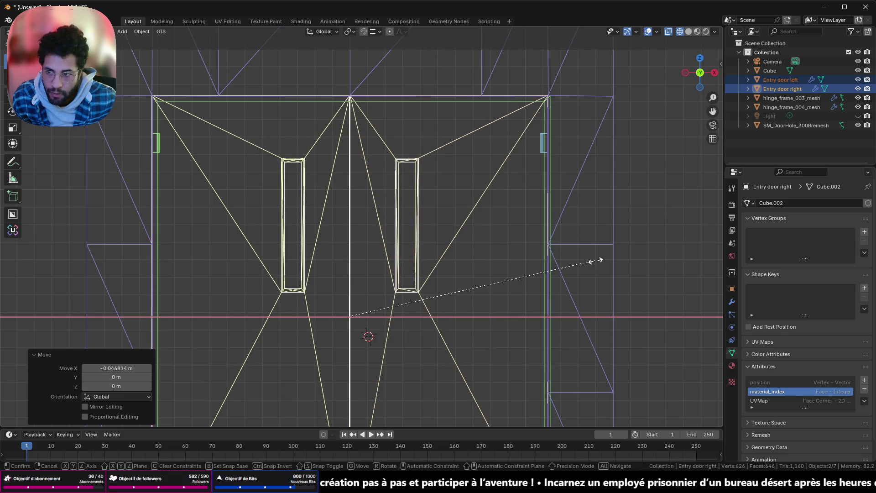
left_click(595, 260)
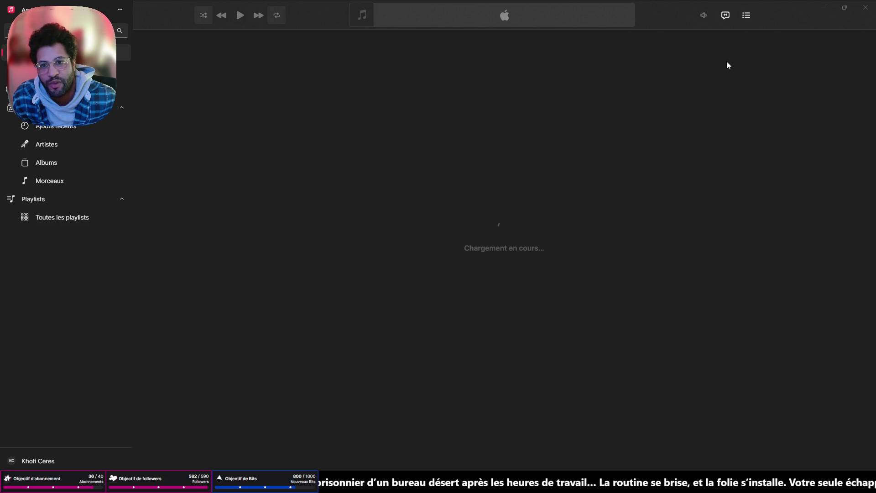
left_click(821, 9)
scroll(568, 168, "down", 1)
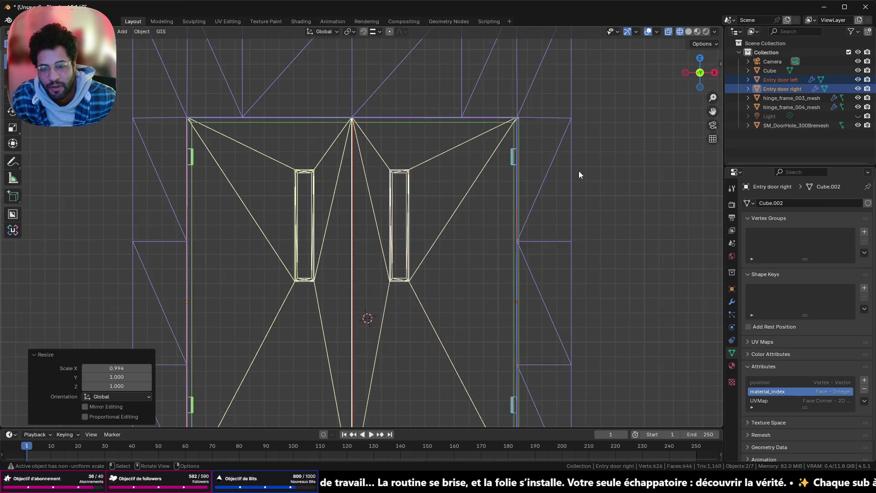
scroll(571, 186, "down", 2)
- Scale the doors to 0.98 along Z so they fit the frame height
middle_click_drag(557, 233, 554, 196, "shift")
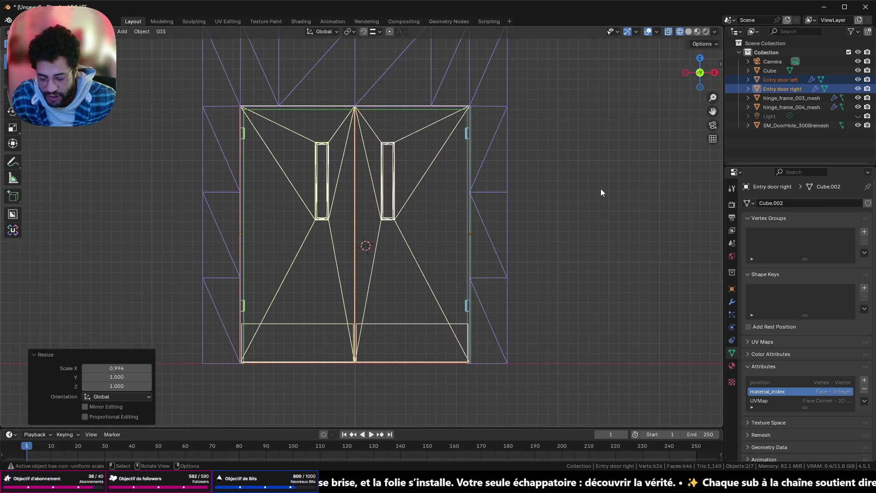
key("s")
key("z")
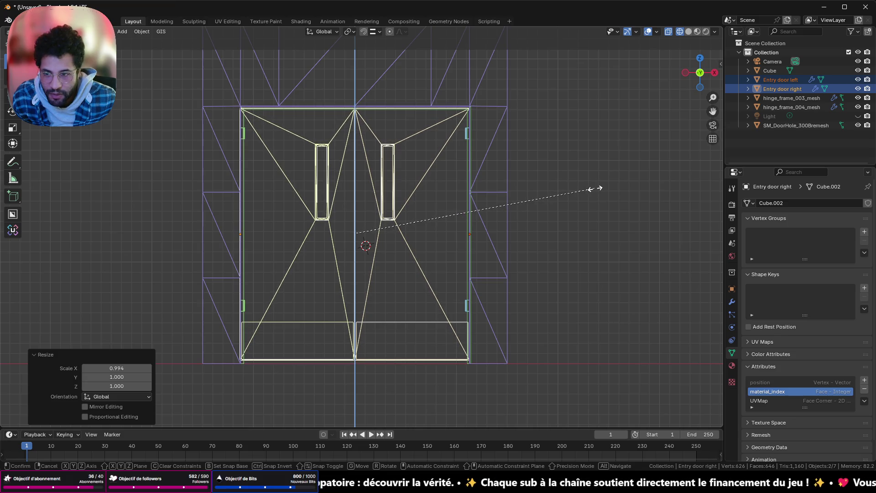
left_click(590, 188)
scroll(443, 157, "up", 2)
scroll(369, 135, "up", 1)
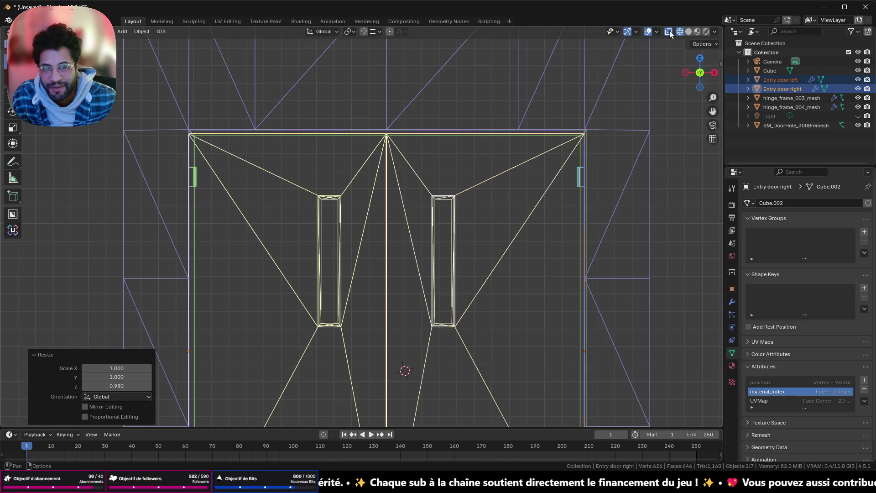
- Return to solid shading, inspect the doors from above and the side, then snap to front view
left_click(690, 32)
mouse_move(416, 138)
middle_mouse_down()
mouse_move(434, 150)
mouse_move(566, 165)
mouse_move(600, 156)
middle_mouse_up()
mouse_move(535, 128)
middle_mouse_down()
mouse_move(604, 143)
mouse_move(495, 143)
mouse_move(521, 149)
mouse_move(569, 138)
middle_mouse_up()
left_click(694, 79)
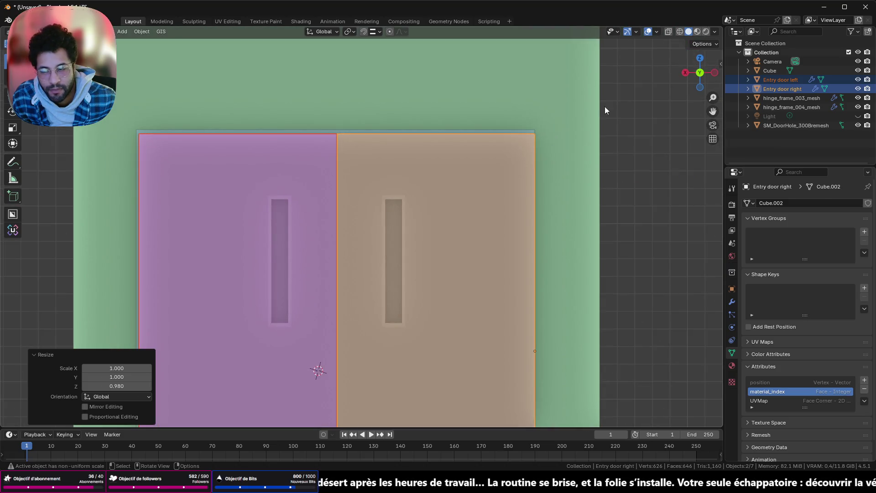
- Nudge the doors about 0.008 m sideways and orbit to an angled view
middle_click_drag(530, 119, 538, 139, "shift")
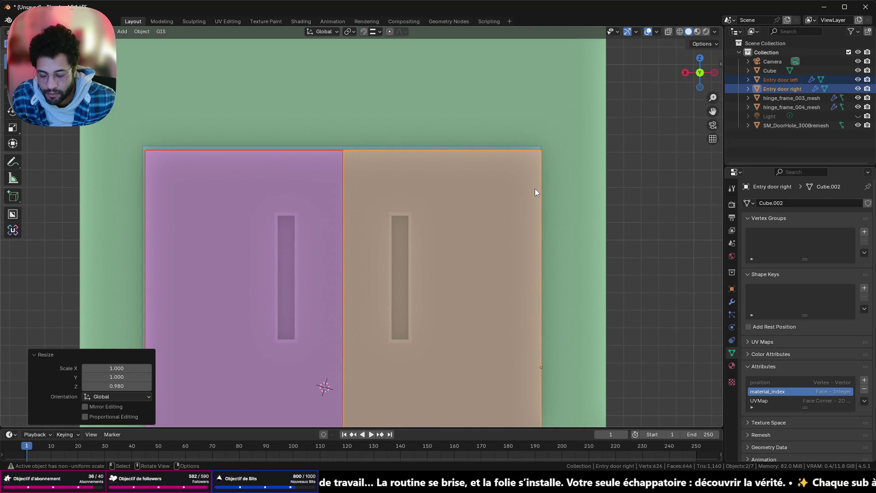
key("g")
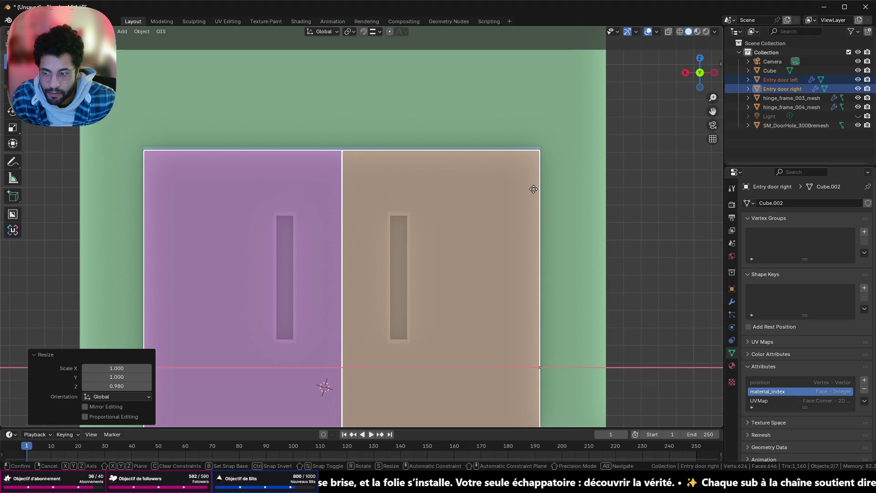
left_click(533, 189)
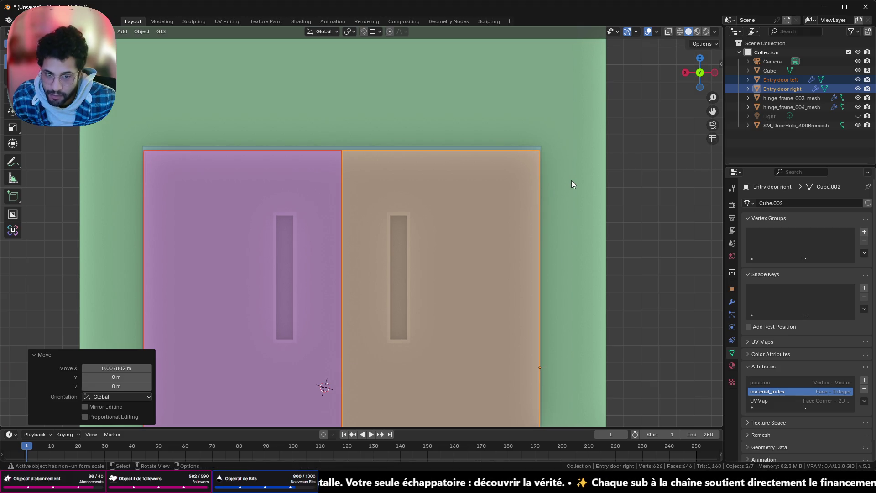
mouse_move(572, 180)
middle_mouse_down()
mouse_move(394, 196)
mouse_move(409, 202)
middle_mouse_up()
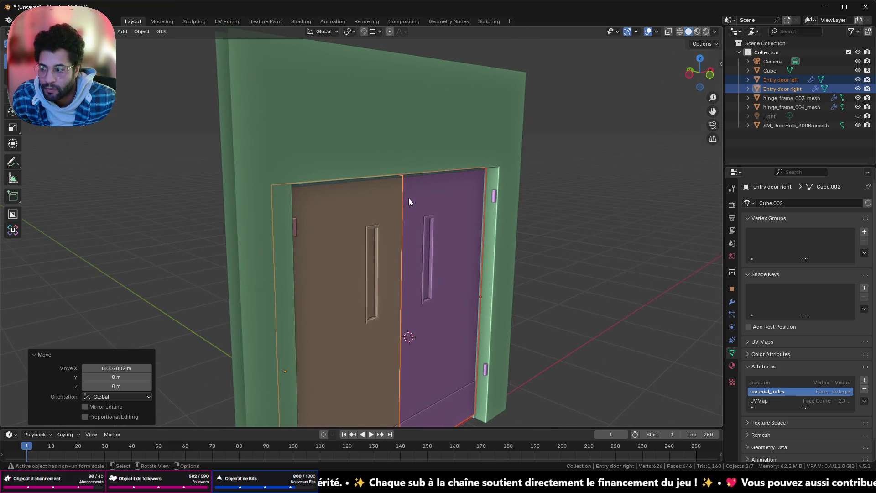
- Push the doors about 0.10 m back into the depth of the wall opening
key("g")
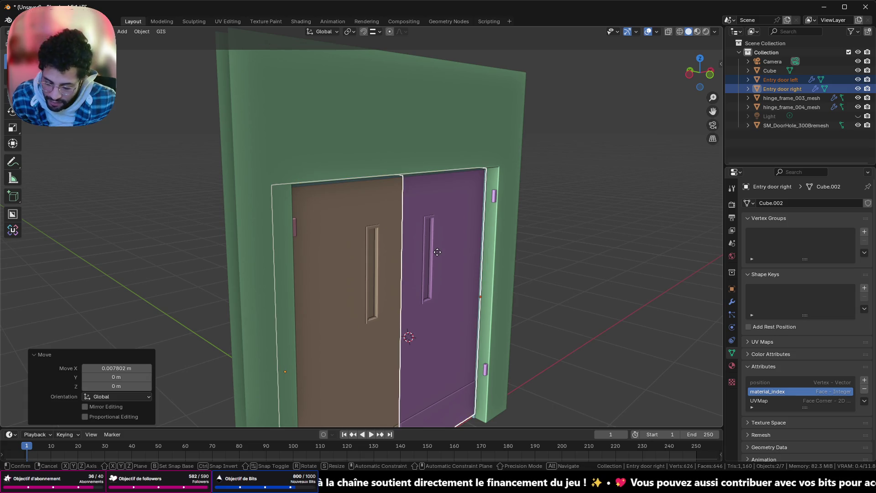
key("x")
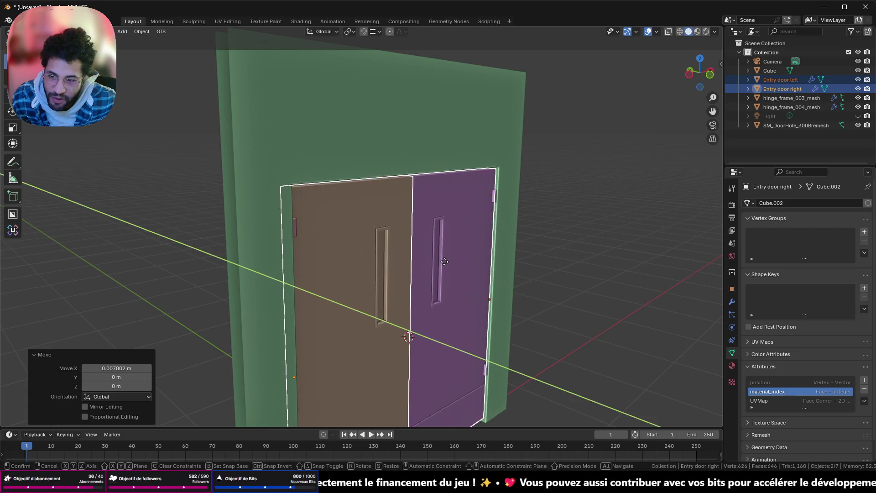
left_click(445, 259)
mouse_move(438, 198)
middle_mouse_down()
mouse_move(377, 204)
mouse_move(319, 357)
mouse_move(359, 194)
mouse_move(438, 197)
mouse_move(378, 205)
middle_mouse_up()
scroll(411, 199, "up", 3)
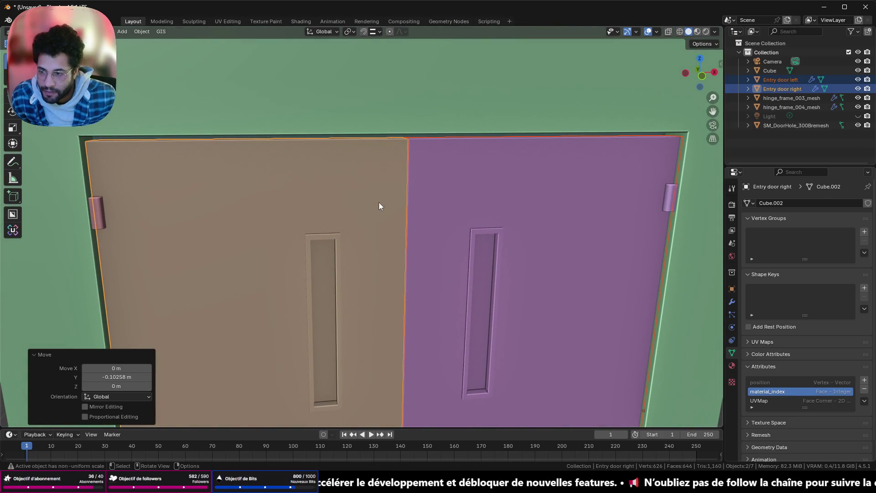
middle_click_drag(344, 183, 474, 241)
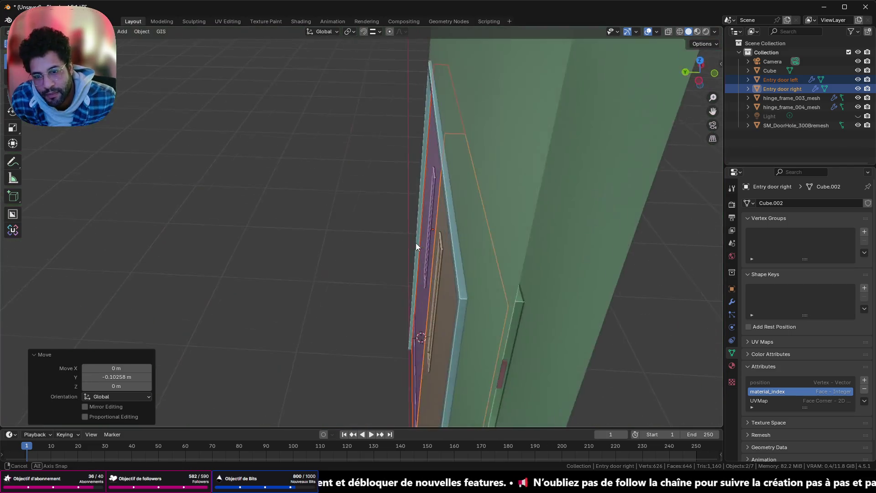
key("g")
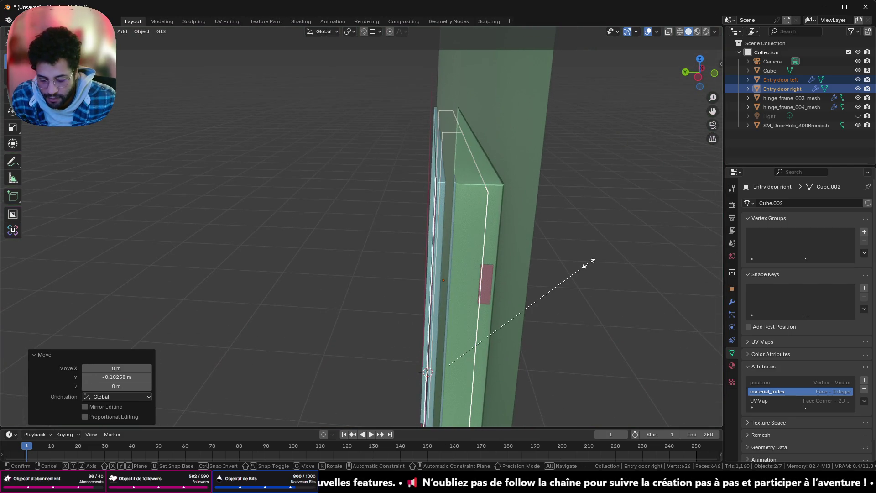
key("y")
right_click(546, 275)
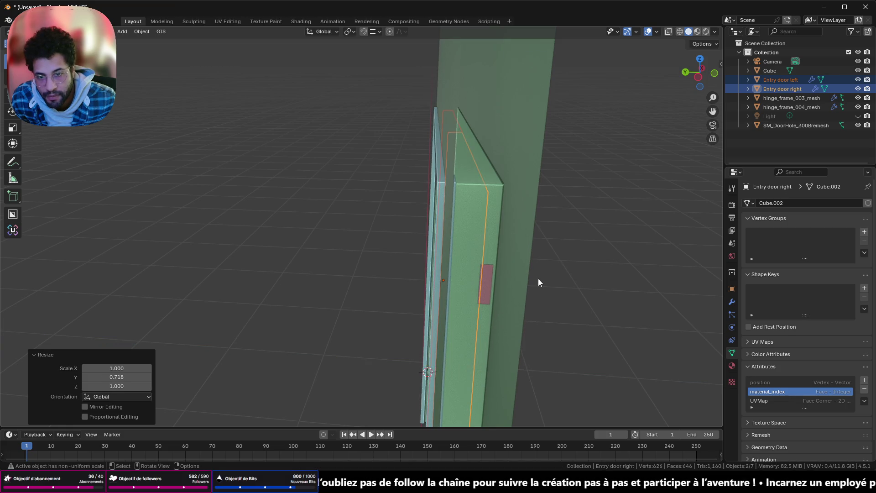
mouse_move(541, 277)
middle_mouse_down()
mouse_move(462, 288)
mouse_move(282, 254)
middle_mouse_up()
key("g")
key("y")
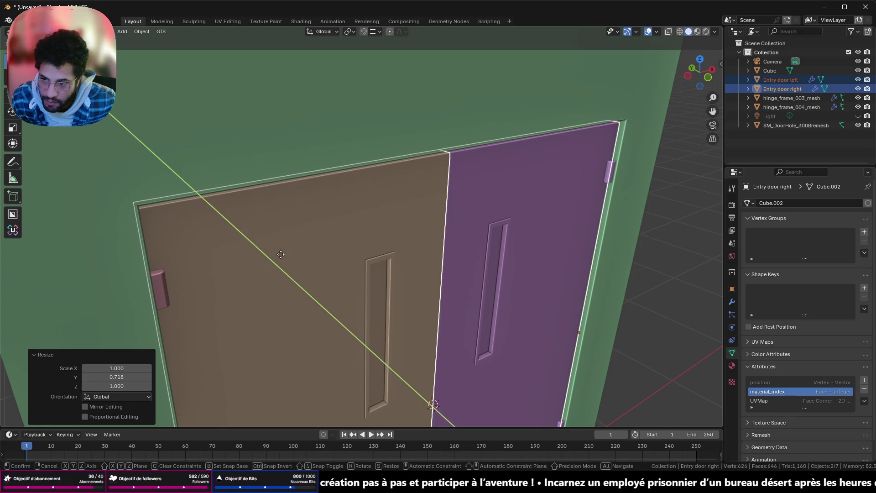
left_click(275, 250)
mouse_move(276, 250)
middle_mouse_down()
mouse_move(538, 227)
mouse_move(541, 217)
mouse_move(487, 185)
mouse_move(339, 162)
mouse_move(267, 166)
mouse_move(516, 335)
mouse_move(576, 273)
mouse_move(587, 348)
middle_mouse_up()
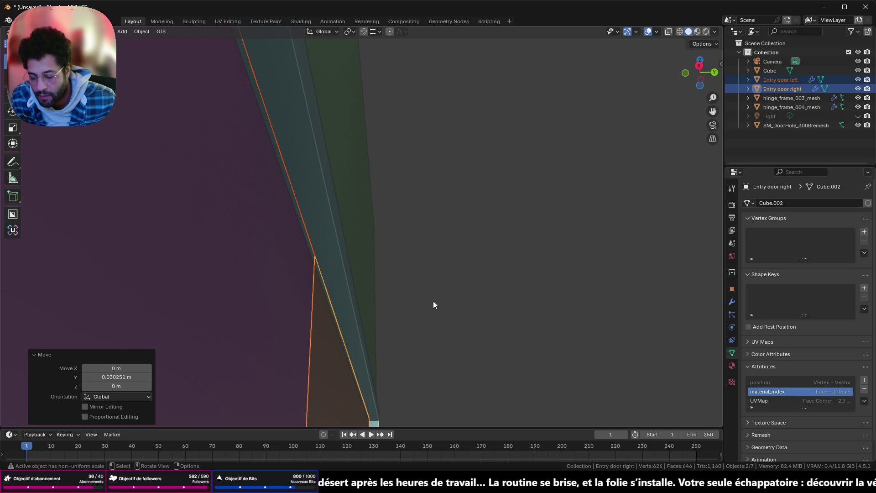
key("g")
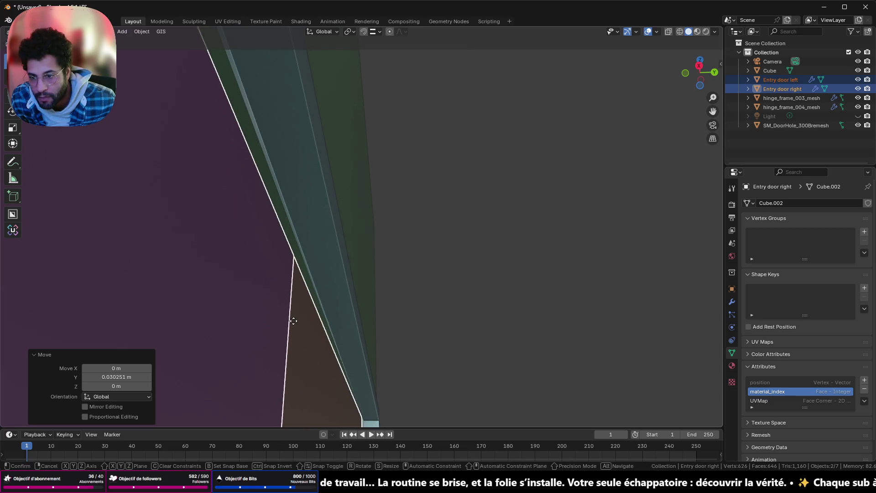
left_click(278, 283)
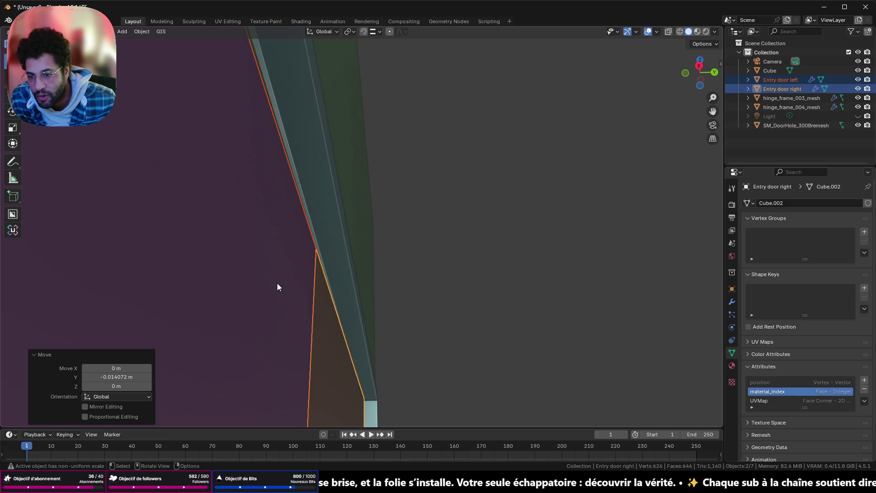
mouse_move(278, 283)
middle_mouse_down()
mouse_move(304, 325)
mouse_move(389, 316)
mouse_move(256, 304)
mouse_move(491, 276)
mouse_move(360, 302)
mouse_move(305, 326)
mouse_move(290, 312)
mouse_move(385, 271)
mouse_move(337, 272)
mouse_move(328, 288)
mouse_move(299, 298)
mouse_move(127, 300)
middle_mouse_up()
scroll(310, 280, "up", 5)
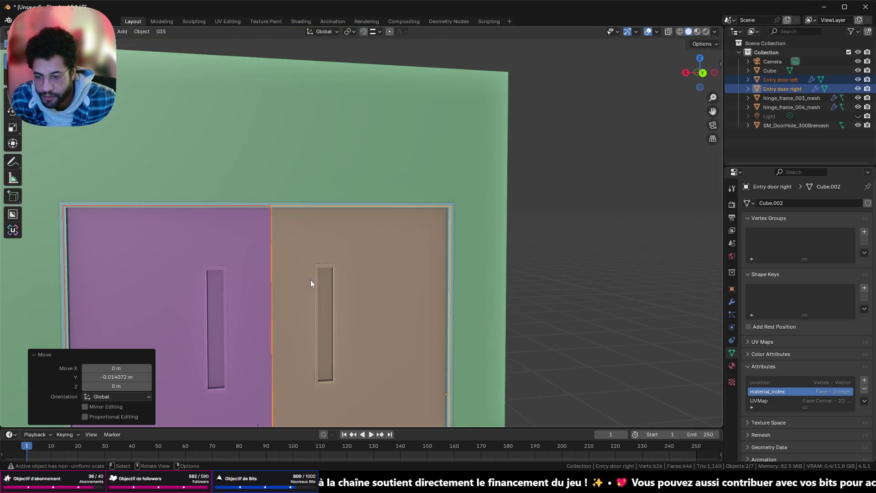
middle_click_drag(310, 280, 424, 62, "shift")
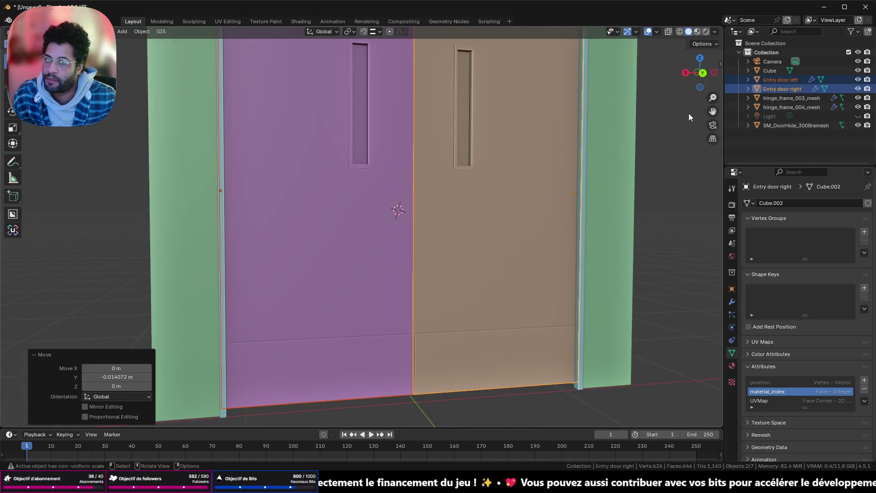
left_click(703, 76)
left_click(347, 241)
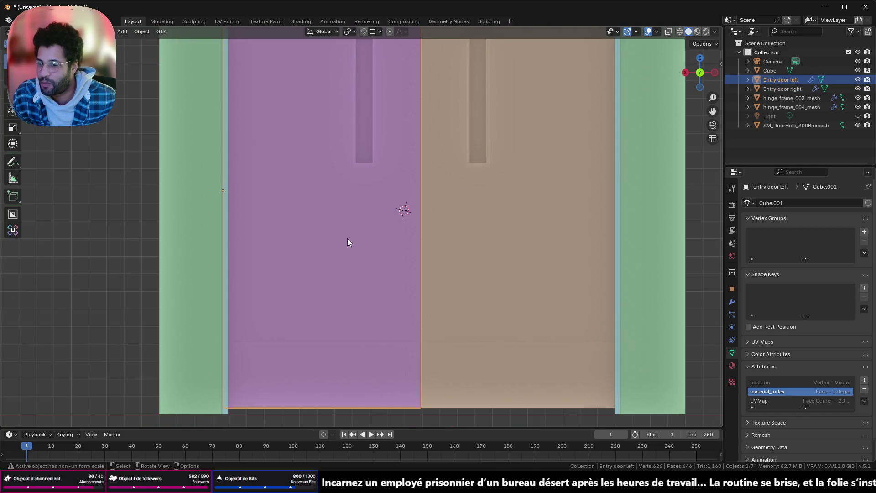
scroll(387, 185, "up", 2)
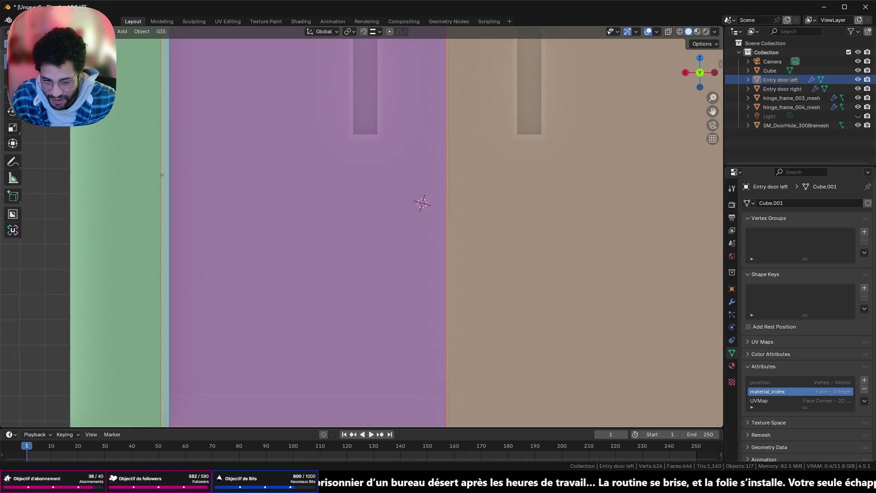
left_click(479, 488)
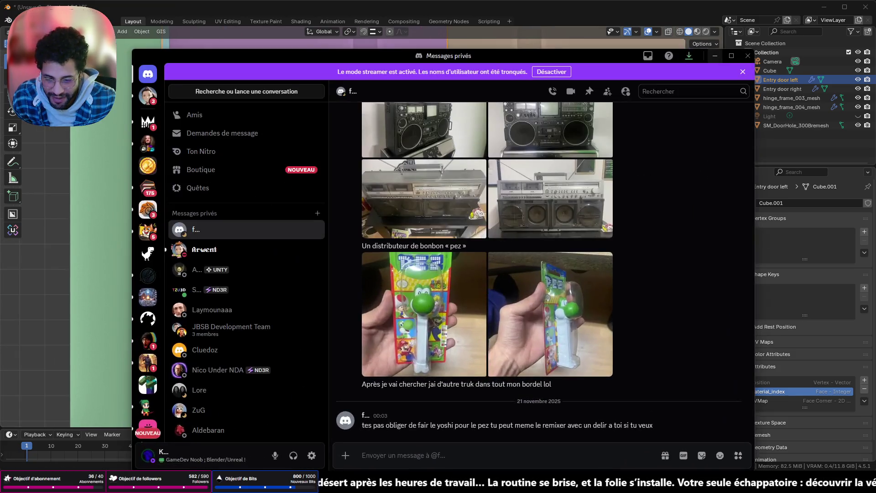
- Bring Chrome back up and view the Made-in-China automatic double hospital door page
left_click(480, 488)
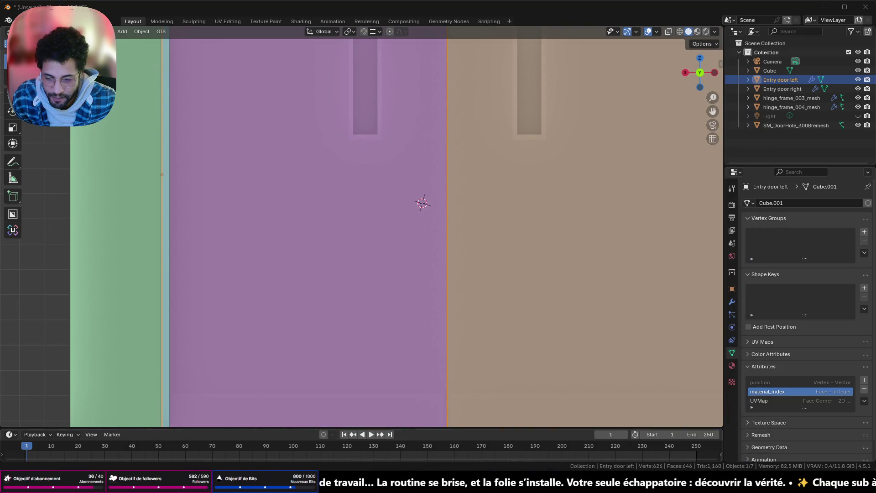
left_click(496, 427)
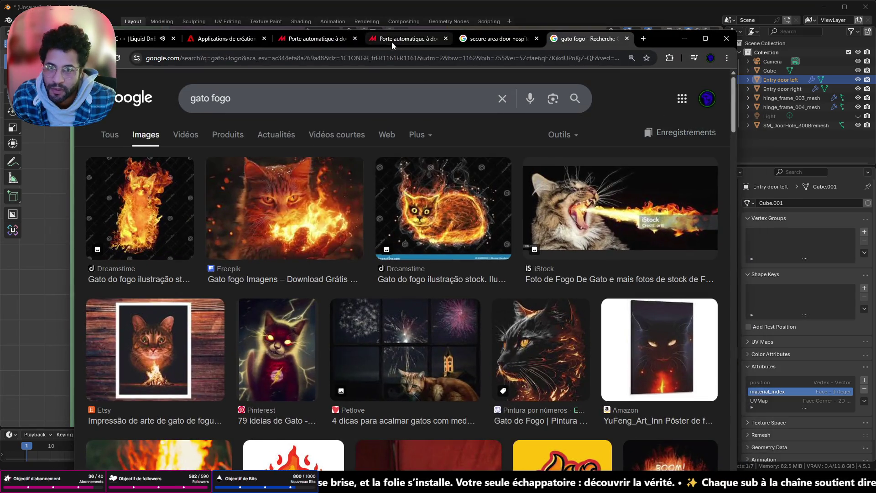
left_click(392, 40)
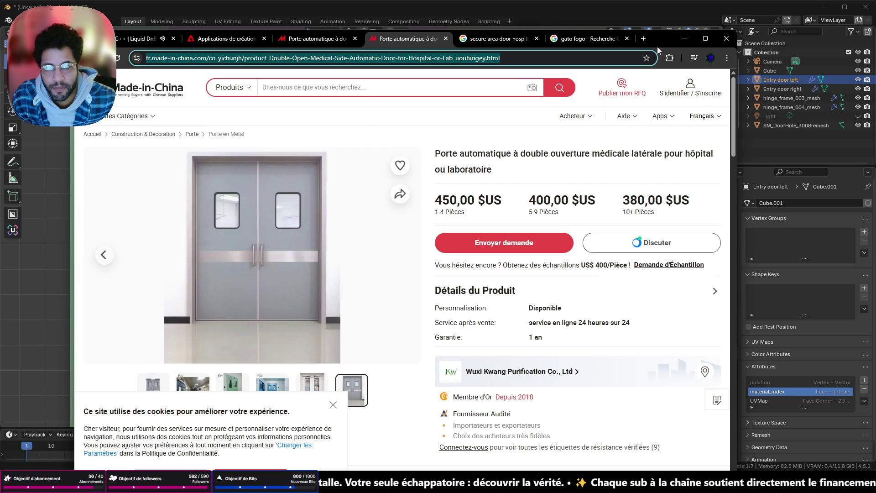
scroll(295, 274, "down", 3)
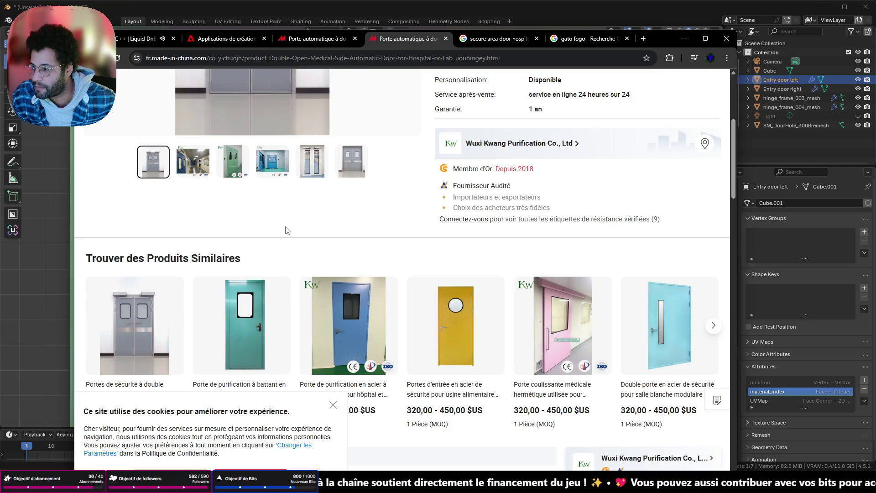
scroll(286, 230, "up", 2)
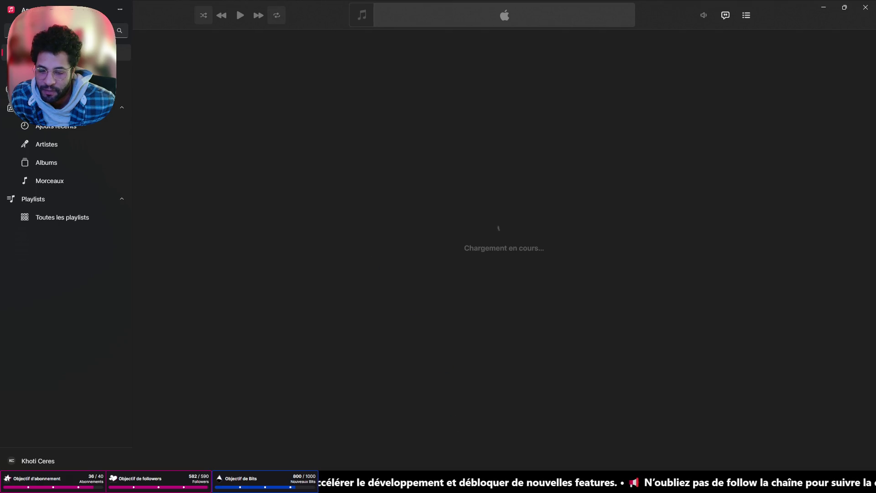
- Close Apple Music from the taskbar and minimise Chrome to return to Blender
right_click(498, 483)
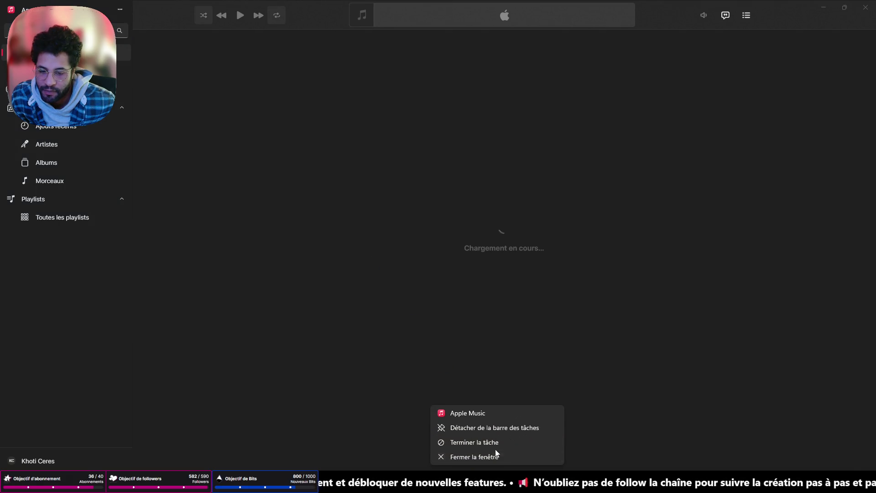
left_click(495, 452)
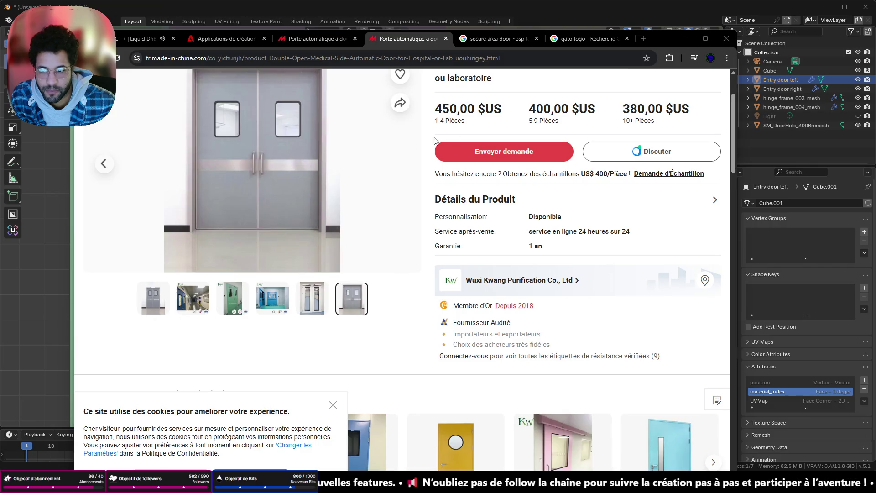
left_click(685, 39)
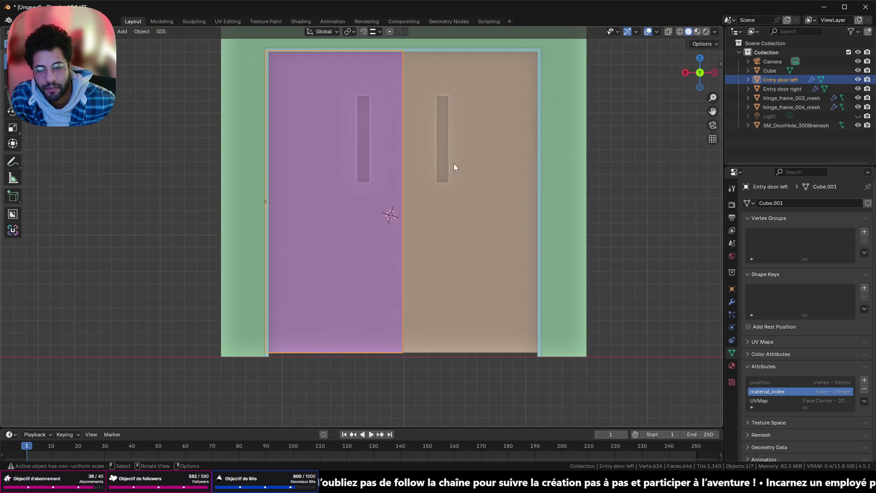
scroll(392, 191, "up", 2)
- Frame the doors and bring up the Shift+A add menu over the Mesh primitives
mouse_move(392, 191)
middle_mouse_down()
mouse_move(546, 185)
mouse_move(391, 180)
middle_mouse_up()
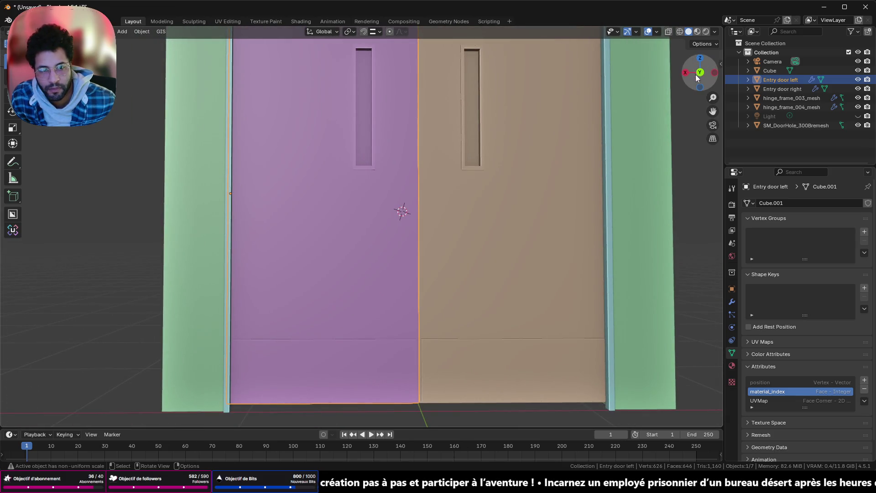
scroll(428, 192, "up", 3)
key("shift+a")
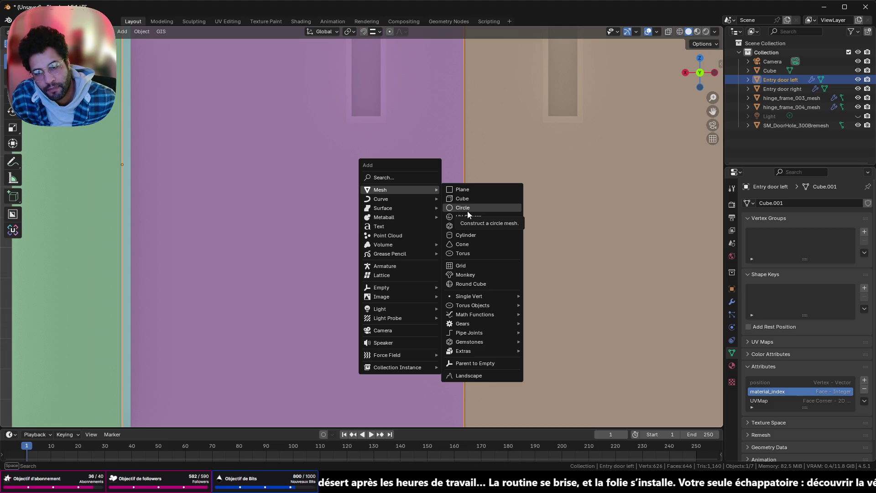
- Add a cylinder and shrink it down in an orthographic side view
left_click(466, 236)
scroll(451, 220, "down", 5)
middle_click_drag(438, 216, 683, 98)
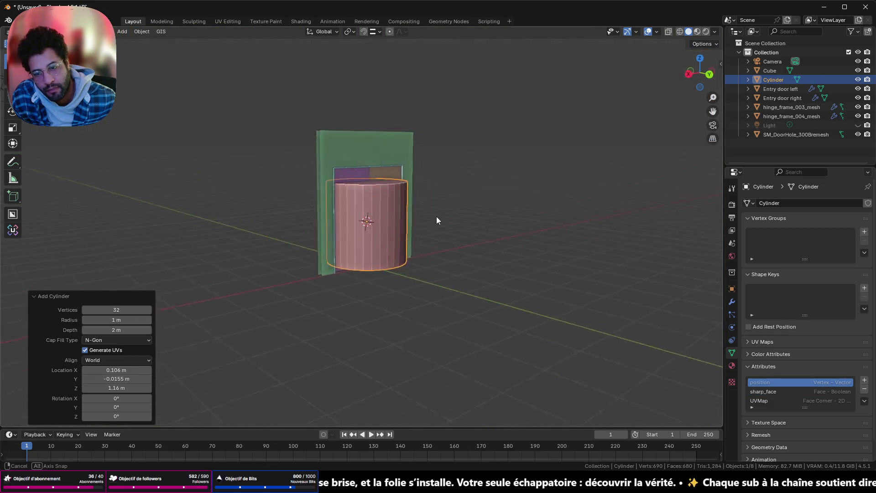
left_click(696, 74)
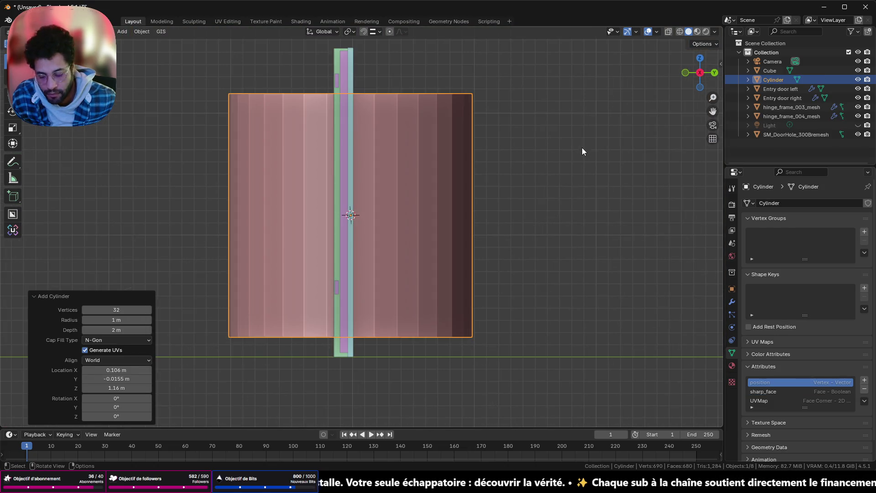
key("s")
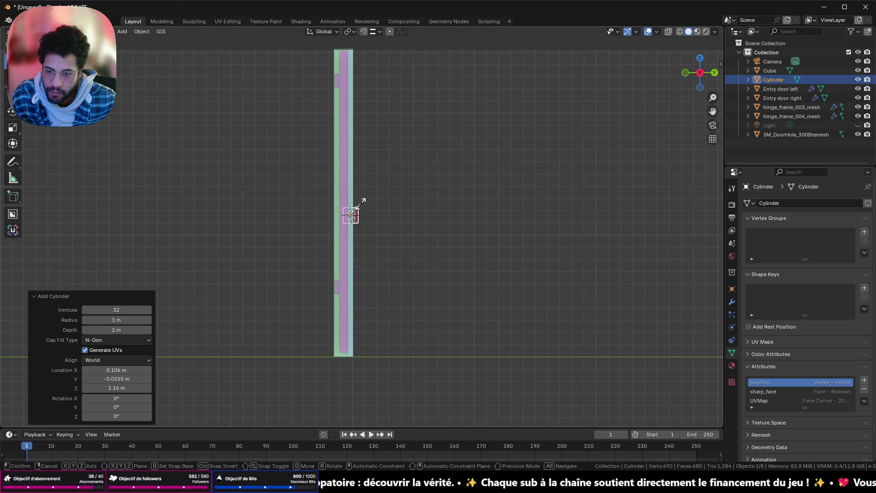
left_click(357, 205)
scroll(380, 204, "up", 5)
- Move the cylinder along Y to the door, shrink it further and stretch it vertically
key("g")
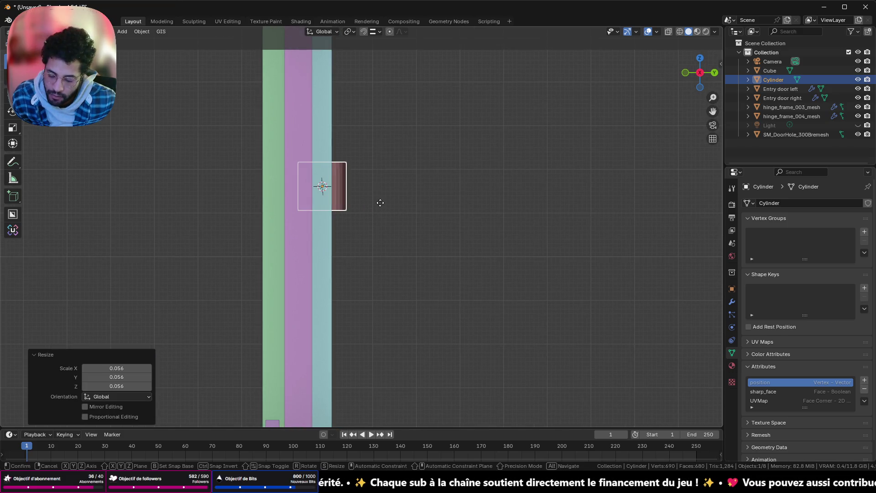
key("y")
left_click(446, 247)
key("s")
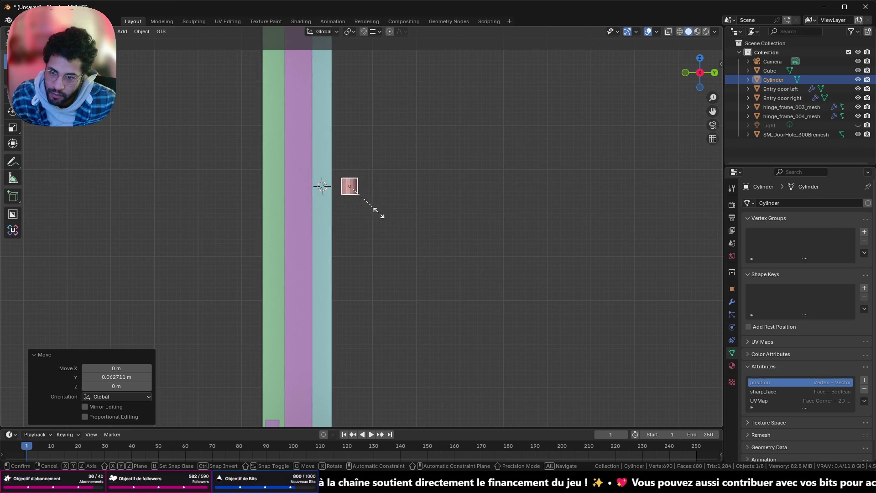
left_click(372, 205)
key("s")
key("z")
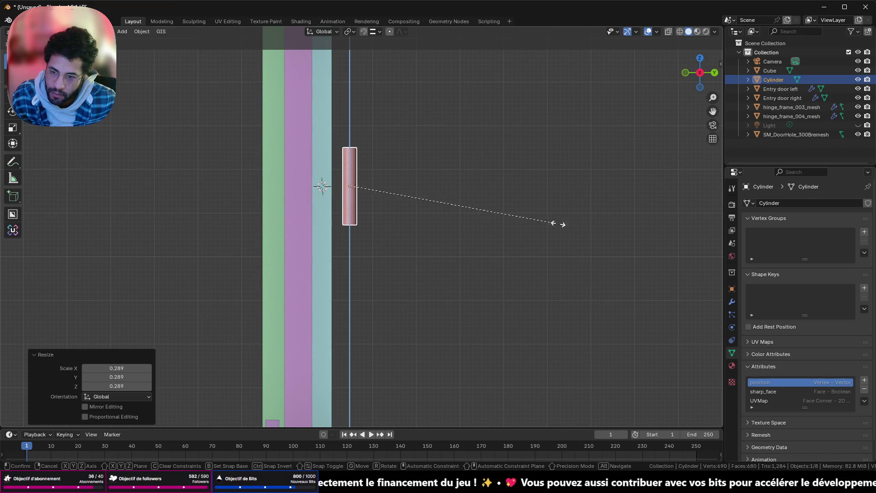
left_click(557, 198)
- Shorten the cylinder's height into a slim upright handle and inspect it in perspective
mouse_move(558, 195)
middle_mouse_down()
mouse_move(411, 216)
mouse_move(352, 210)
mouse_move(329, 190)
mouse_move(483, 199)
mouse_move(478, 181)
middle_mouse_up()
scroll(477, 182, "up", 2)
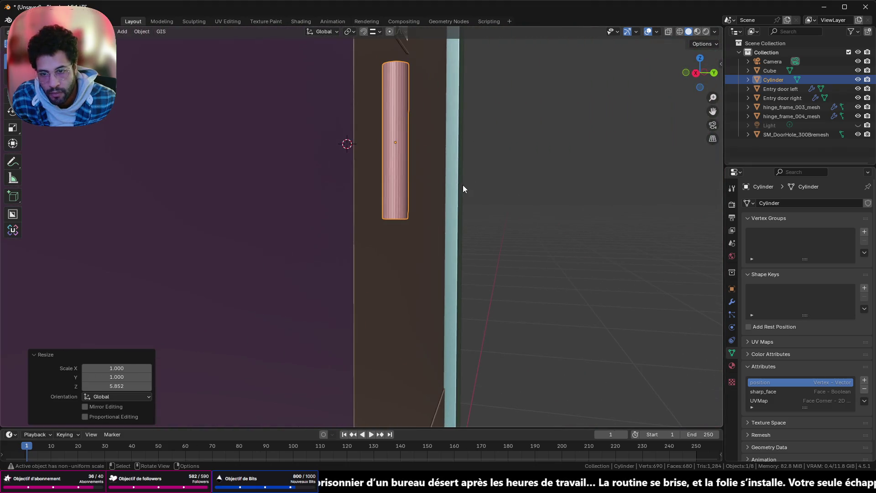
scroll(464, 185, "up", 1)
scroll(426, 240, "up", 2)
scroll(401, 255, "up", 1)
key("s")
key("z")
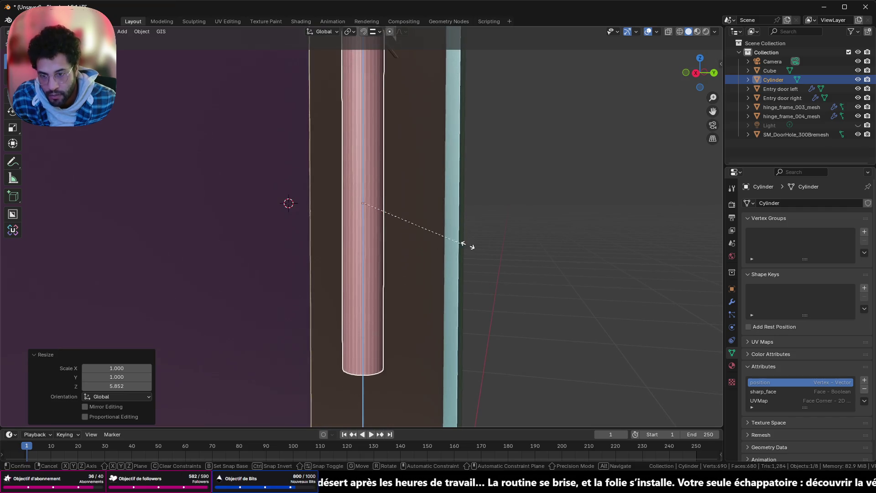
left_click(516, 232)
mouse_move(516, 231)
middle_mouse_down()
mouse_move(464, 221)
mouse_move(268, 229)
mouse_move(337, 239)
mouse_move(368, 223)
mouse_move(443, 220)
mouse_move(394, 225)
middle_mouse_up()
scroll(395, 225, "down", 2)
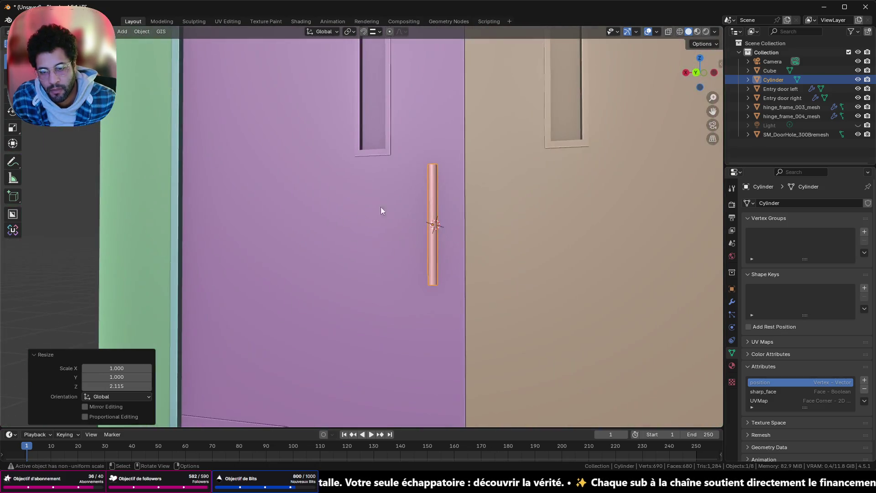
scroll(381, 209, "down", 3)
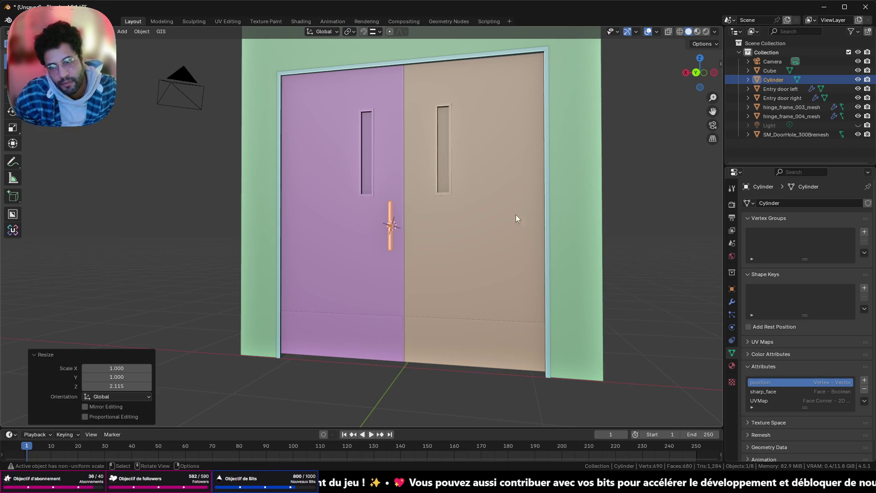
mouse_move(497, 159)
middle_mouse_down()
mouse_move(318, 151)
mouse_move(361, 149)
middle_mouse_up()
mouse_move(411, 144)
middle_mouse_down()
mouse_move(283, 152)
mouse_move(180, 131)
mouse_move(268, 131)
mouse_move(210, 141)
mouse_move(404, 160)
mouse_move(405, 149)
mouse_move(329, 128)
mouse_move(278, 141)
mouse_move(340, 130)
mouse_move(322, 143)
middle_mouse_up()
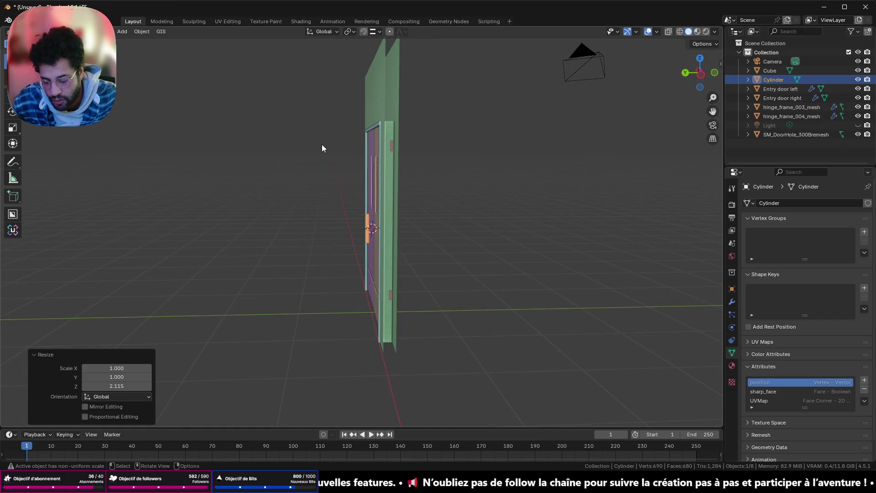
- Push the handle along Y onto the door surface and try an X adjustment
key("g")
key("y")
left_click(340, 159)
scroll(385, 189, "up", 3)
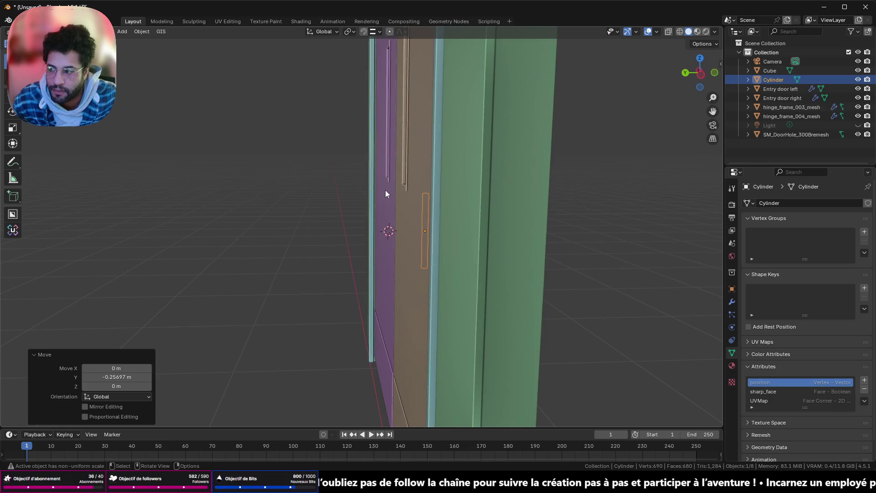
mouse_move(386, 189)
middle_mouse_down()
mouse_move(423, 190)
mouse_move(401, 179)
mouse_move(421, 167)
mouse_move(392, 183)
mouse_move(412, 183)
mouse_move(284, 178)
mouse_move(380, 169)
mouse_move(429, 193)
middle_mouse_up()
key("g")
key("x")
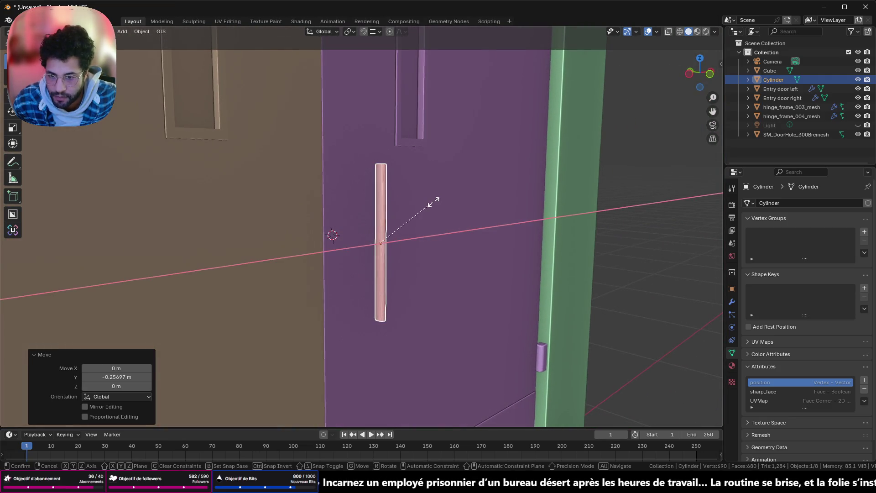
key("Escape")
- Shorten the handle to 0.691 of its height and apply its scale with Ctrl+A
key("s")
key("z")
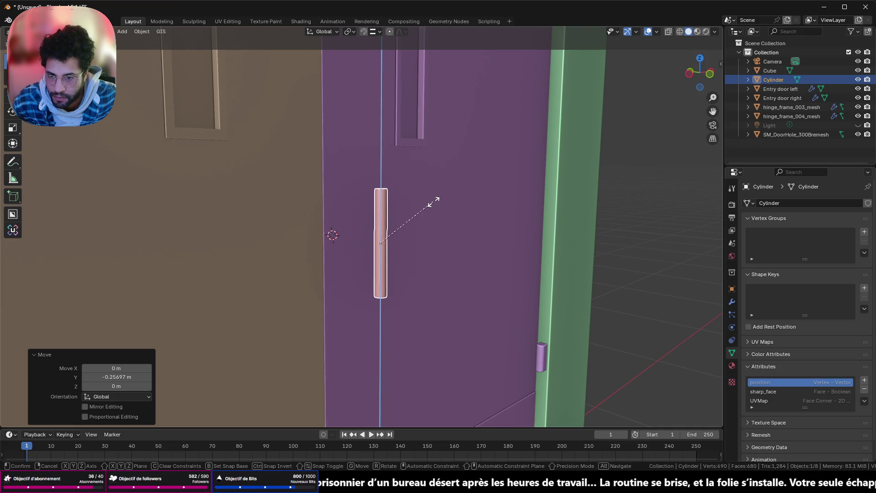
left_click(433, 202)
middle_click_drag(434, 203, 444, 214)
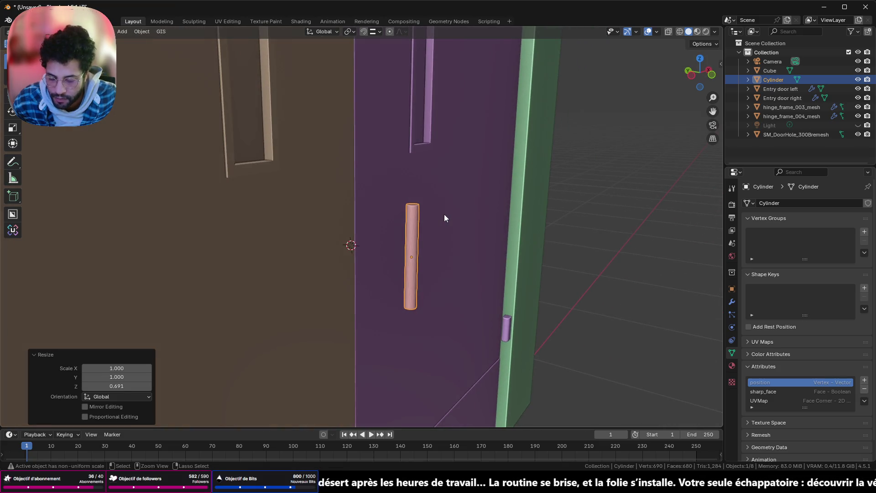
key("ctrl+a")
left_click(445, 216)
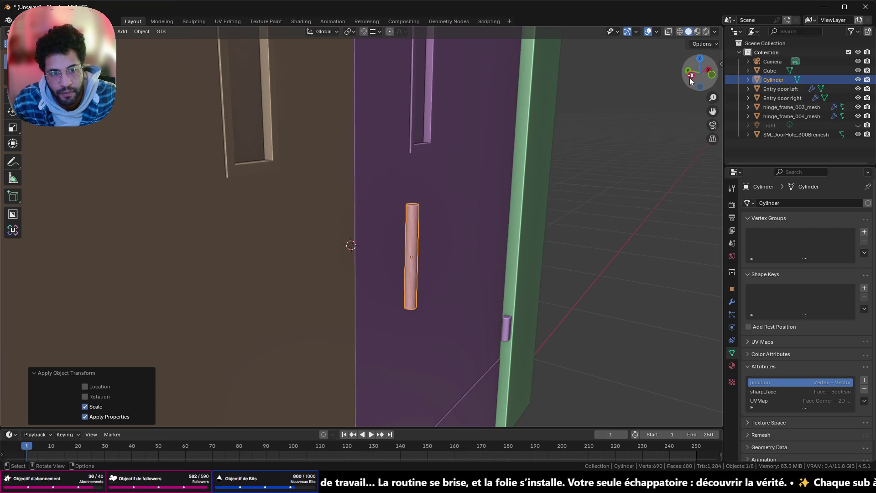
- Isolate the handle in Local View, look straight down at its top, and enter Edit Mode
mouse_move(689, 78)
middle_mouse_down()
mouse_move(614, 133)
mouse_move(554, 154)
mouse_move(514, 196)
middle_mouse_up()
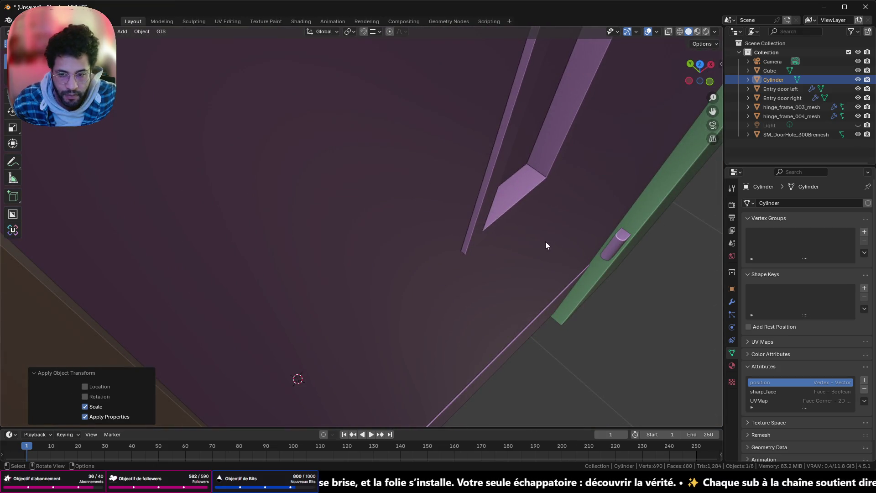
key("KP_Decimal")
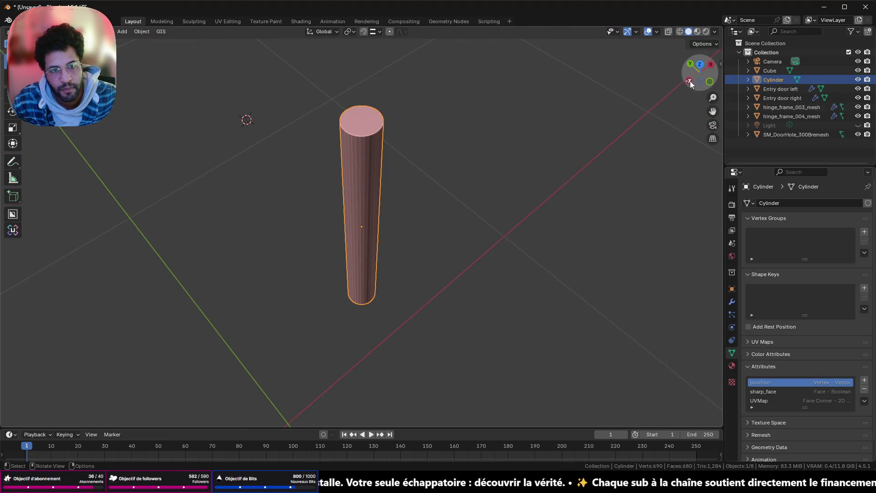
left_click(689, 81)
mouse_move(373, 116)
middle_mouse_down()
mouse_move(392, 250)
mouse_move(594, 149)
middle_mouse_up()
left_click(700, 71)
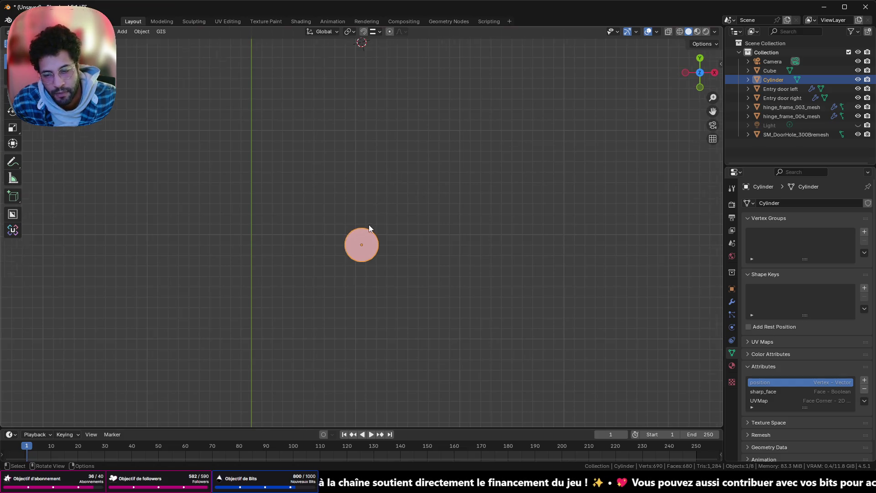
scroll(369, 225, "up", 5)
key("Tab")
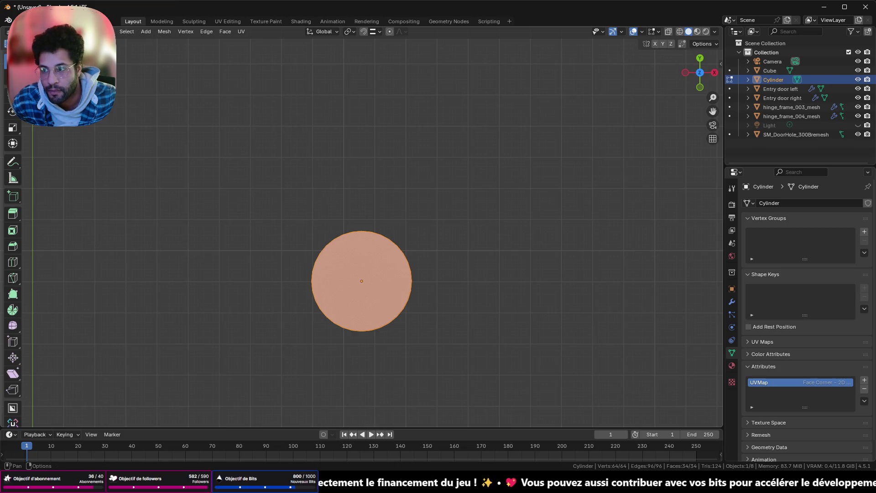
- Select one rim vertex on the door cylinder and bring up the Add Mesh list
left_click(309, 282)
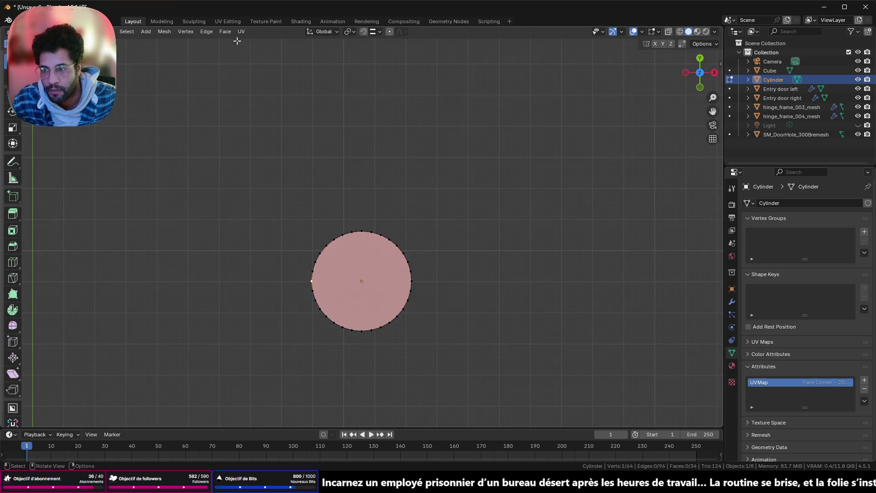
key("shift+a")
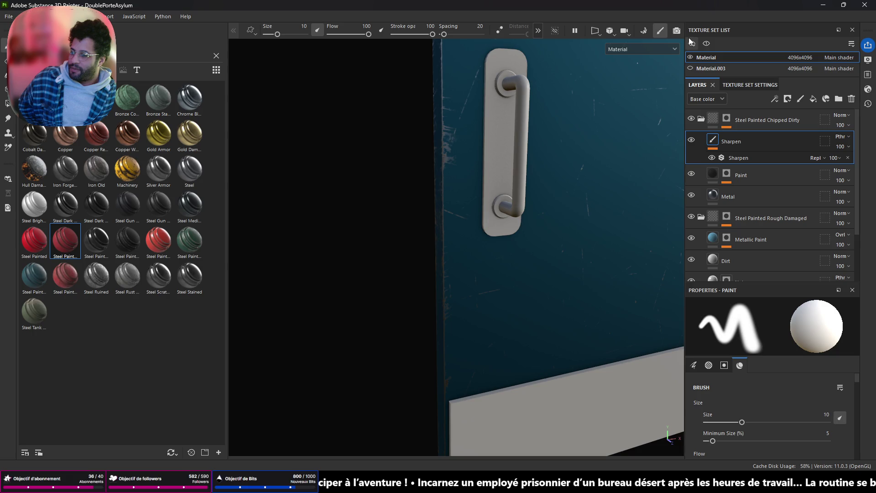
- Switch from Substance Painter over to the Unreal Engine project
key("alt+Tab")
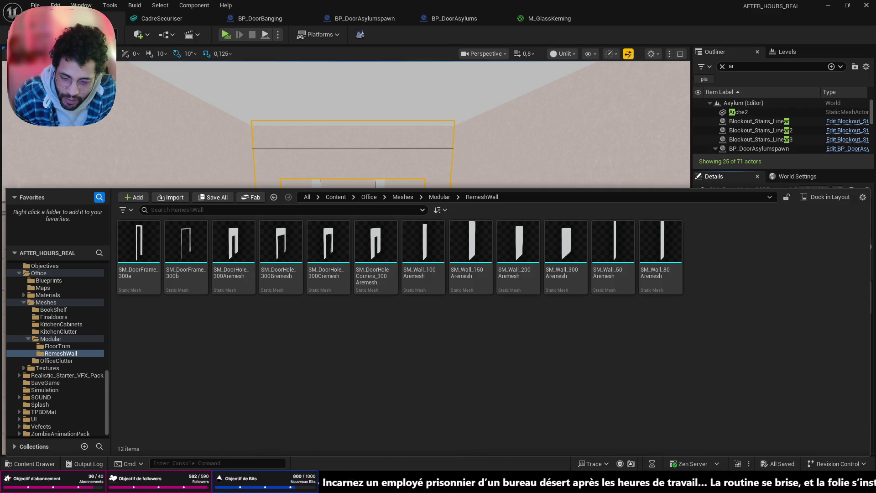
- Bring up the Discord chat with the Krylon can reference photos, then hide it
key("alt+Tab")
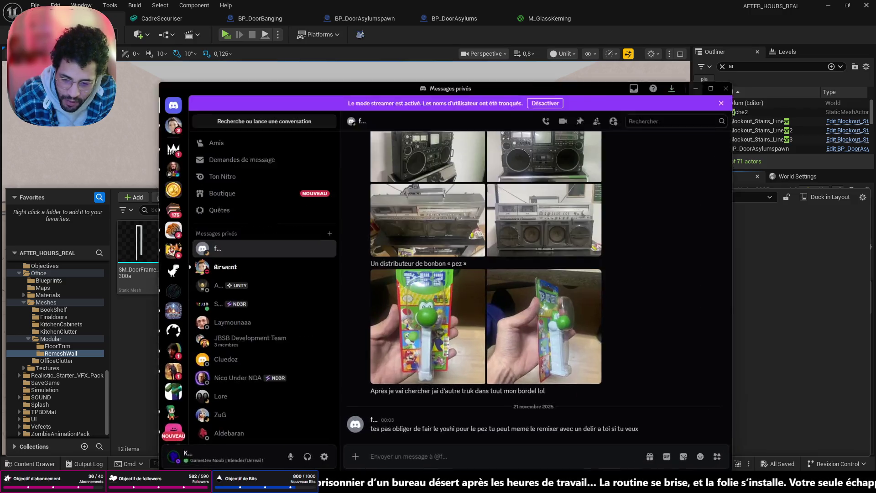
scroll(429, 434, "up", 2)
scroll(520, 271, "up", 3)
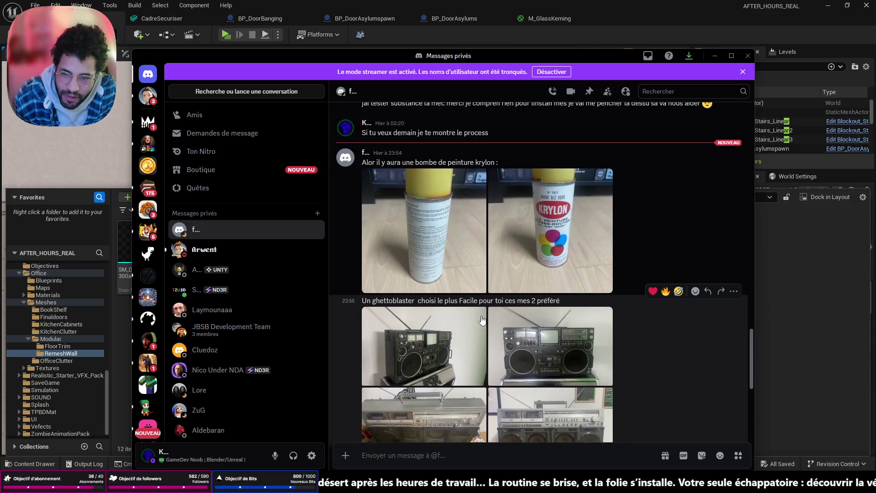
scroll(519, 272, "up", 3)
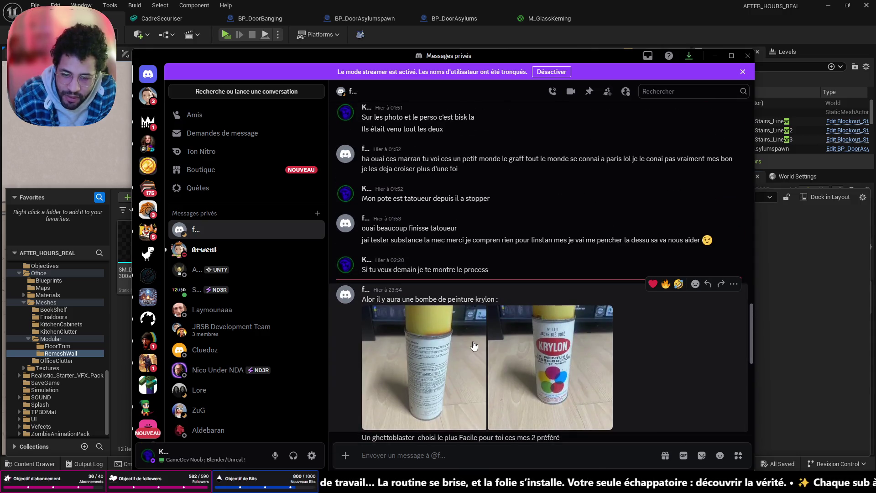
left_click(715, 55)
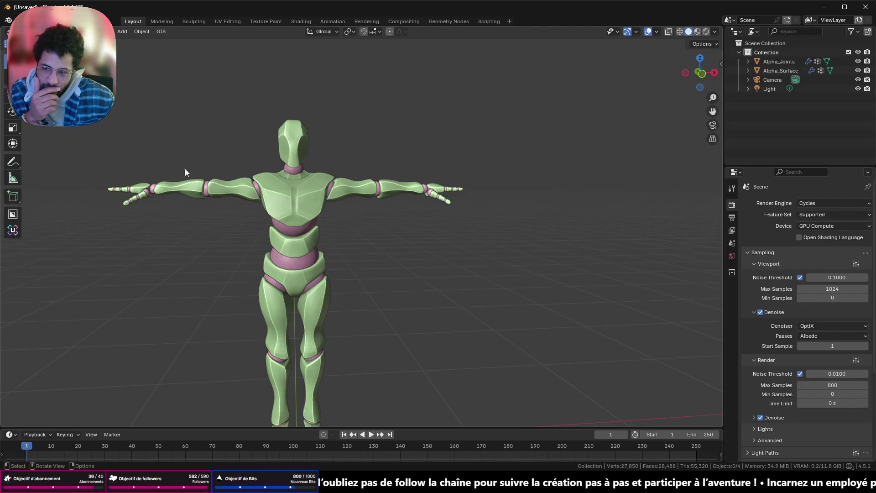
- Delete the whole mannequin from the scene, leaving only camera and light
left_click_drag(363, 297, 221, 157)
key("Delete")
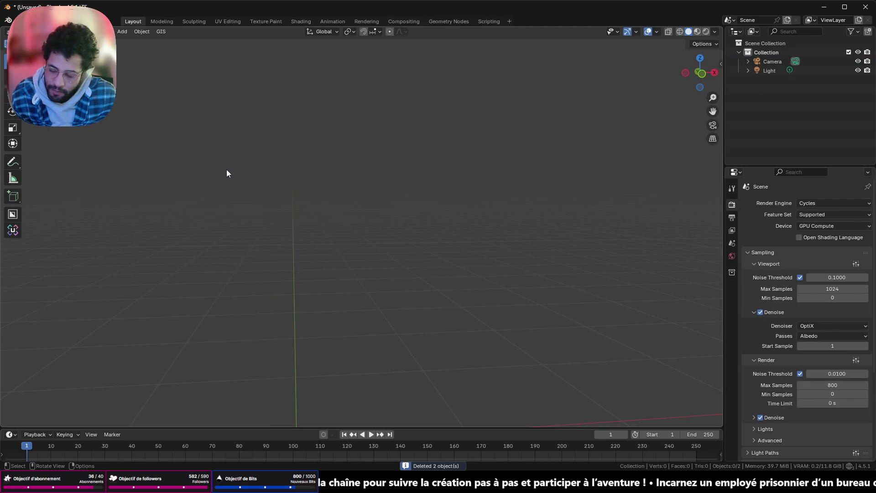
mouse_move(381, 253)
middle_mouse_down()
mouse_move(430, 265)
mouse_move(457, 234)
middle_mouse_up()
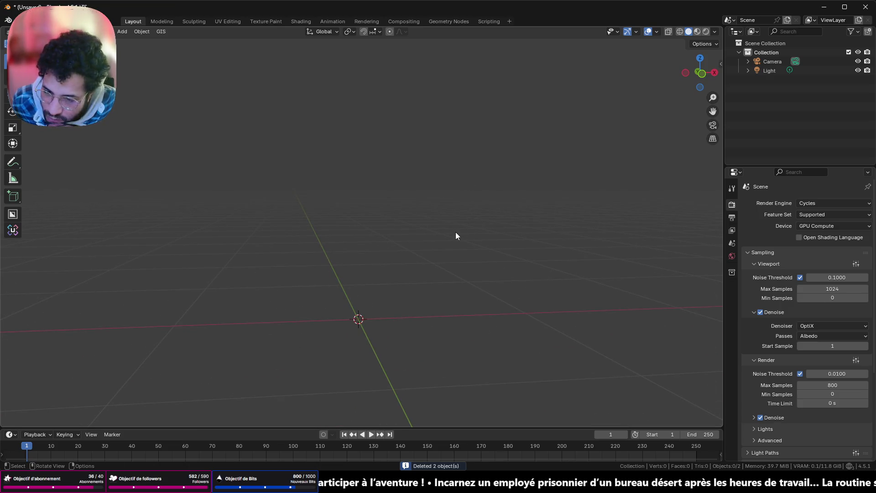
key("shift+a")
mouse_move(362, 282)
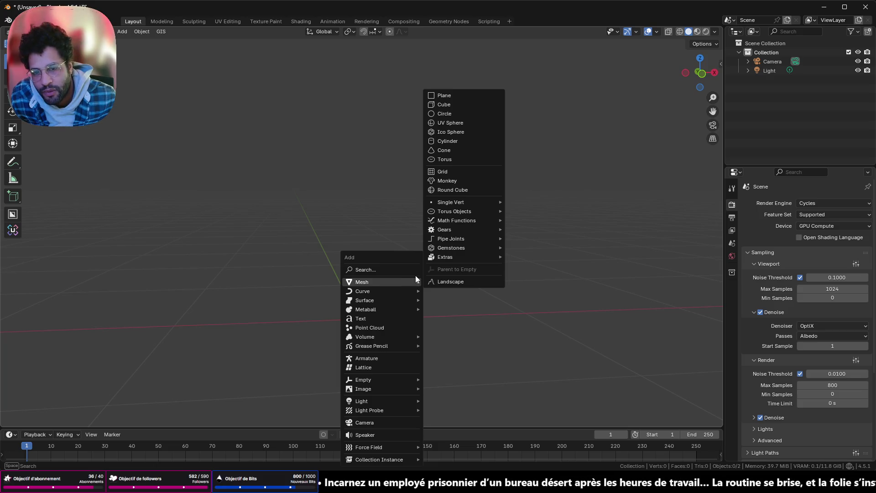
- Add a cylinder mesh to the empty scene
key("Escape")
key("shift+a")
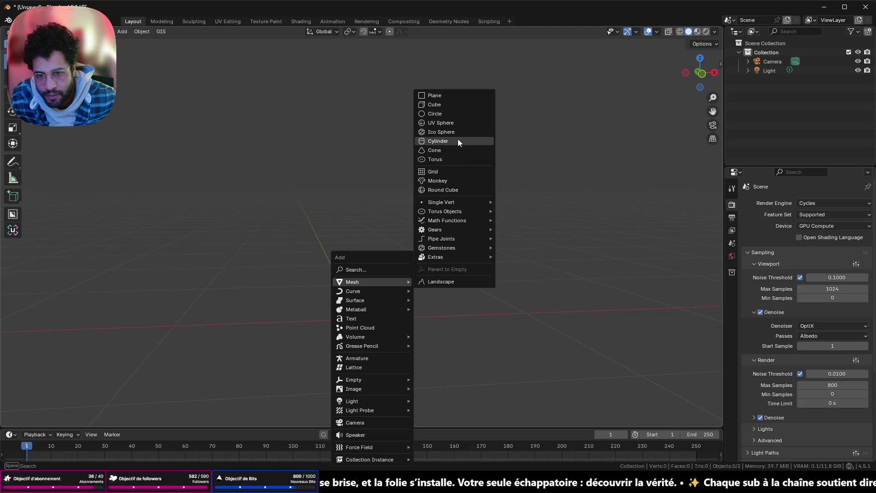
left_click(458, 141)
scroll(436, 246, "down", 4)
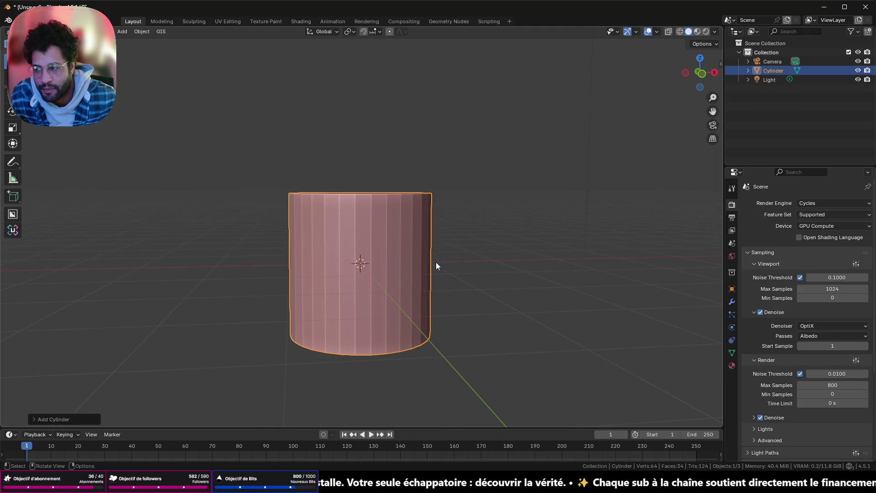
- Snap to a straight-on orthographic view of the cylinder, then bring Chrome forward
middle_click_drag(455, 273, 459, 173)
left_click(702, 74)
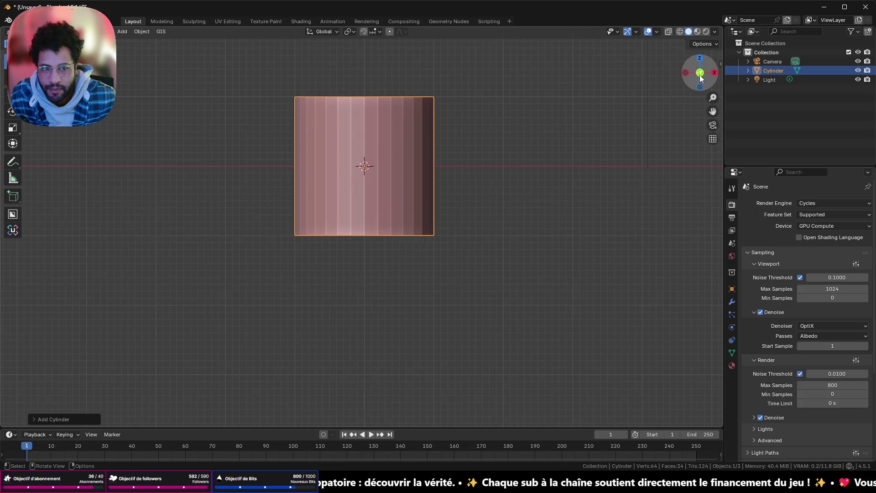
scroll(443, 374, "up", 4)
key("alt+Tab")
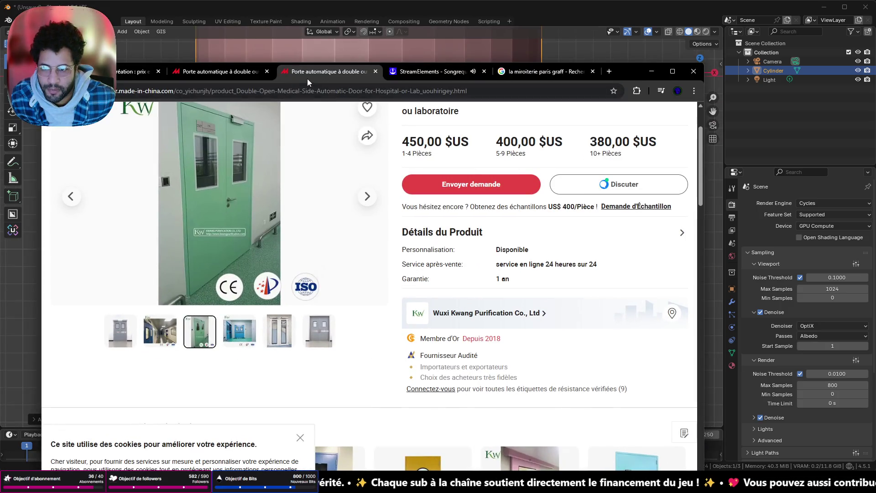
- Search Google for spray-paint can dimensions and expand the aerosol can answer
left_click(314, 88)
type("bombe ")
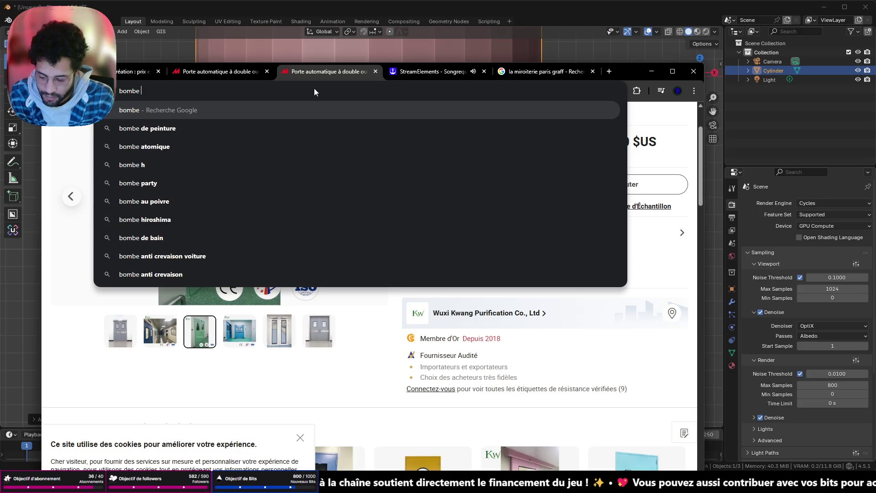
type("de pein")
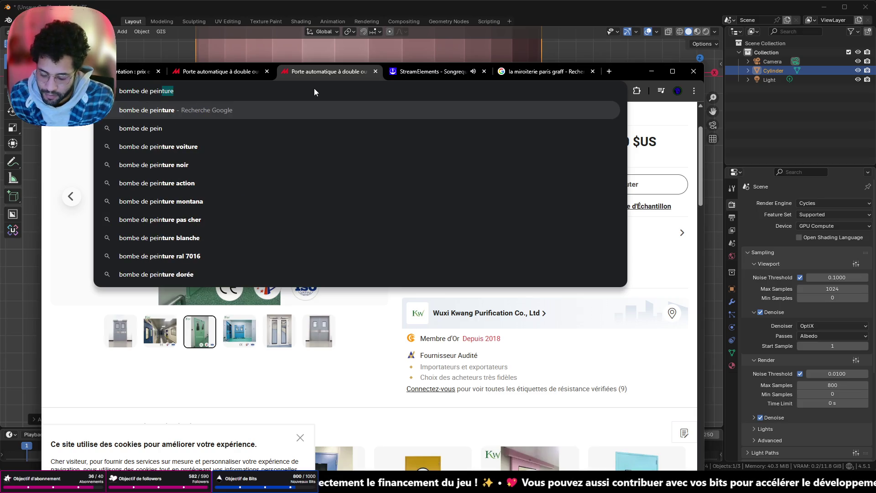
type("ture di")
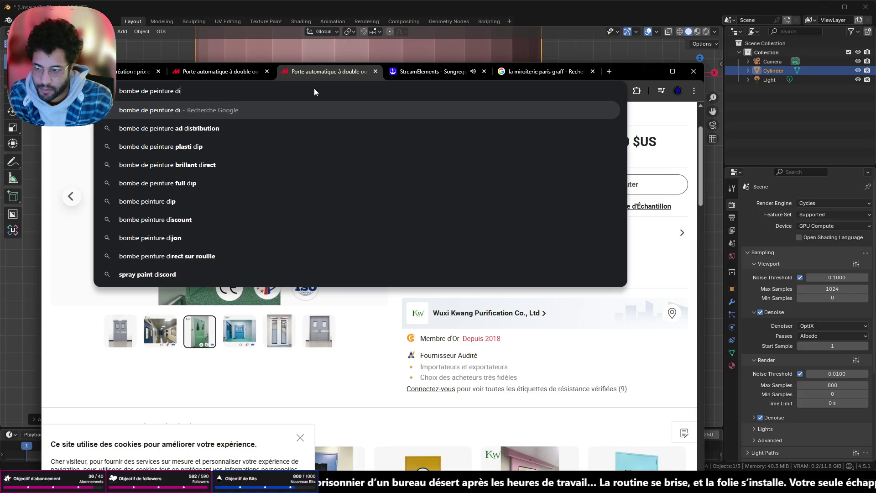
type("mension")
key("Return")
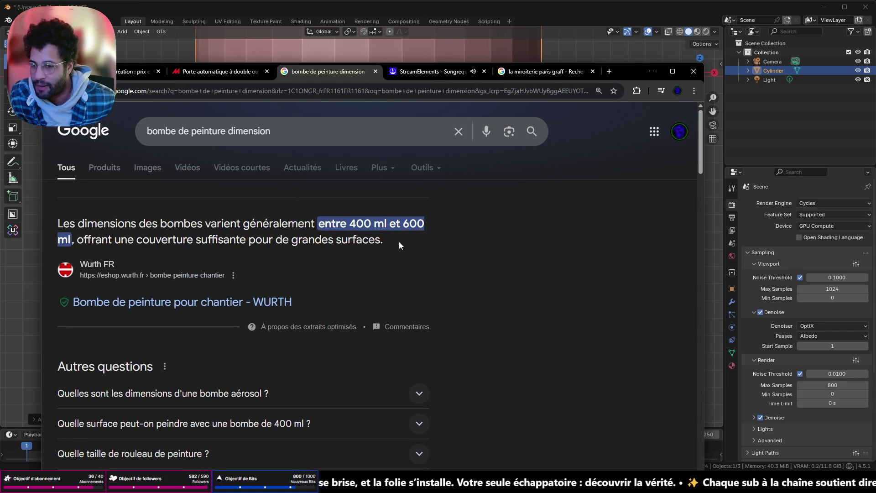
scroll(301, 249, "down", 1)
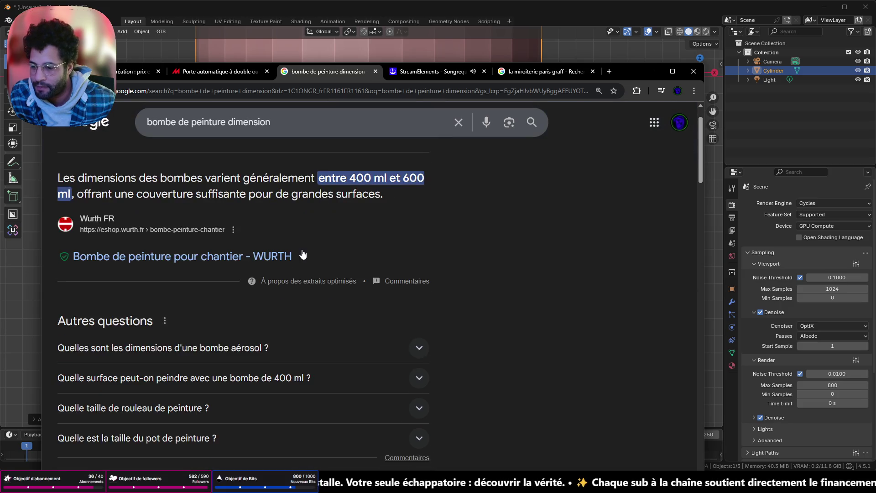
left_click(420, 347)
scroll(448, 344, "down", 3)
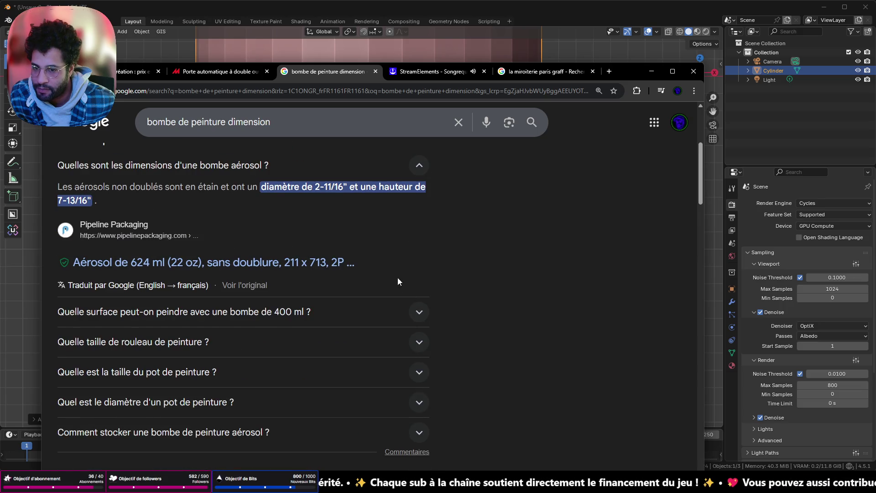
- Re-search in centimetres and read the answers: 2-11/16 in diameter, 7-13/16 in height
left_click(287, 122)
type("cm")
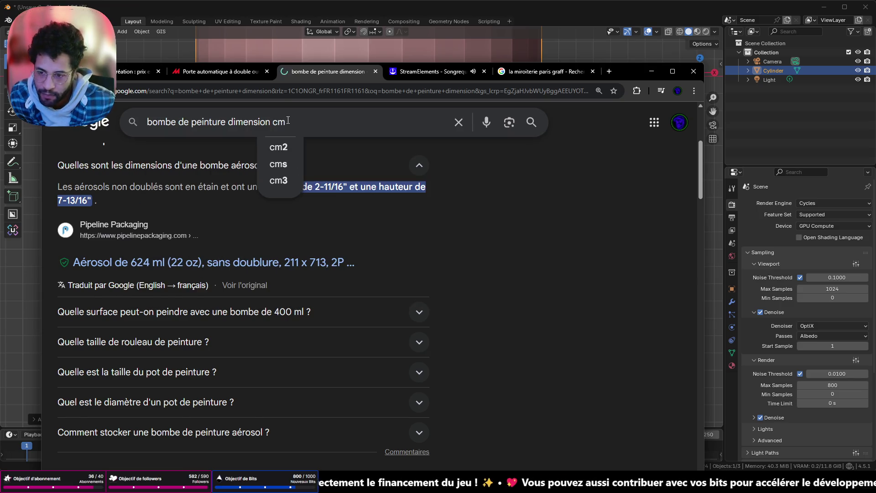
key("Return")
scroll(335, 302, "down", 2)
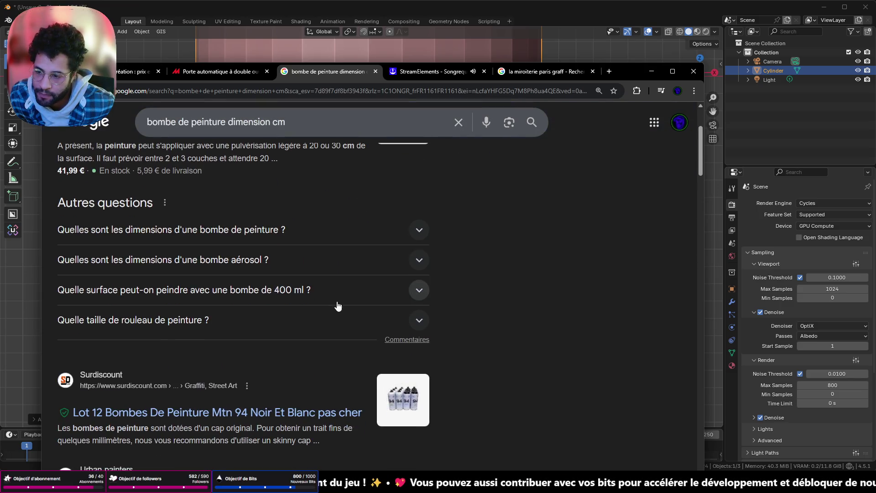
left_click(419, 231)
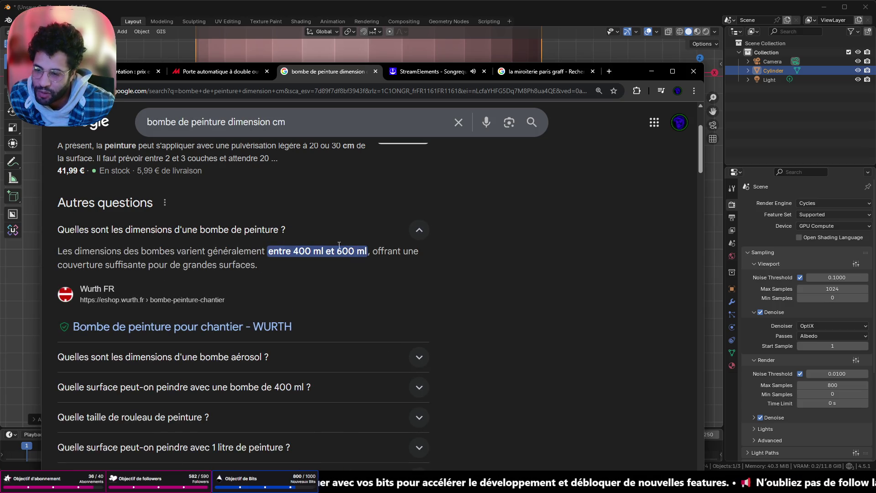
left_click(421, 228)
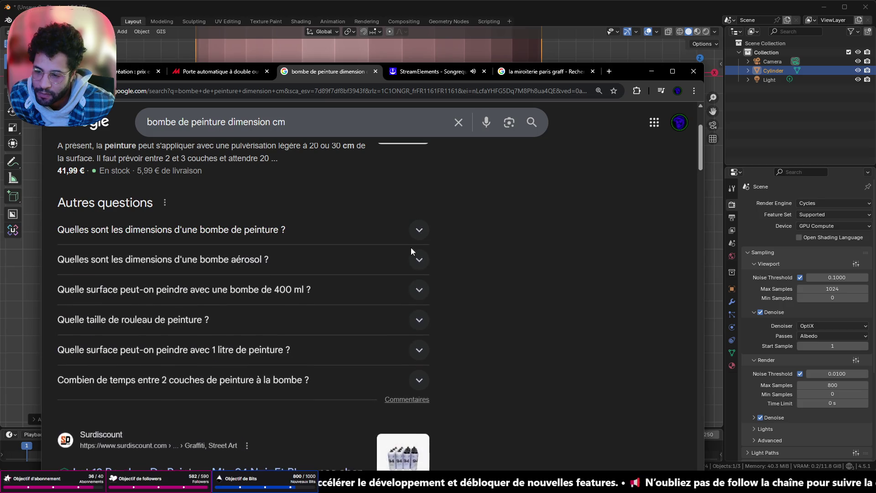
left_click(420, 259)
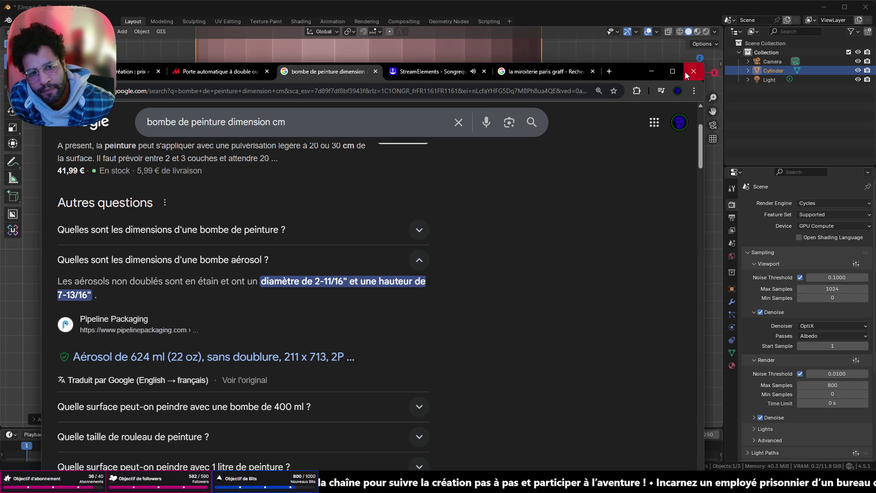
- Minimize Chrome and return to the cylinder in Blender
left_click(648, 71)
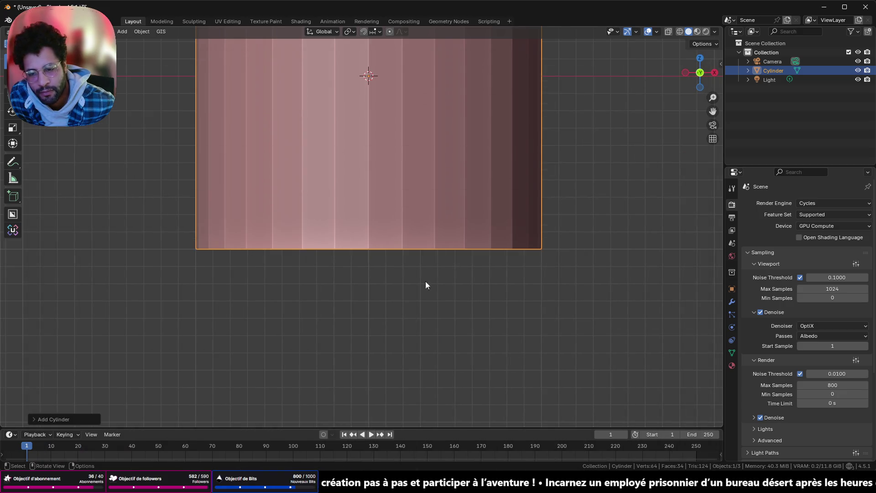
middle_click_drag(456, 180, 445, 337, "shift")
scroll(490, 290, "down", 5)
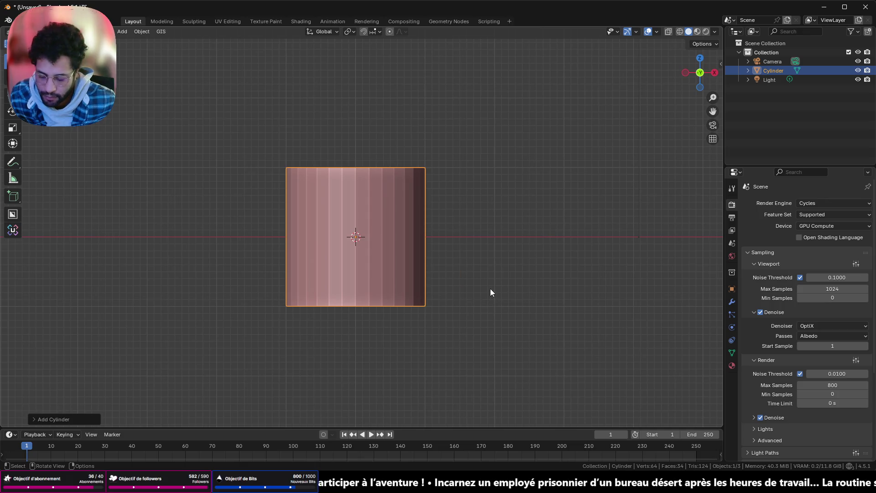
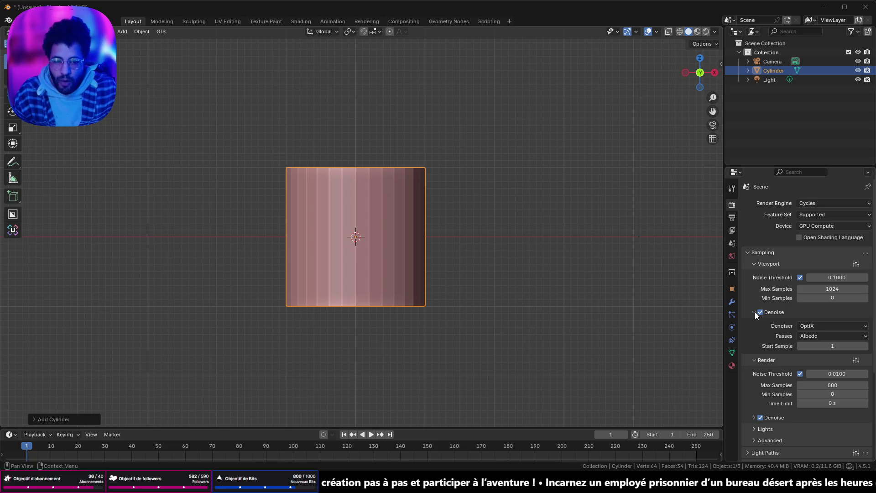
- Set the cylinder's Scale Z to 0.170 in the Object transform properties
left_click(732, 289)
left_click(807, 318)
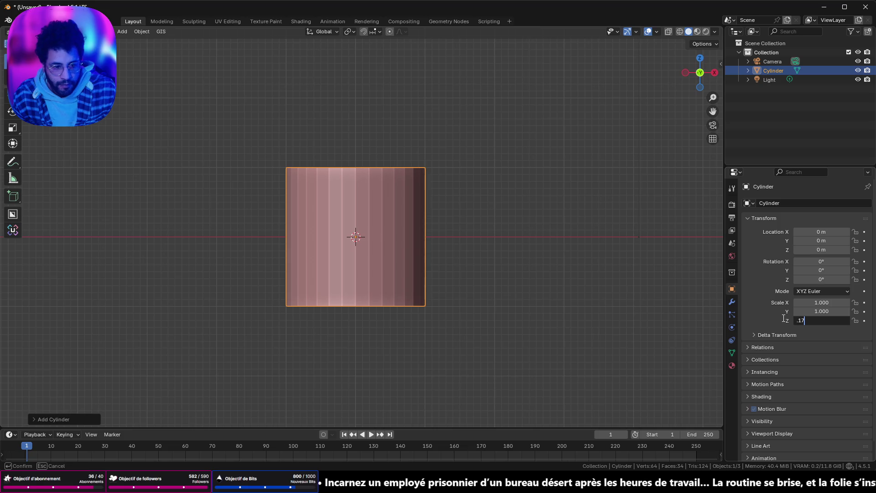
key("Return")
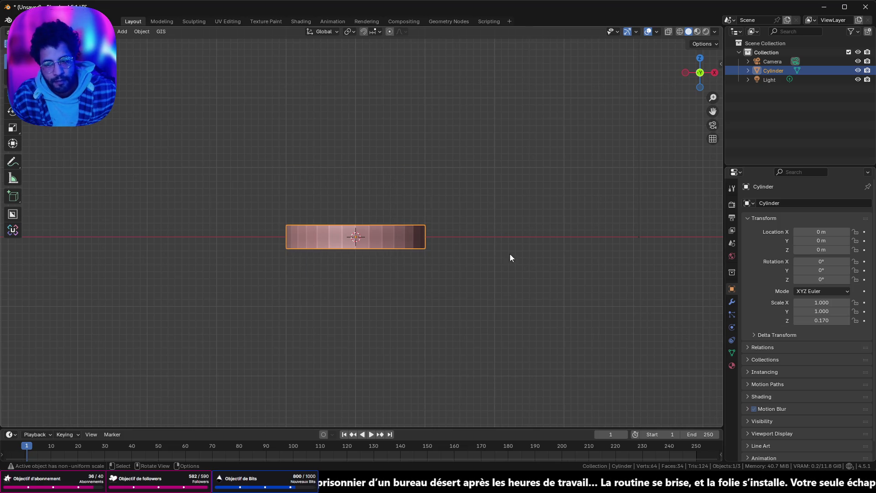
middle_click_drag(500, 248, 487, 243)
- Narrow the cylinder by setting Scale X and Y to 0.060
left_click(820, 311)
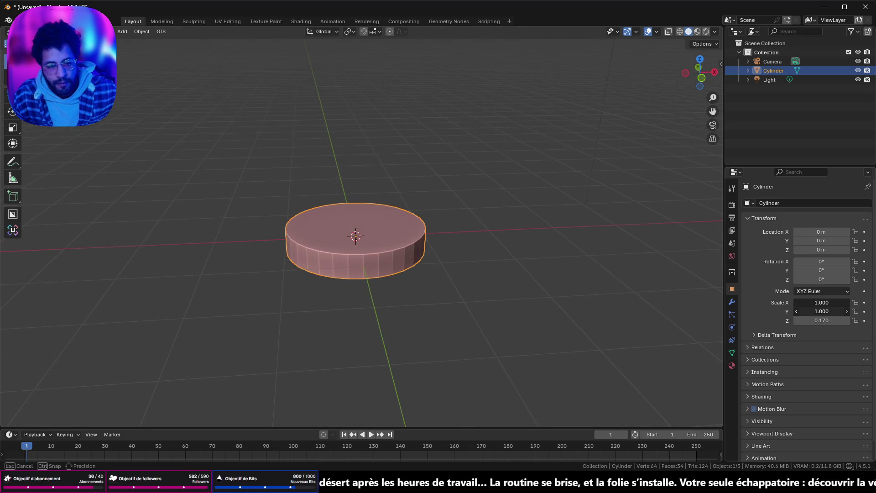
left_click_drag(821, 311, 617, 114)
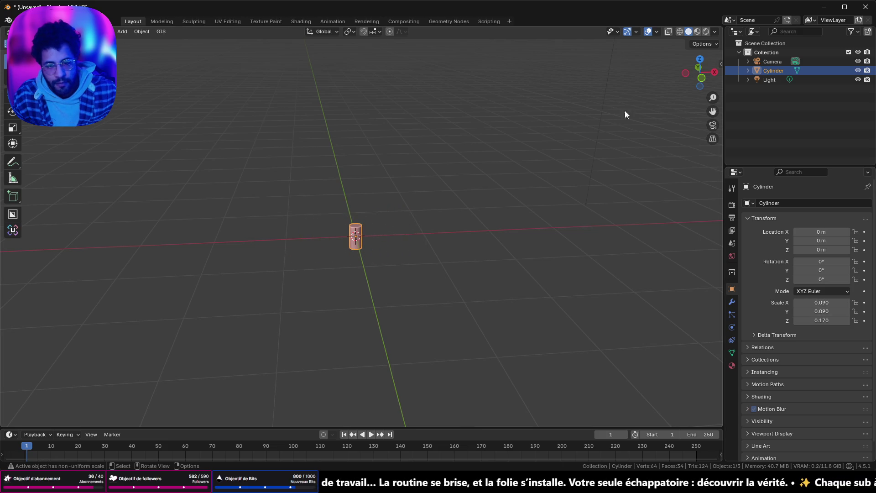
left_click(695, 77)
scroll(529, 157, "up", 3)
scroll(410, 218, "up", 2)
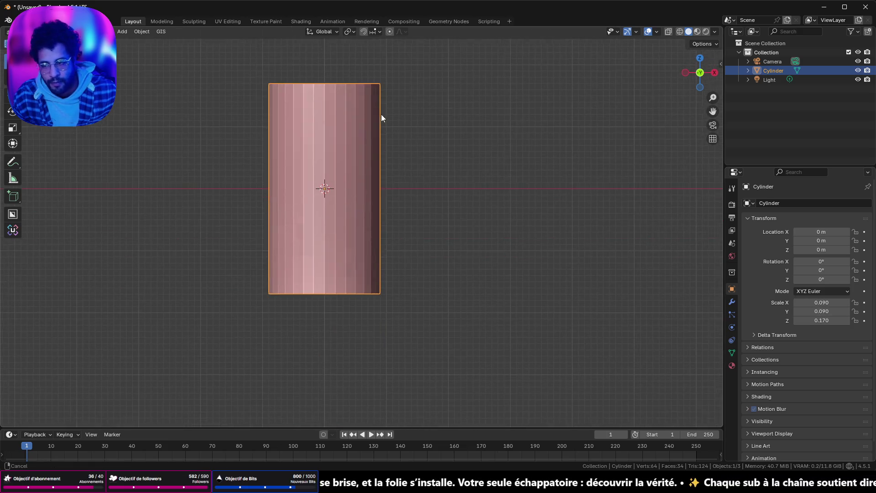
left_click_drag(822, 302, 831, 310)
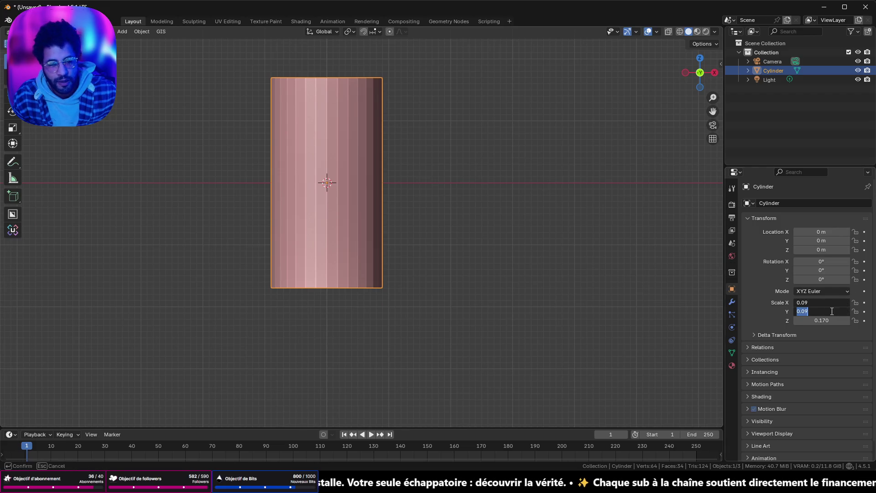
type(".06")
key("Return")
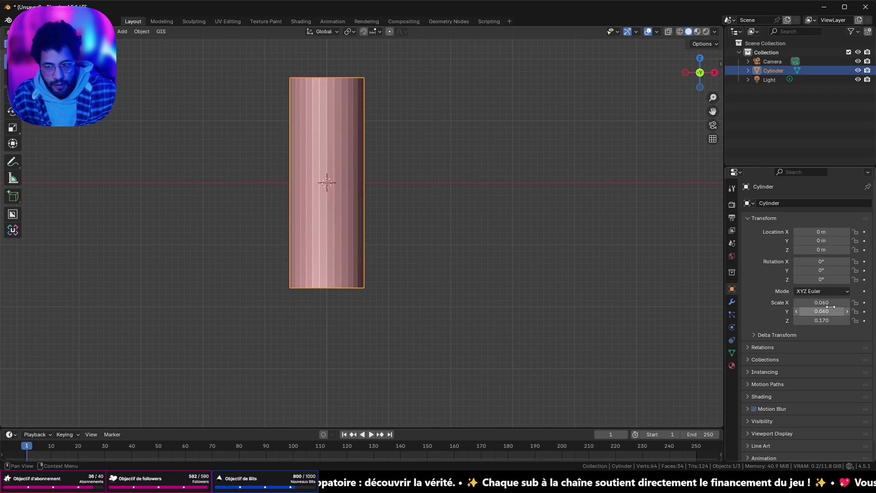
- Orbit around the slim column to check it, then enter Edit Mode on the cylinder
mouse_move(370, 117)
middle_mouse_down()
mouse_move(494, 143)
mouse_move(449, 141)
mouse_move(476, 98)
middle_mouse_up()
left_click(699, 77)
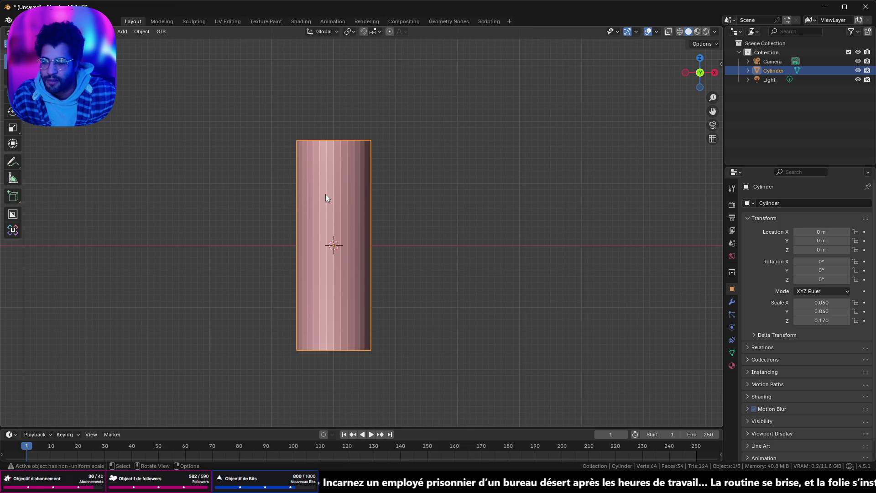
mouse_move(326, 197)
middle_mouse_down()
mouse_move(307, 198)
mouse_move(400, 212)
mouse_move(398, 251)
mouse_move(401, 230)
middle_mouse_up()
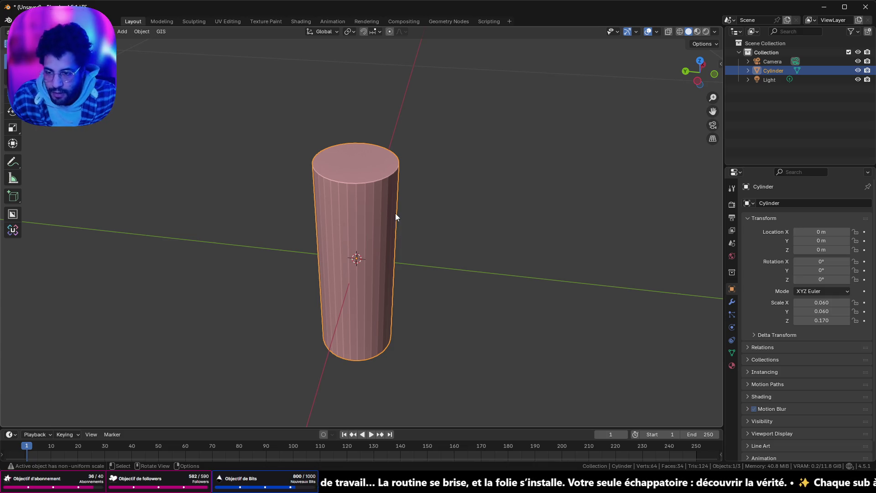
key("Tab")
- Try a Loop Cut around the cylinder's middle from a side view, then return to selection
left_click(698, 80)
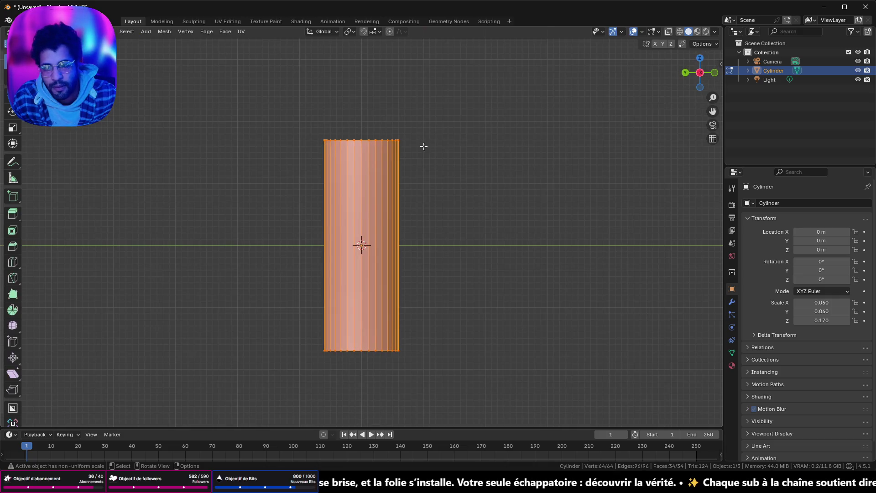
middle_click_drag(192, 76, 192, 77, "shift")
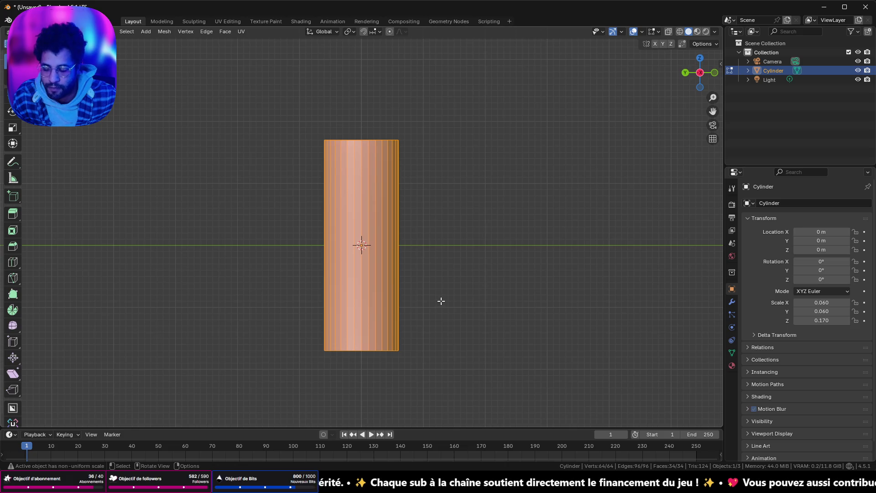
left_click(13, 262)
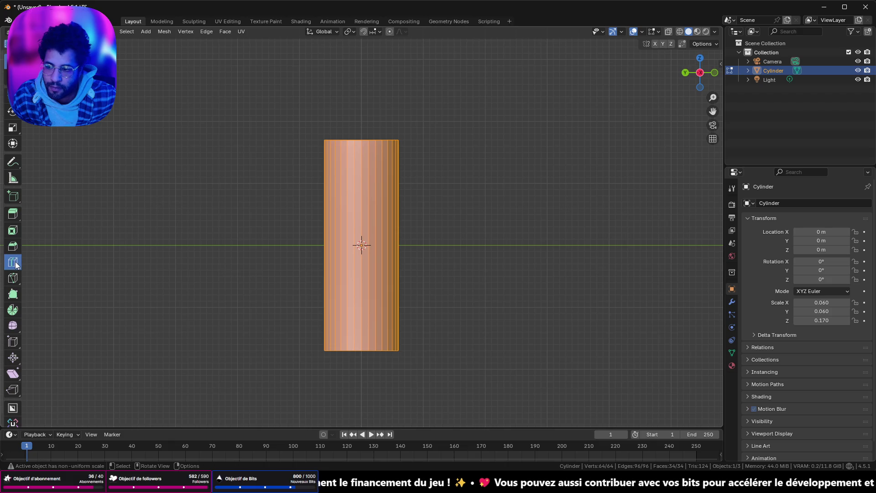
left_click(329, 221)
key("w")
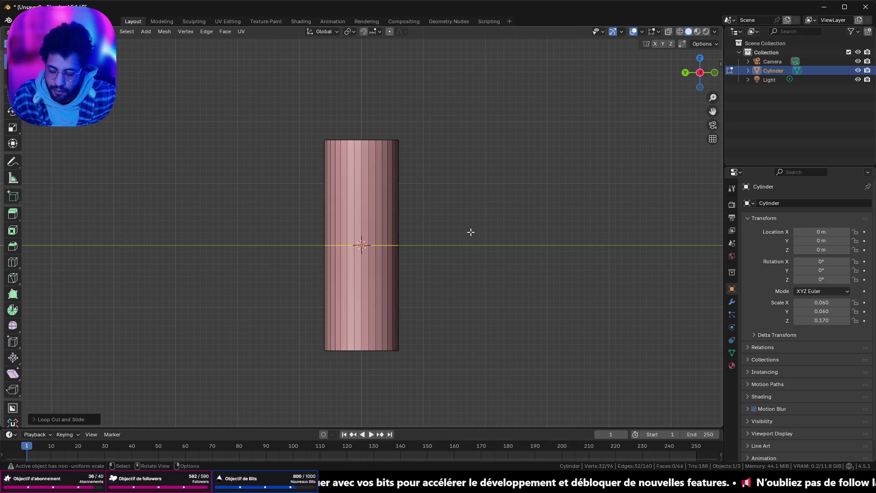
- Discard the trial cut and select only the cylinder's top face, viewed from the left
key("Tab")
middle_click_drag(453, 216, 427, 207)
key("Tab")
key("a")
key("shift")
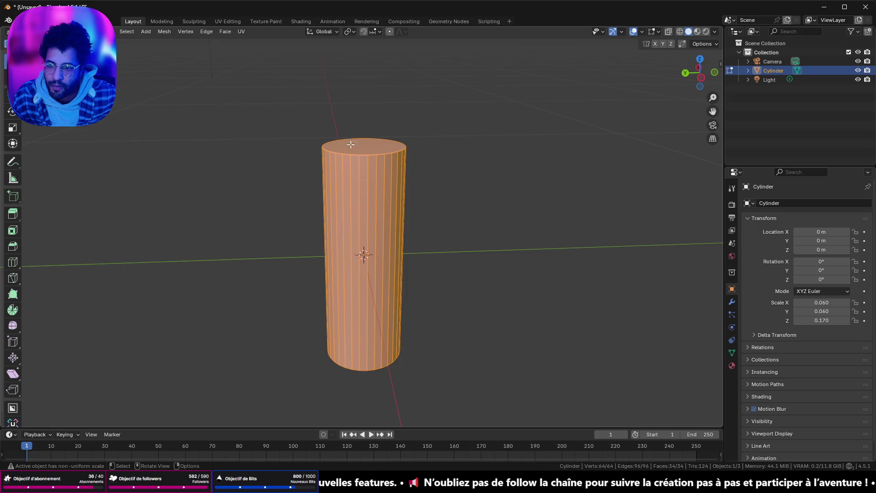
left_click(350, 143)
left_click(700, 77)
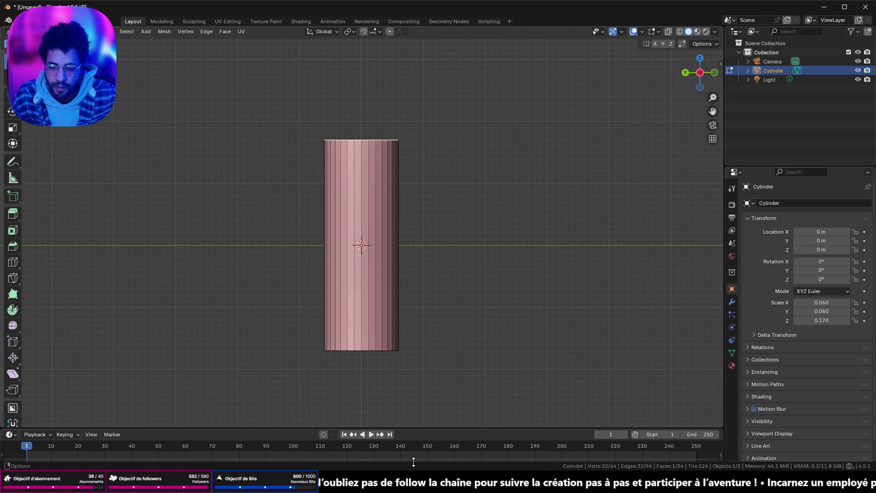
- Show image results for the spray paint can dimensions search and select 'dimension cm' to replace
left_click(457, 428)
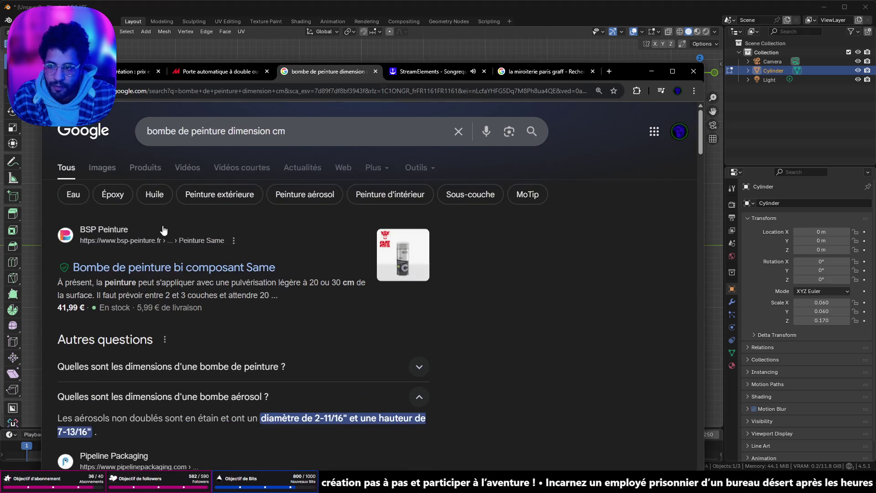
left_click(103, 167)
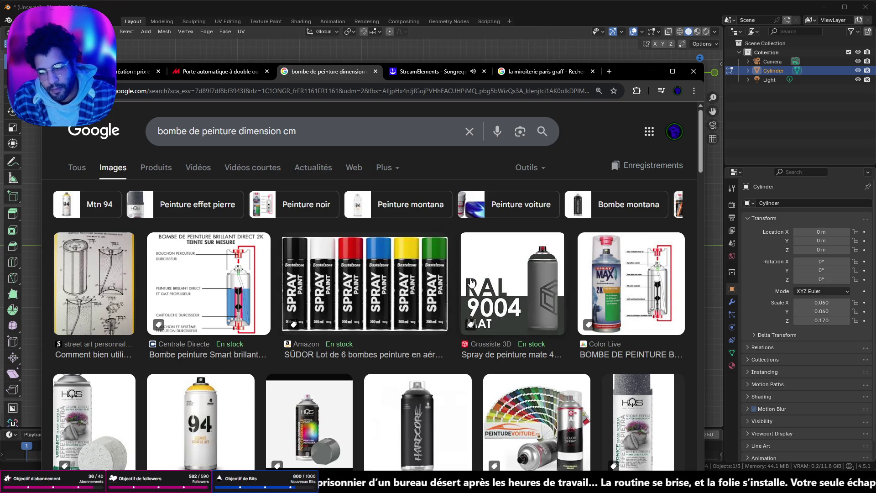
scroll(470, 283, "down", 2)
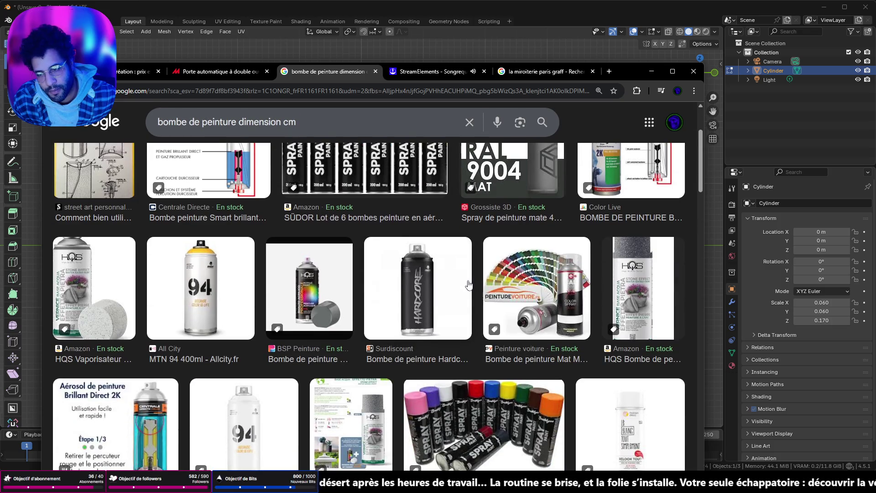
scroll(470, 284, "up", 2)
scroll(470, 283, "up", 1)
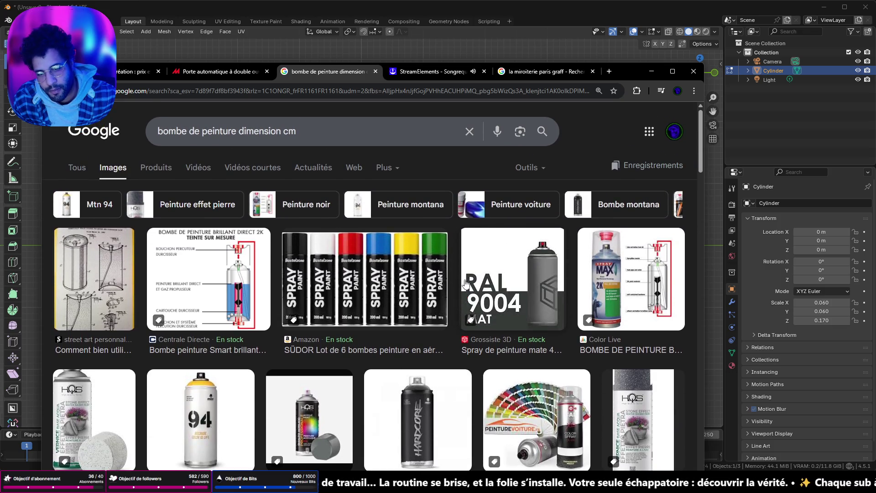
scroll(464, 283, "down", 2)
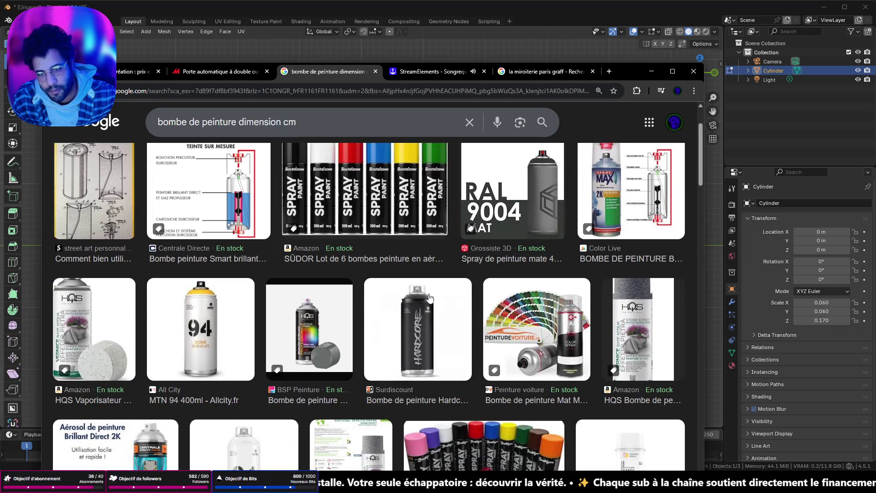
scroll(429, 296, "up", 2)
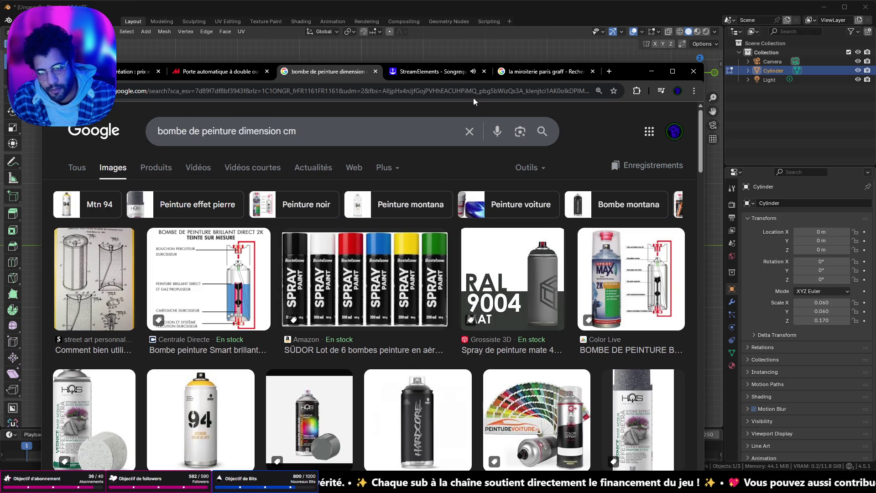
scroll(533, 298, "down", 3)
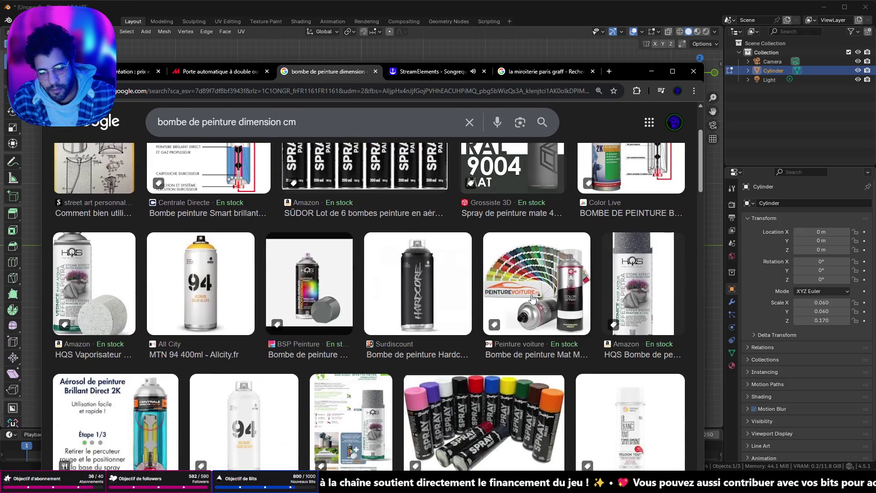
scroll(533, 298, "down", 3)
scroll(533, 300, "down", 3)
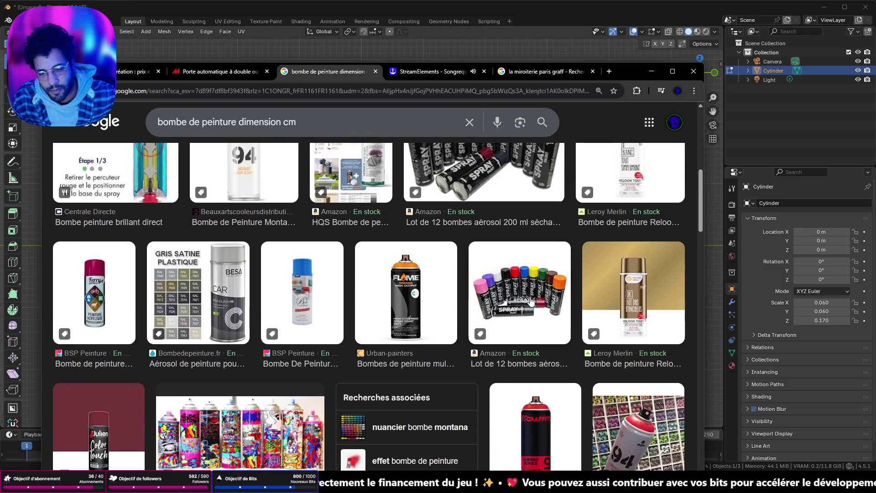
scroll(533, 299, "up", 3)
scroll(441, 309, "up", 3)
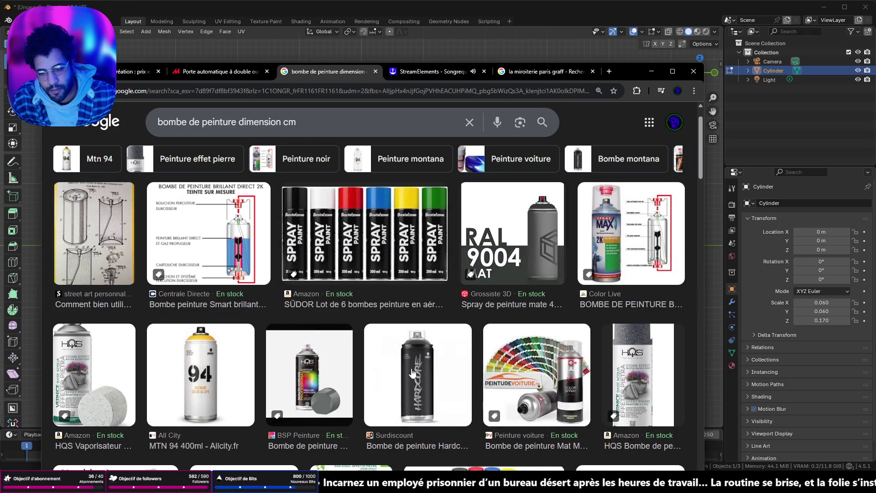
scroll(425, 357, "up", 2)
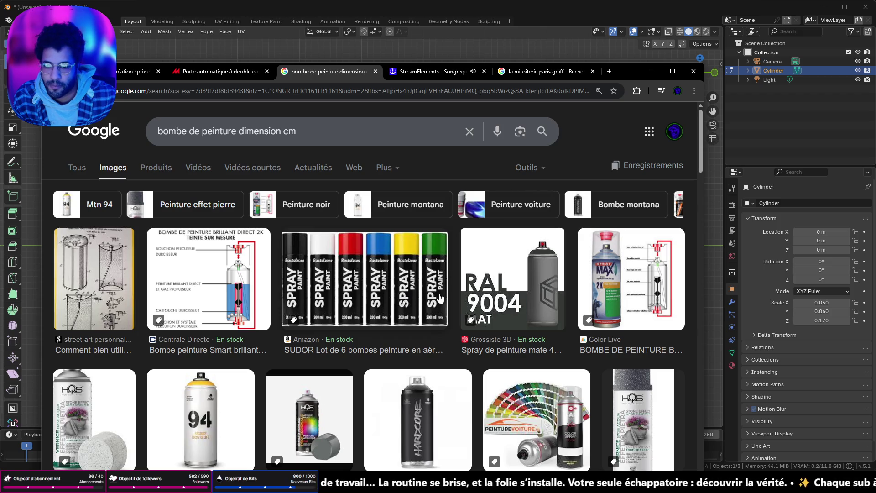
left_click_drag(296, 131, 240, 132)
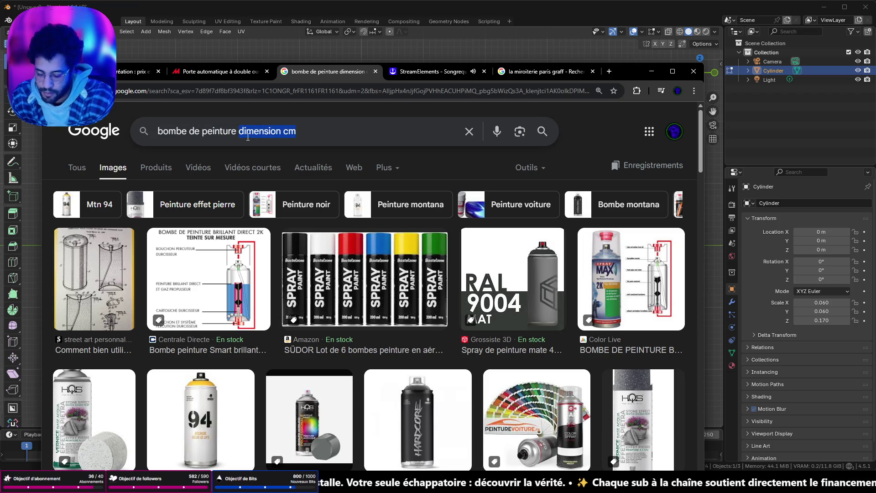
type("hardcore")
- Search for 'hardcore' spray paint cans and choose 'Enregistrer le lien sous...' on a can image
key("Return")
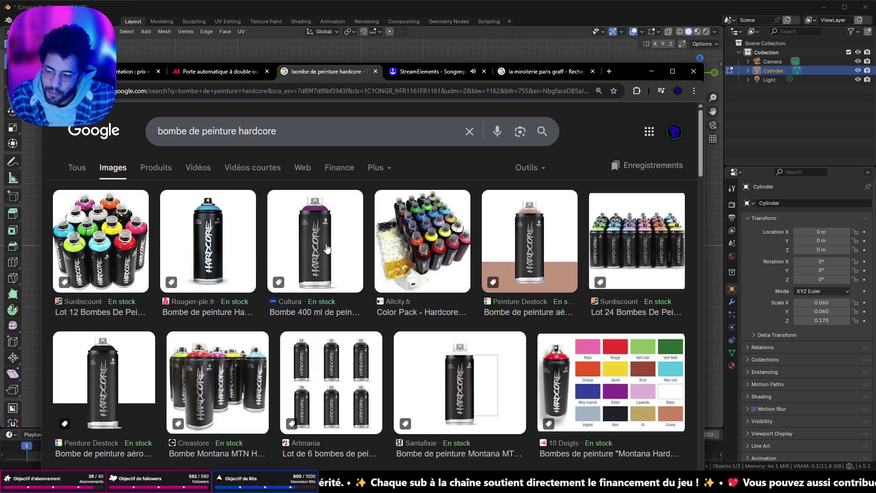
right_click(459, 389)
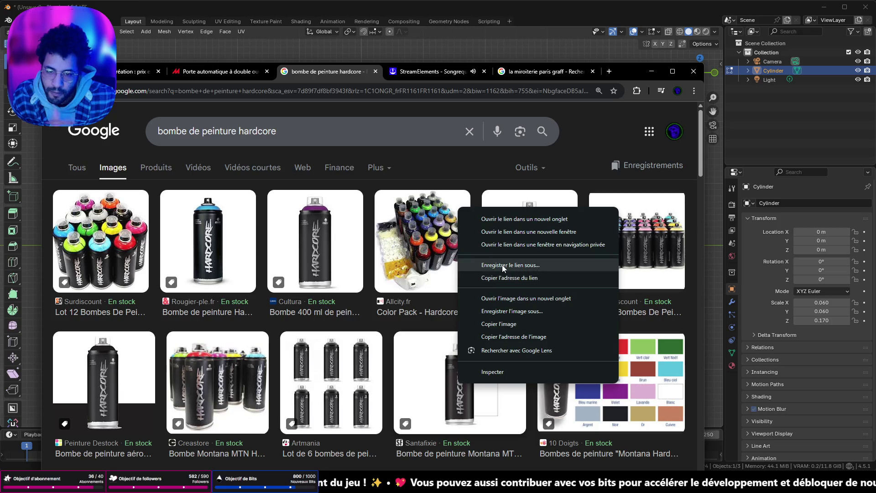
left_click(502, 265)
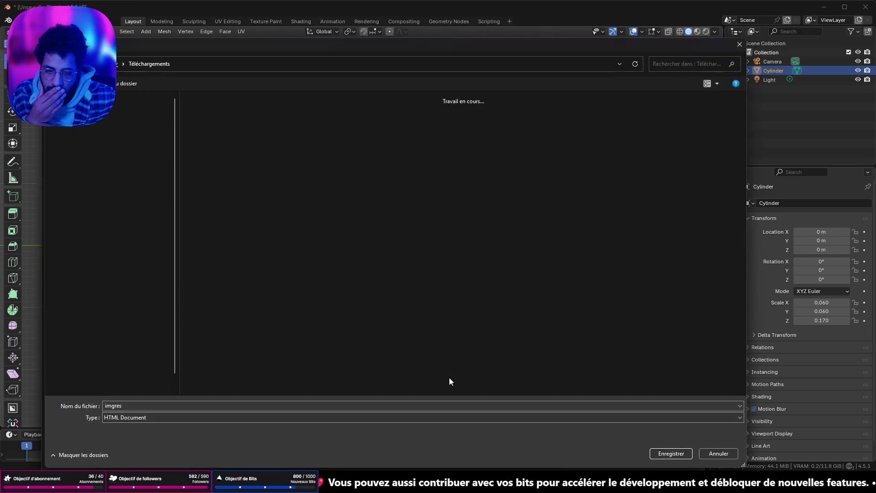
right_click(450, 377)
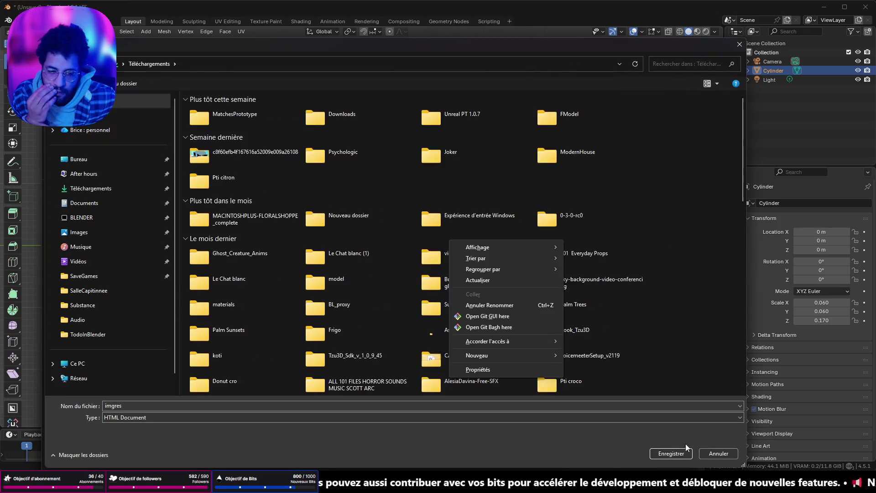
- Save the Hardcore spray can picture as a JPG to the Bureau (desktop) folder
left_click(681, 443)
right_click(445, 334)
left_click(515, 268)
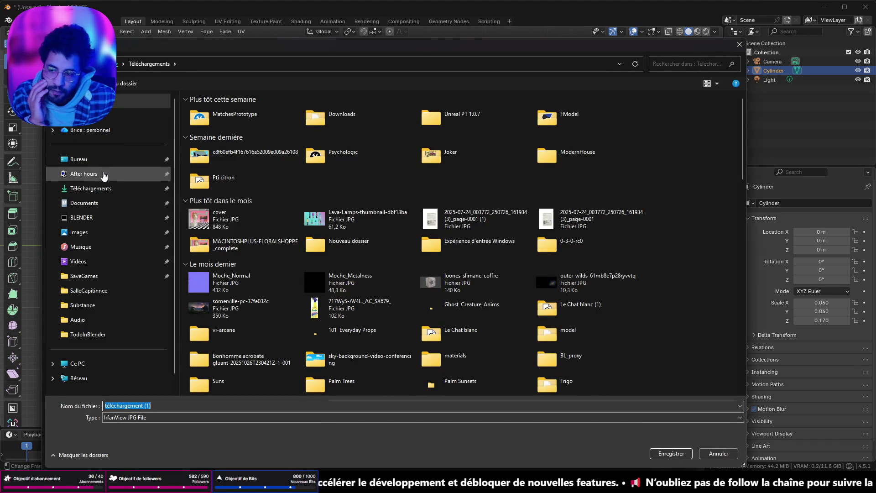
left_click(103, 161)
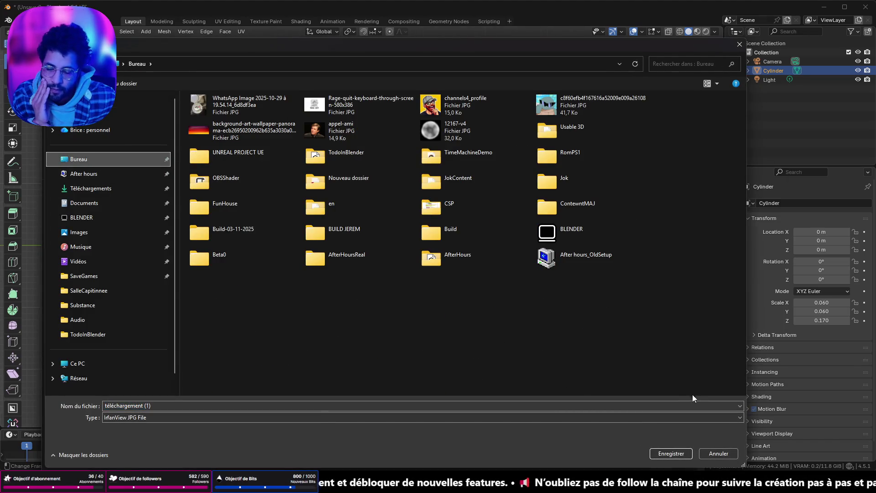
left_click(658, 454)
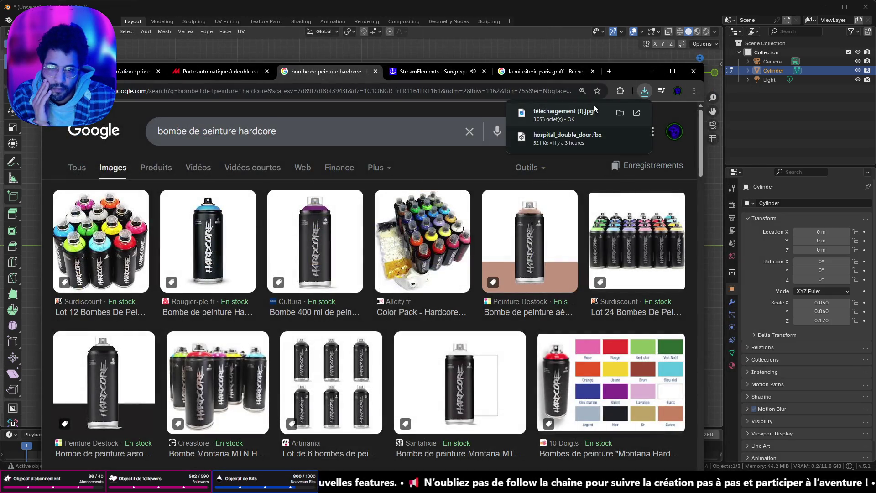
- Return to Blender, attempt to drop the image into the viewport, then switch the cylinder to Object Mode
left_click(643, 70)
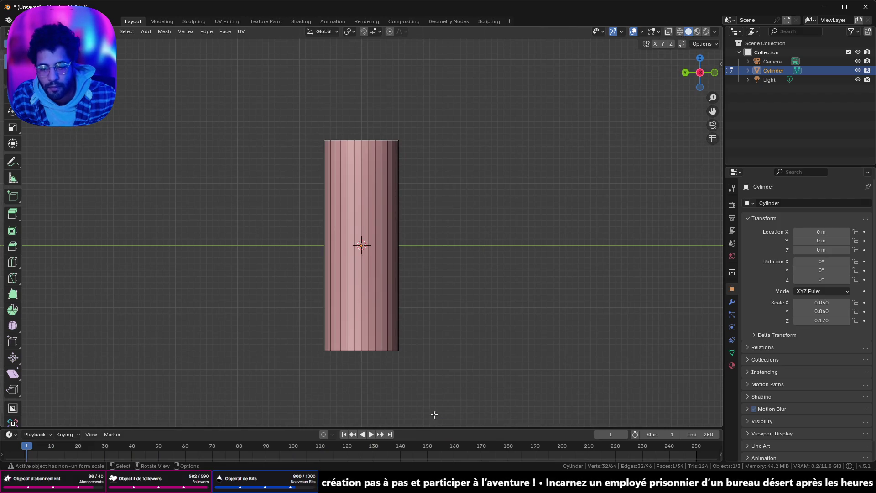
key("alt+Tab")
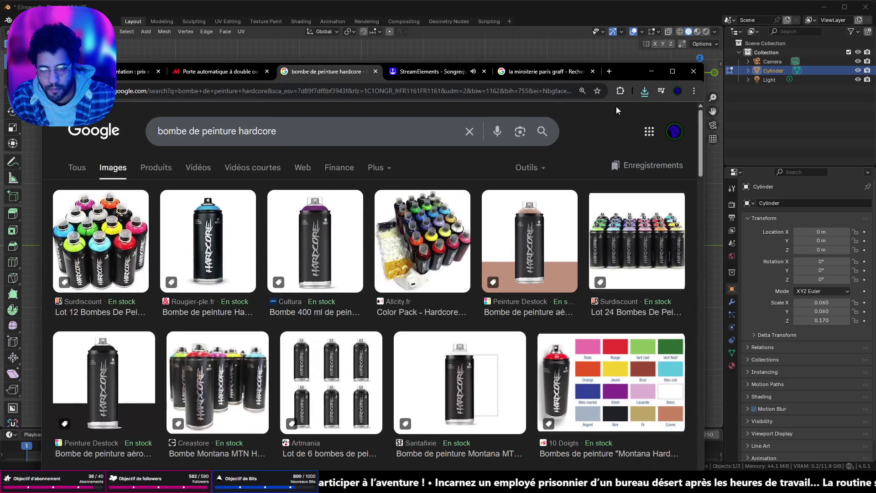
key("alt+Tab")
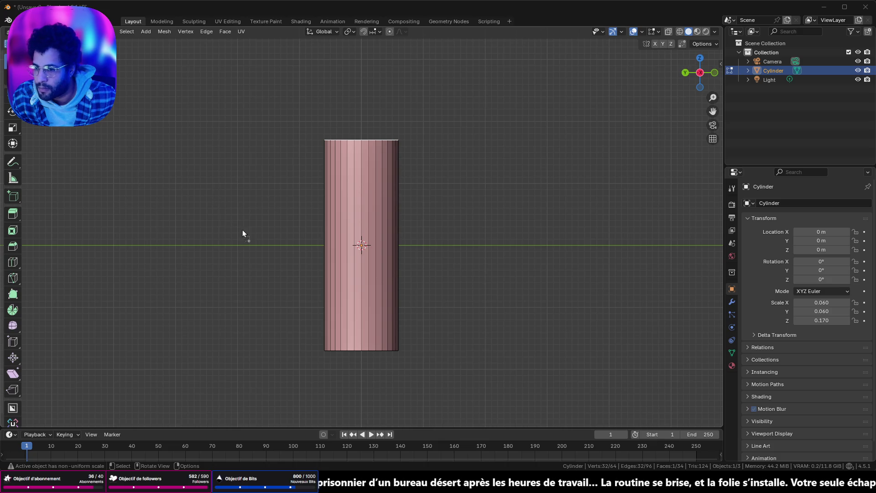
left_click_drag(238, 224, 251, 241)
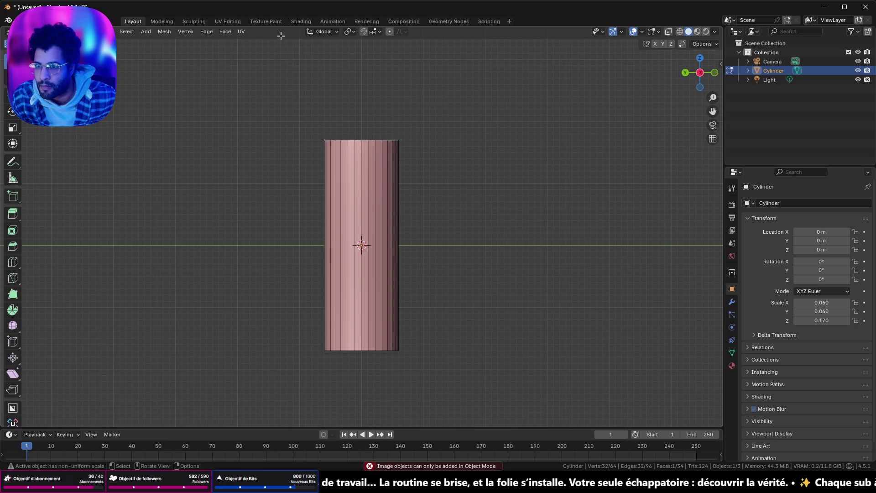
key("Tab")
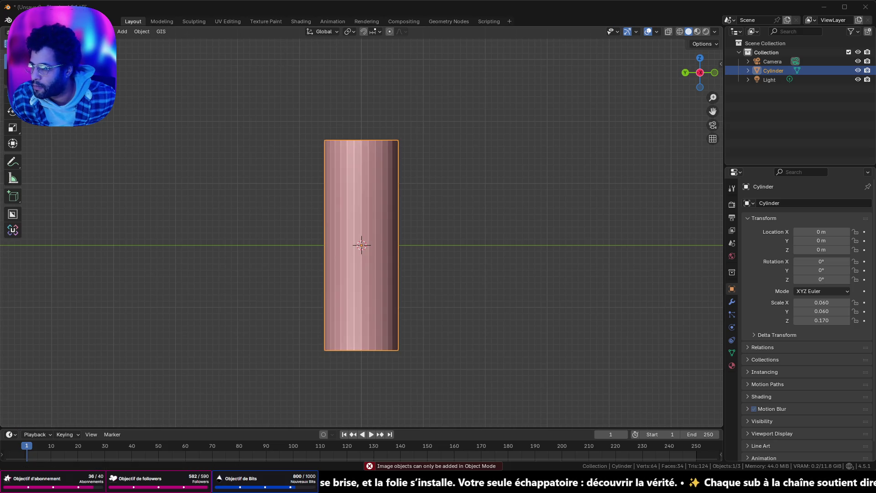
- Drop the spray can JPG in as a reference image, scaled down to 0.123 and moved near the cylinder
left_click_drag(199, 227, 257, 231)
scroll(494, 229, "down", 4)
scroll(485, 234, "down", 6)
left_click(490, 209)
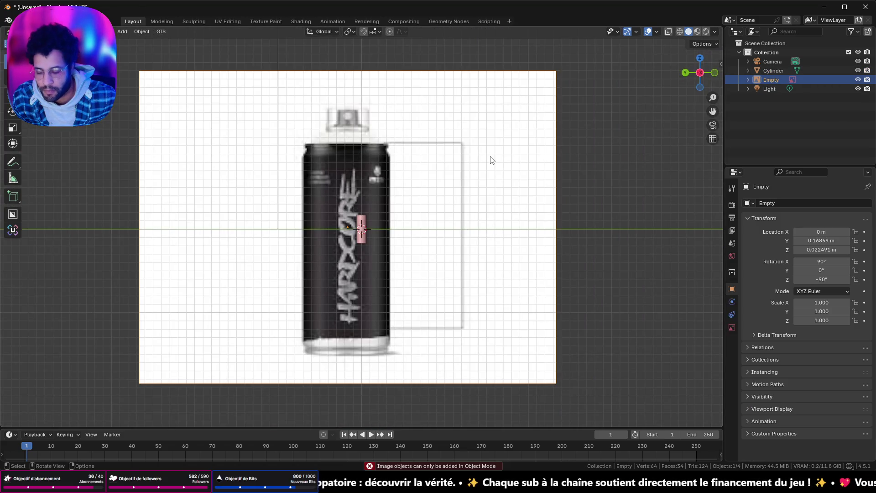
key("s")
left_click(402, 219)
scroll(403, 219, "up", 5)
scroll(402, 219, "up", 4)
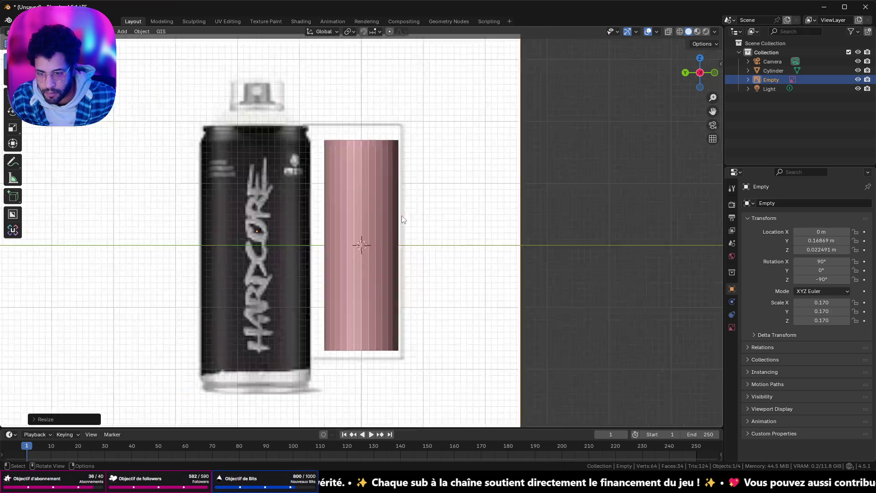
scroll(430, 221, "down", 3)
key("g")
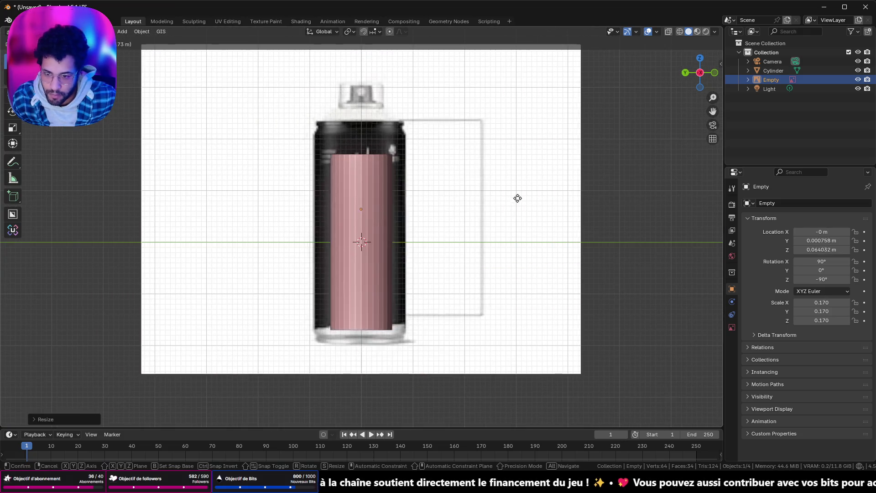
left_click(540, 176)
key("s")
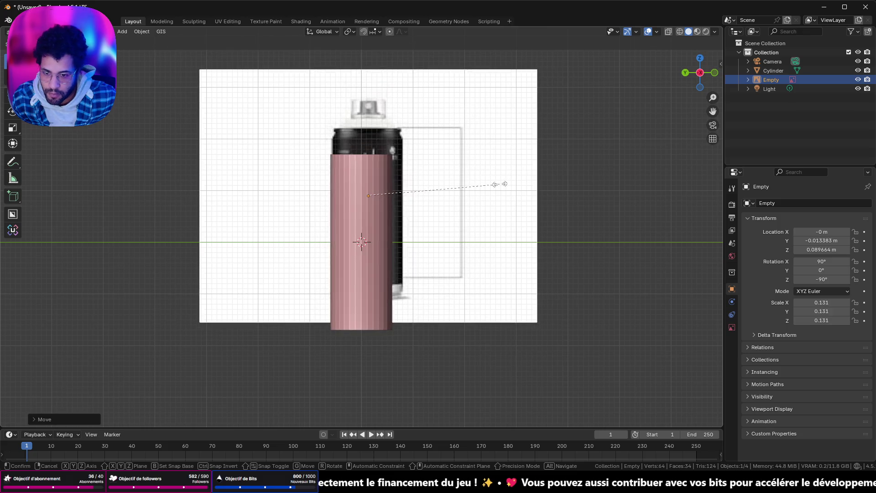
left_click(492, 188)
key("g")
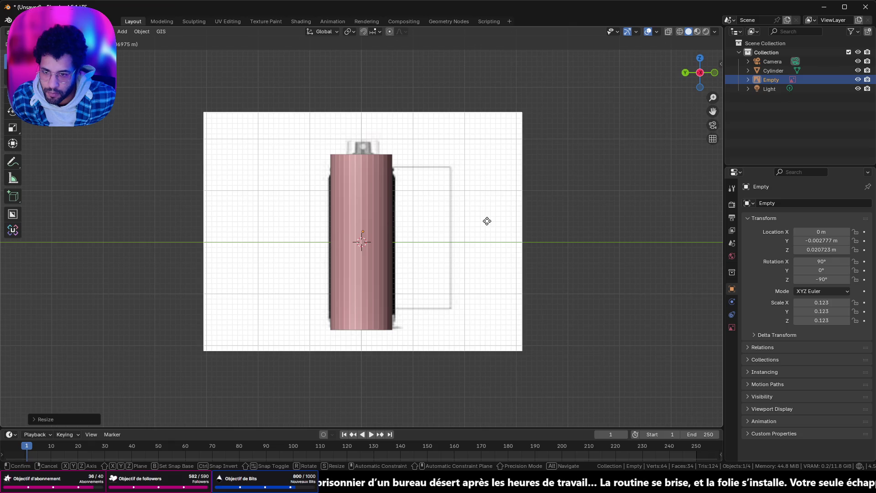
left_click(487, 220)
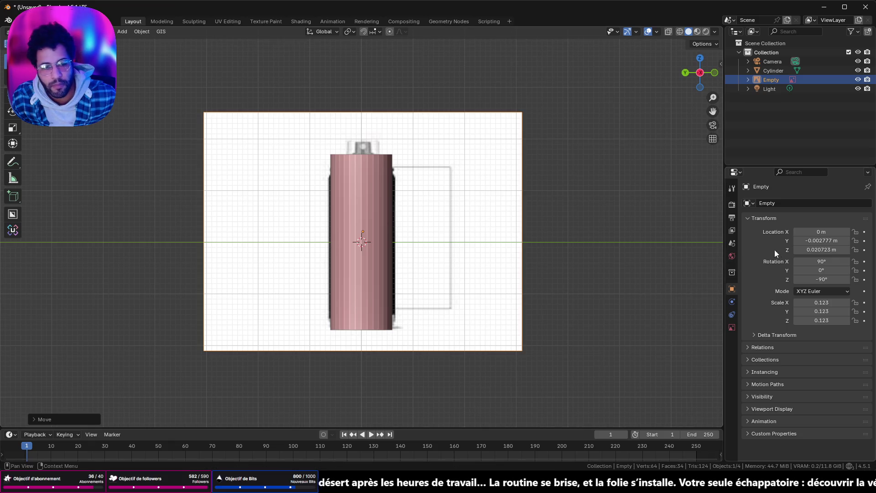
- Set the reference image's Location Y to 0 and nudge it along Y to sit behind the cylinder
left_click(813, 240)
type("0")
key("Return")
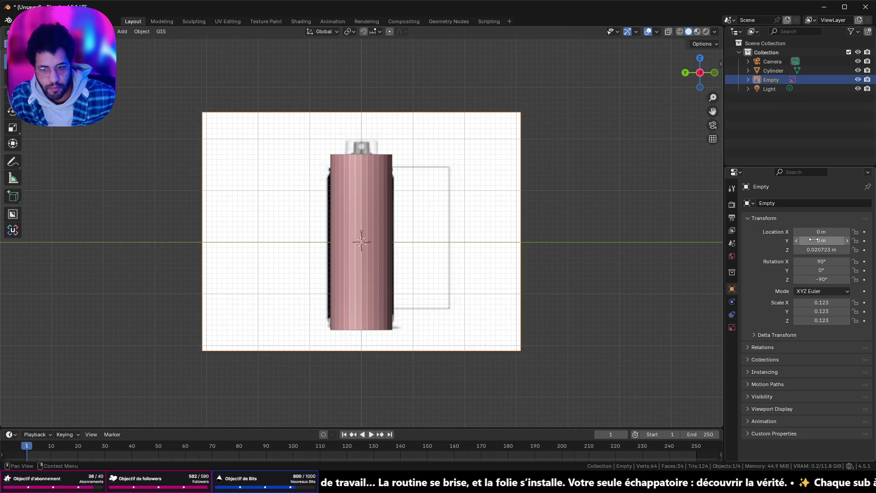
key("g")
key("y")
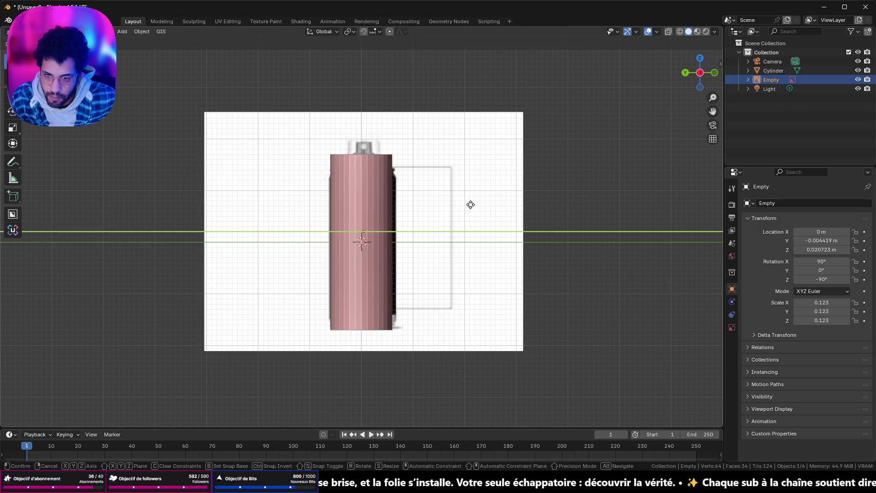
left_click(442, 205)
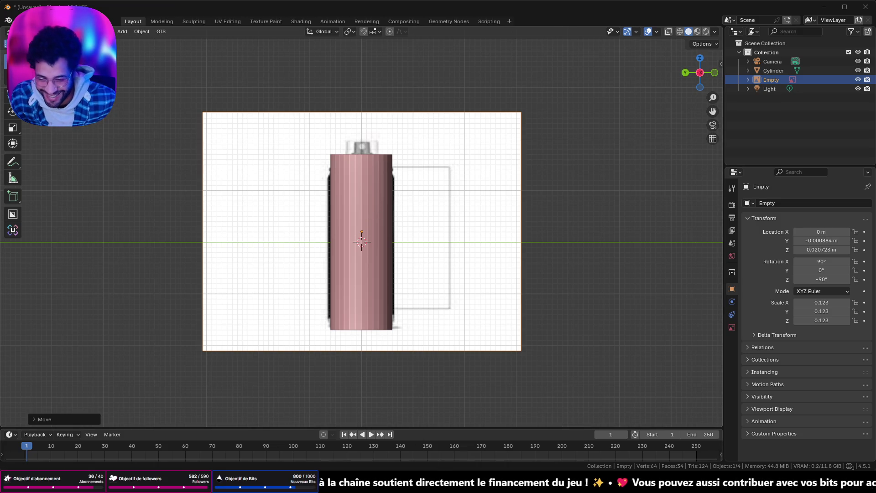
key("alt+Tab")
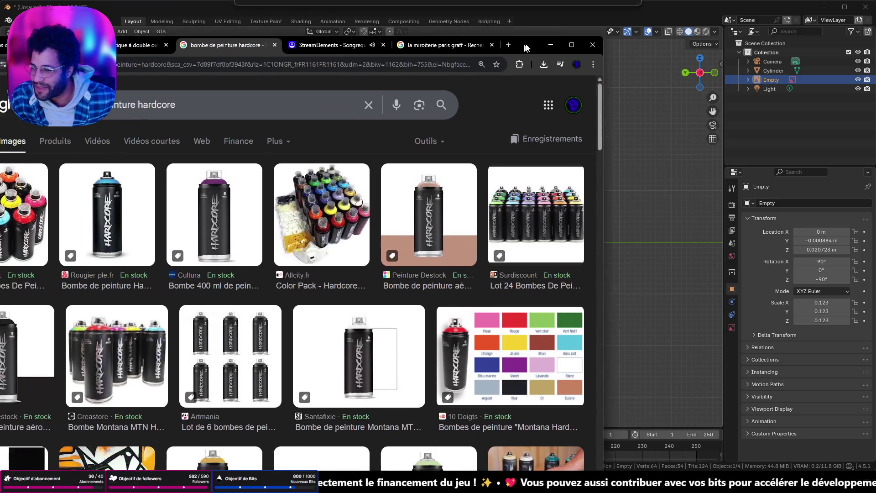
- Replace 'hardcore' with 'krylon' in the image search, browse the results, then minimize Chrome
left_click_drag(205, 100, 308, 103)
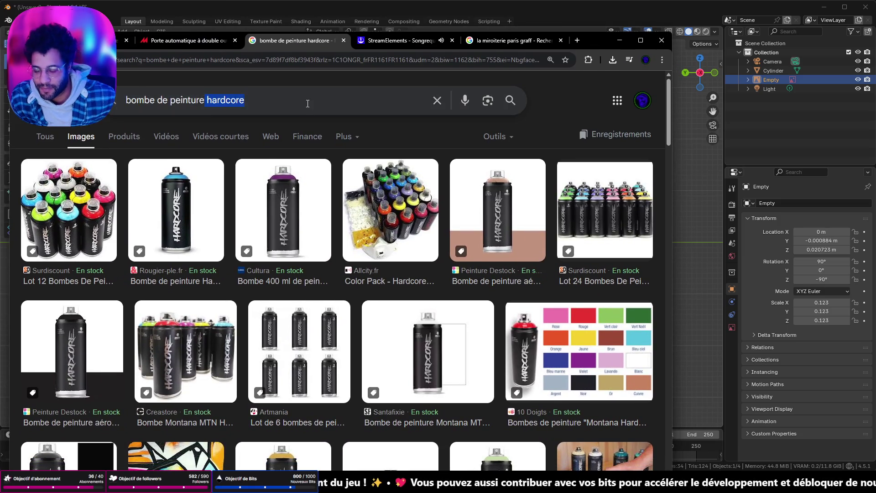
key("BackSpace")
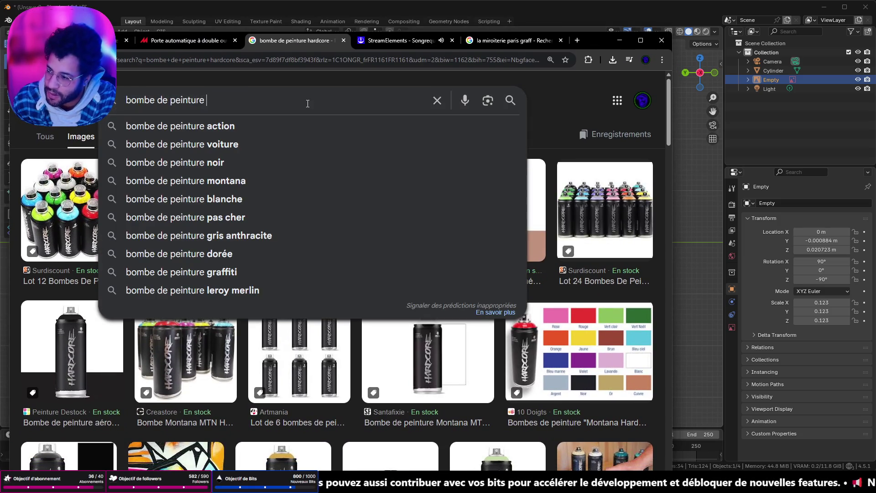
type("kr")
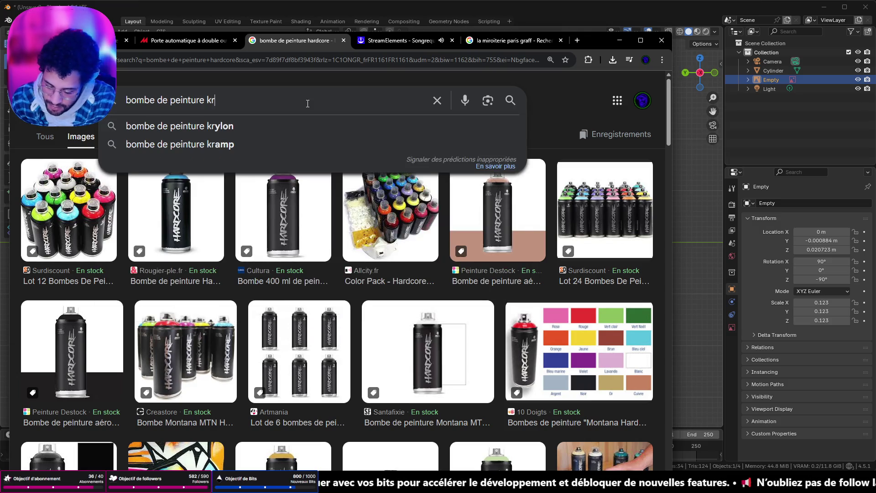
type("ylon")
key("Return")
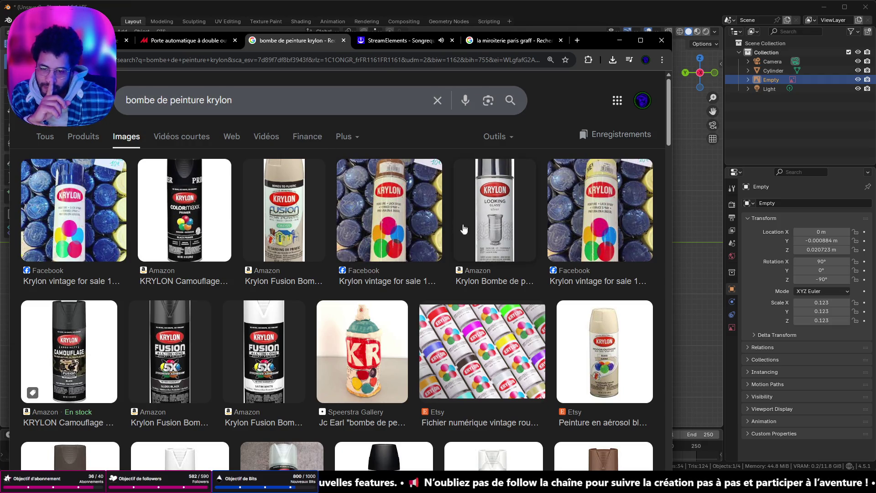
scroll(282, 207, "down", 3)
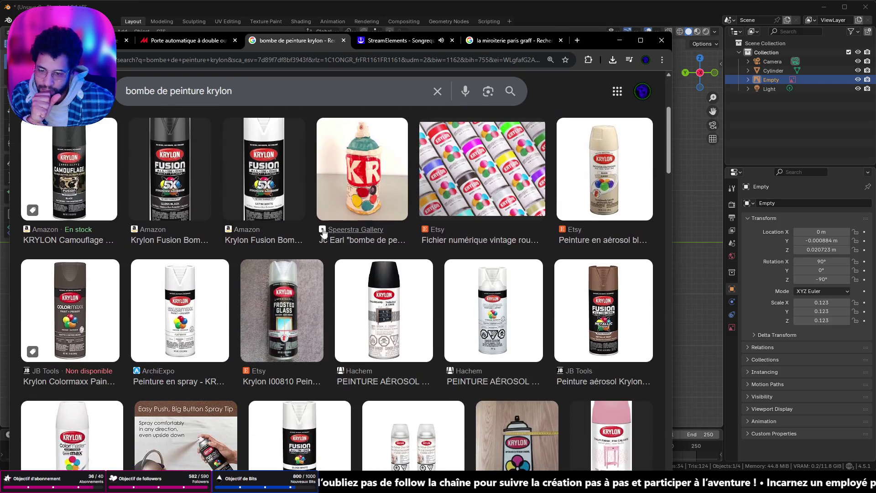
scroll(453, 268, "down", 2)
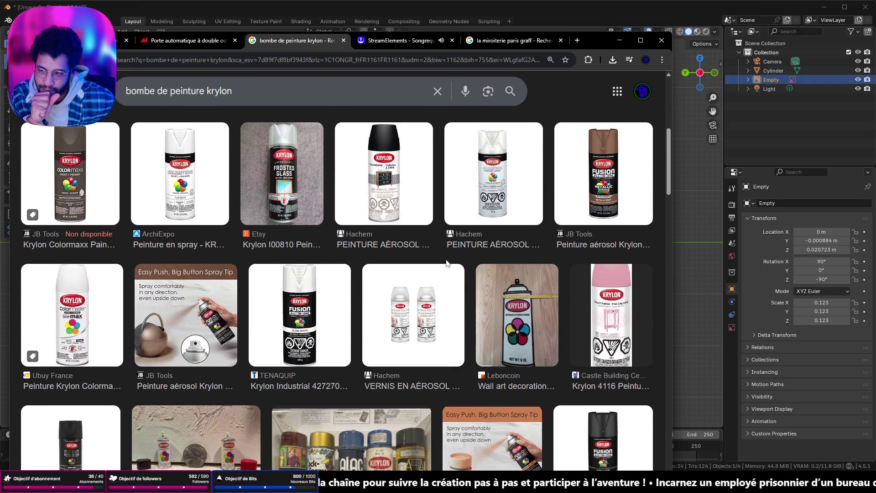
scroll(258, 219, "down", 3)
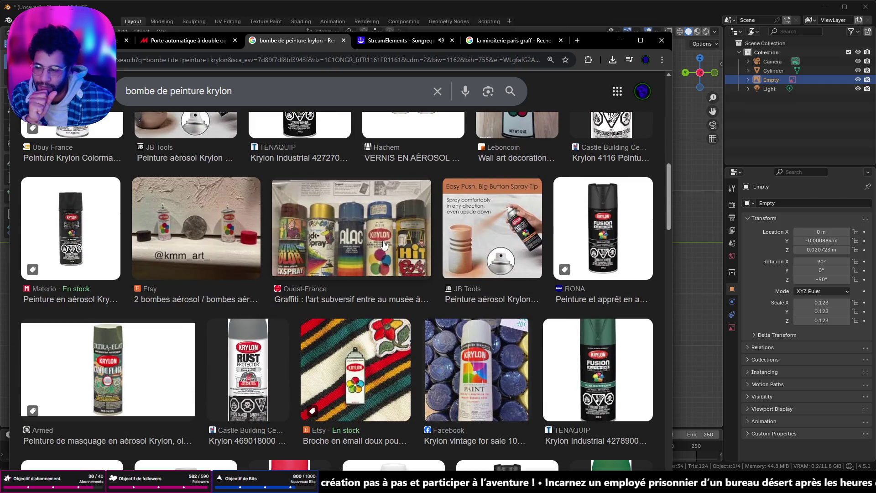
scroll(384, 247, "down", 3)
scroll(457, 189, "down", 2)
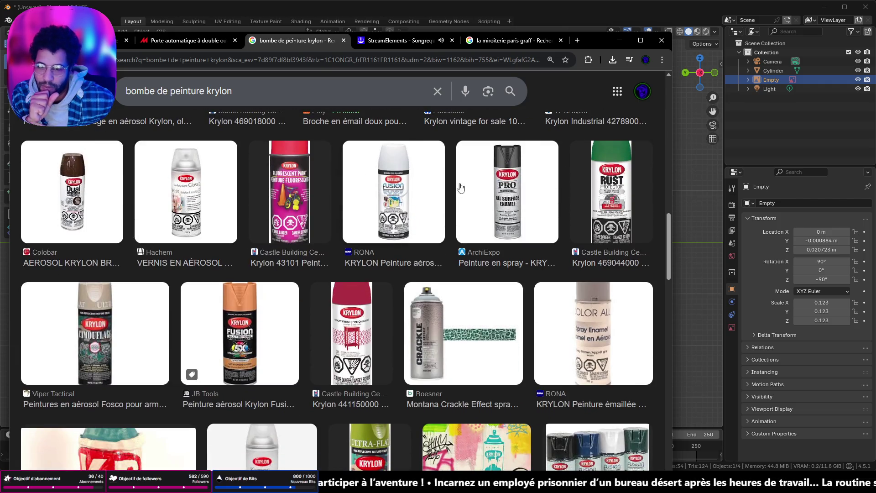
left_click(618, 39)
scroll(434, 193, "up", 3)
scroll(432, 199, "down", 2)
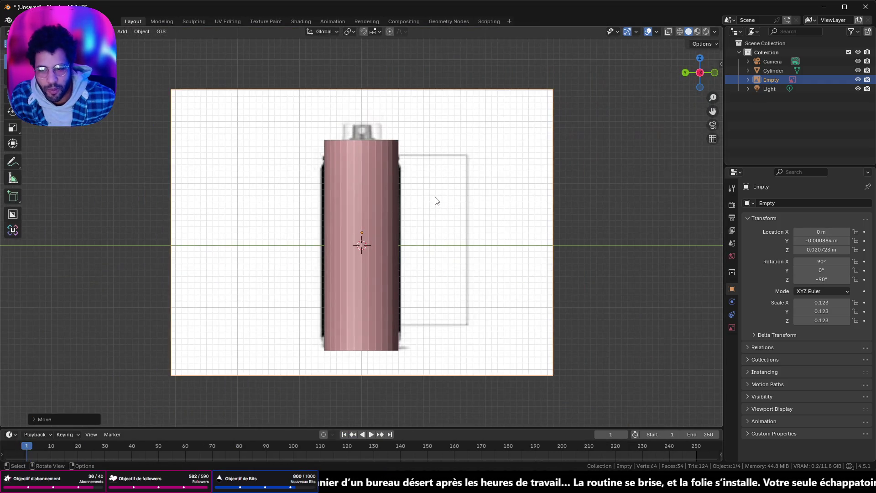
- Switch to Wireframe shading, nudge the reference image along Y to line up, and select the Cylinder
left_click(681, 31)
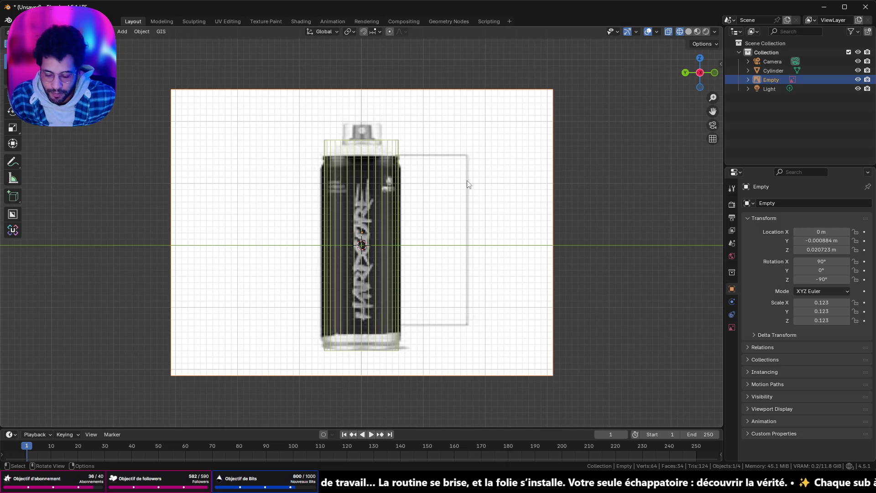
key("g")
key("y")
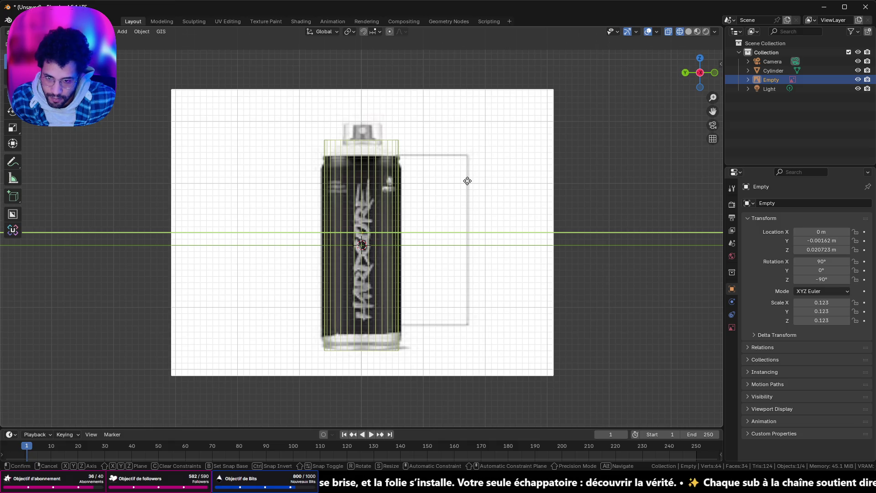
left_click(467, 180)
scroll(452, 201, "up", 3)
scroll(452, 201, "down", 2)
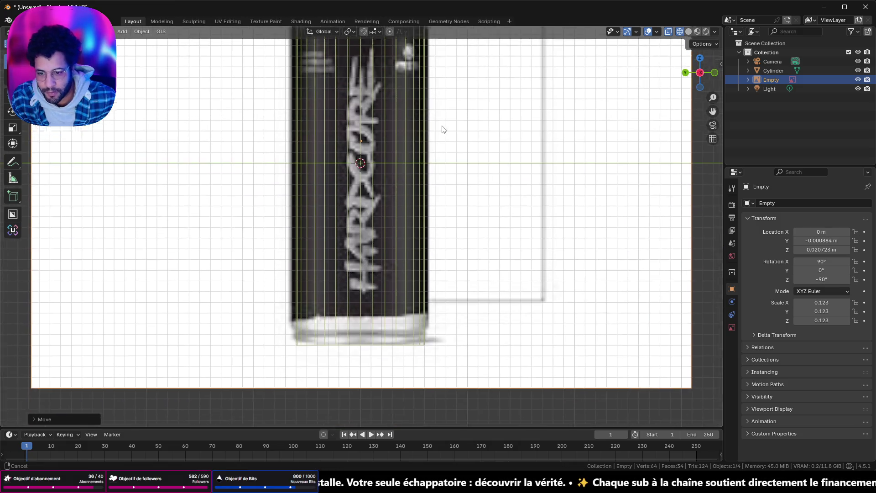
scroll(434, 157, "down", 2)
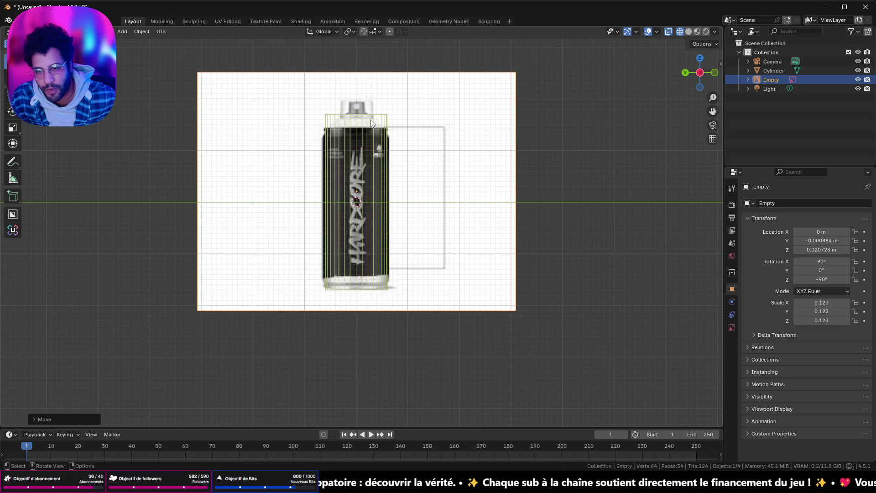
left_click(371, 123)
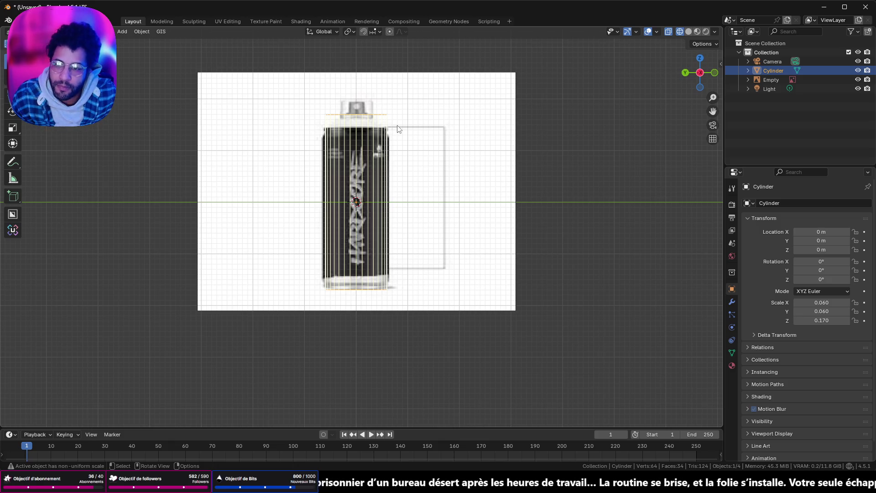
left_click(700, 58)
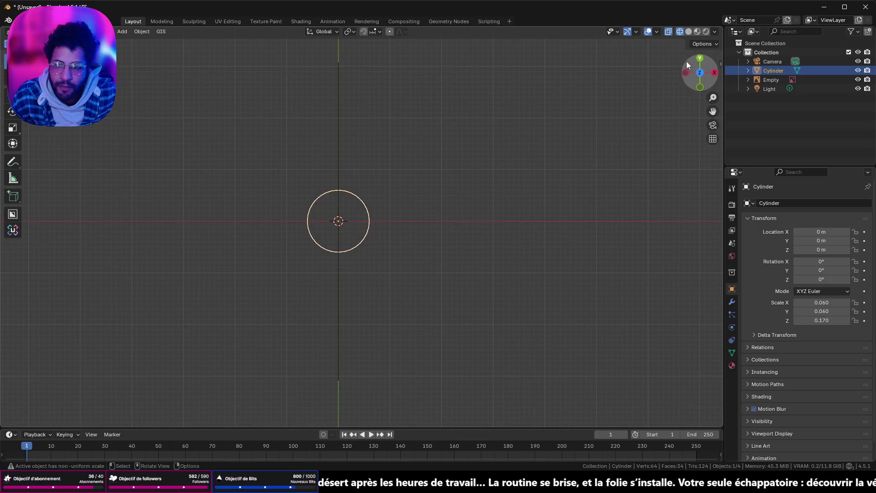
- In Edit Mode, lower the cylinder's top face down to the base along Z against the reference
left_click(685, 73)
key("Tab")
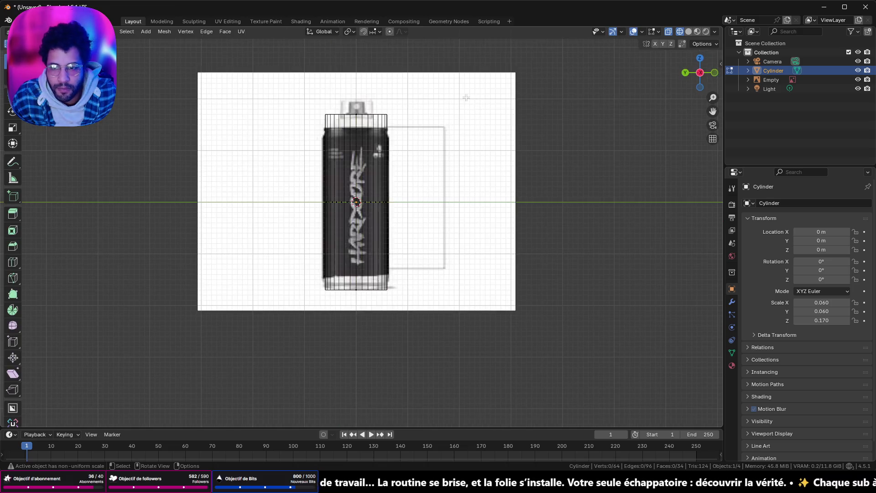
middle_click_drag(370, 157, 329, 168)
left_click(329, 168)
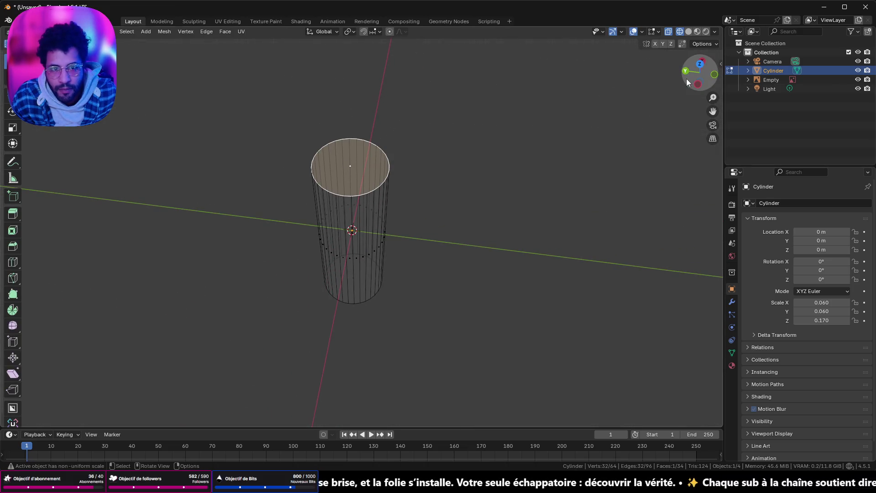
left_click(697, 83)
scroll(444, 176, "down", 2)
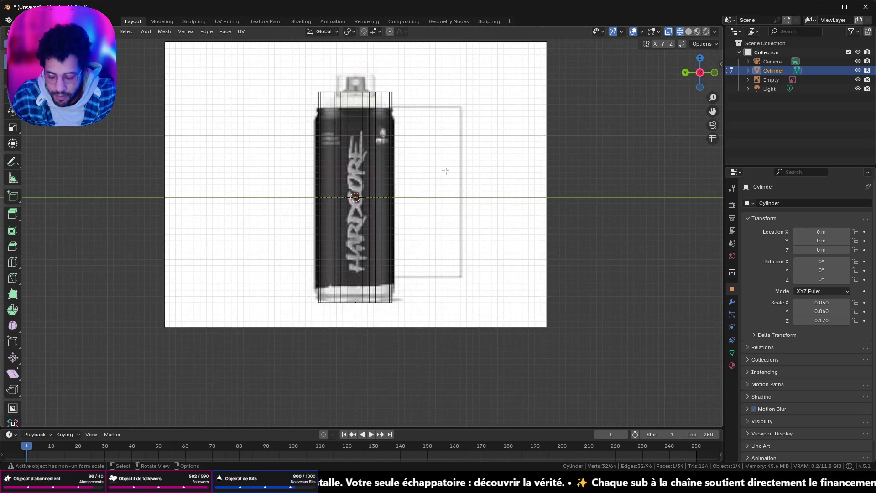
key("g")
key("z")
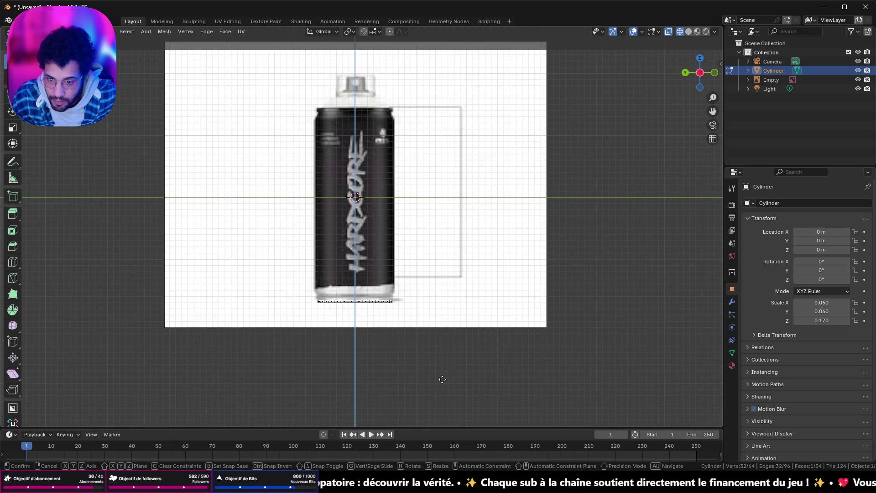
left_click(440, 373)
scroll(445, 287, "up", 1)
scroll(421, 248, "up", 2)
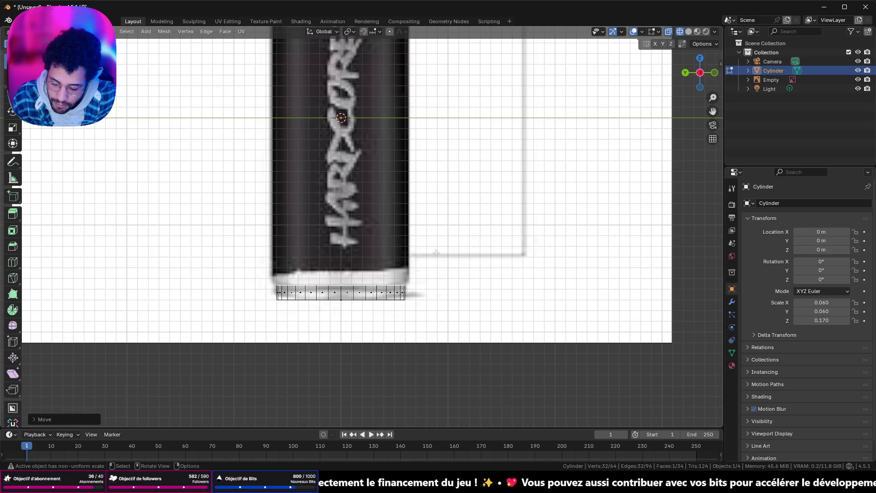
- Extrude the face in place, narrow it for the bottom rim, then extrude up the can body
key("e")
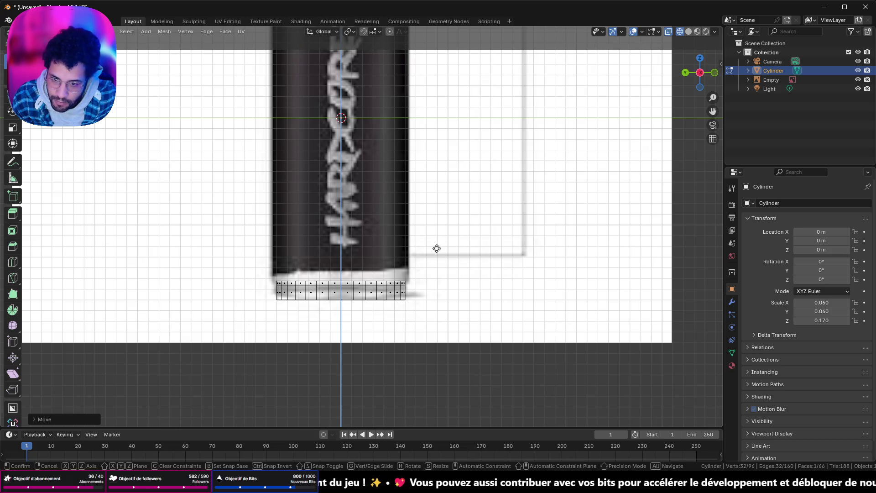
right_click(437, 248)
key("s")
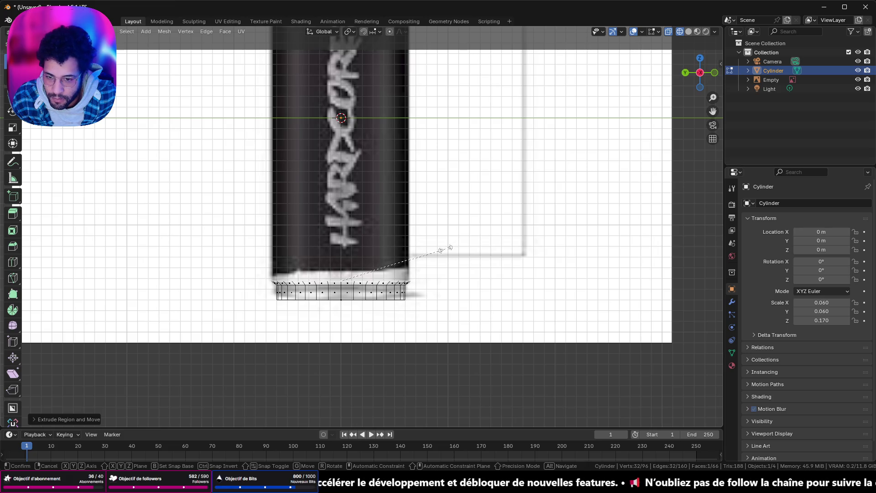
left_click(450, 247)
scroll(449, 250, "down", 2)
scroll(445, 254, "down", 1)
scroll(444, 257, "down", 1)
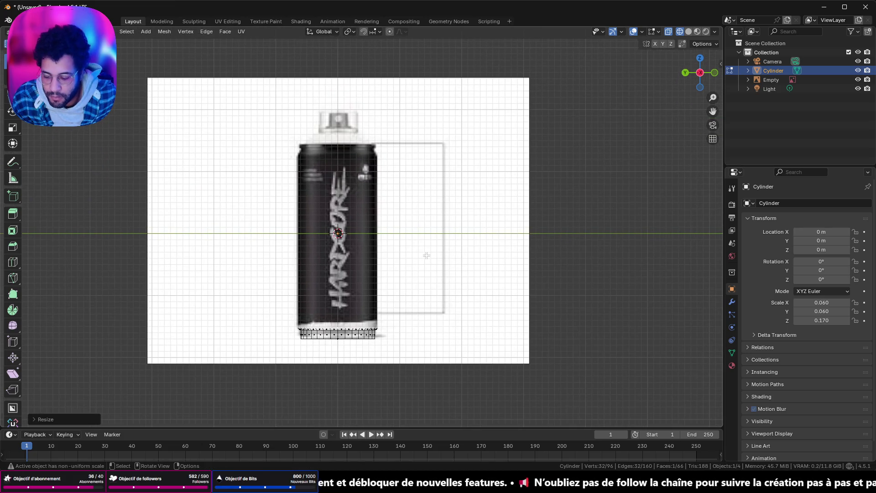
key("e")
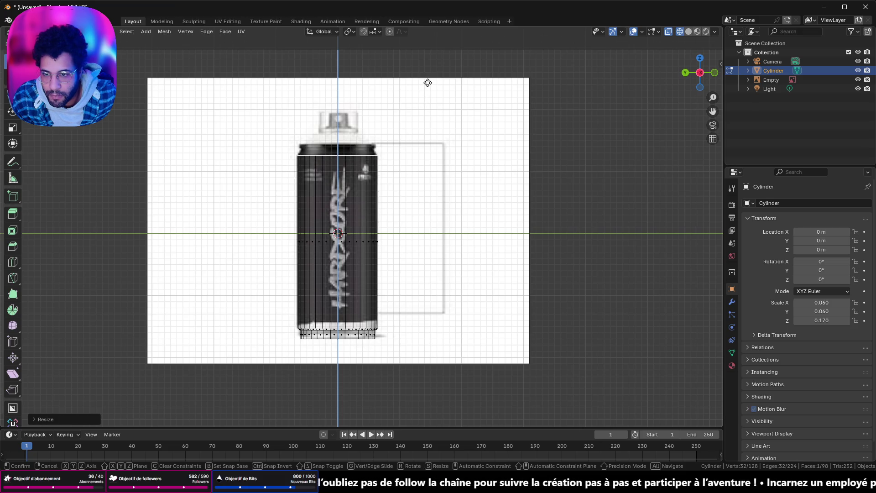
- Extrude a new loop at the can's top and scale it inward into a tapered shoulder
left_click(428, 83)
scroll(464, 249, "up", 4)
scroll(465, 249, "down", 2)
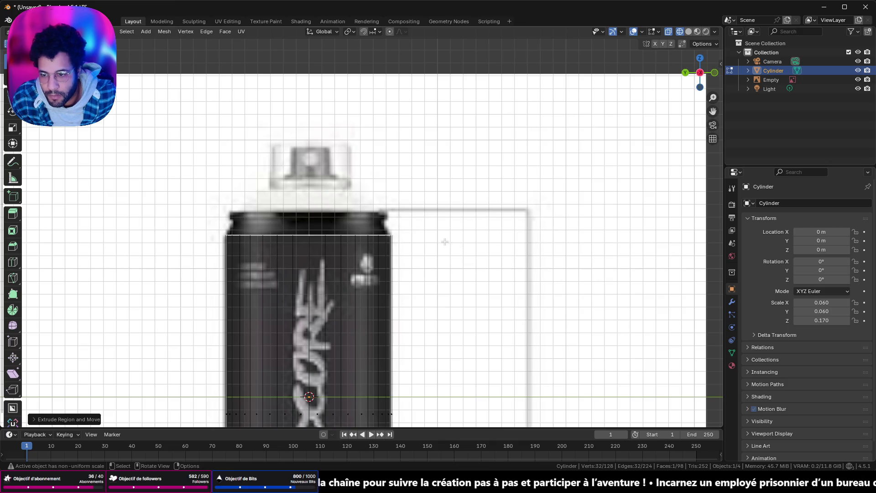
scroll(444, 242, "up", 1)
key("e")
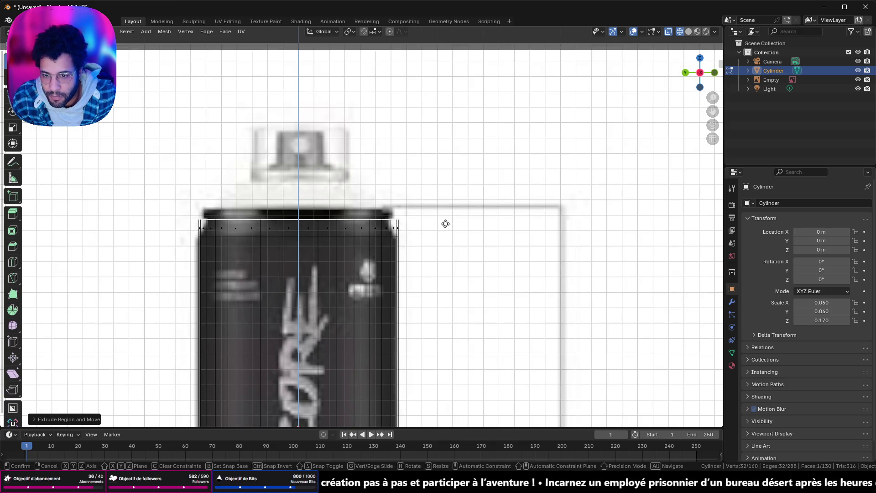
left_click(446, 221)
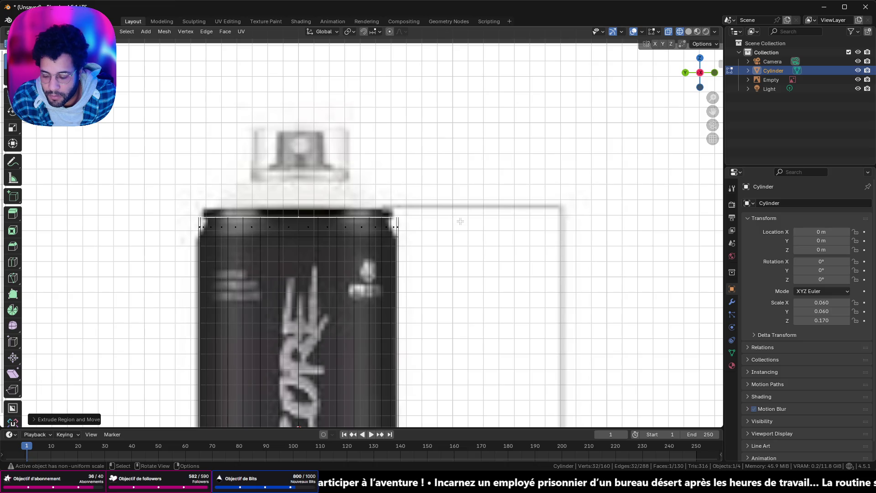
key("s")
left_click(445, 221)
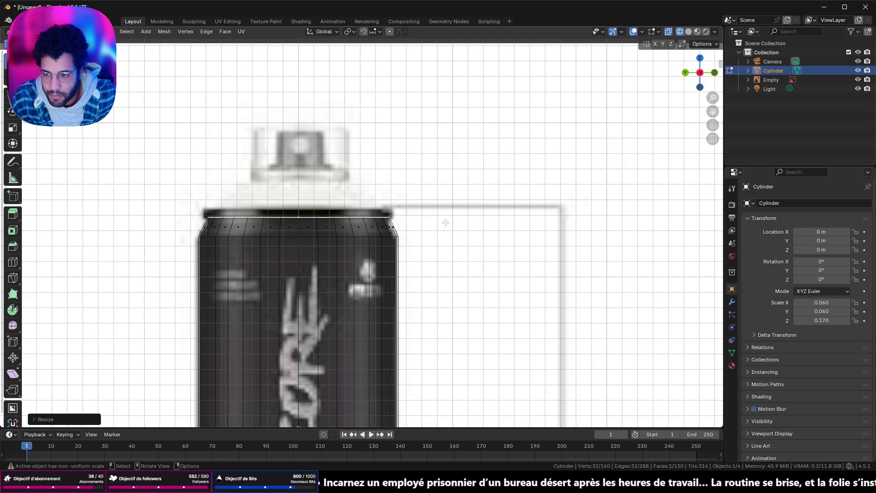
- Extrude the narrowed shoulder further upward and select the ring of faces around the top rim
key("e")
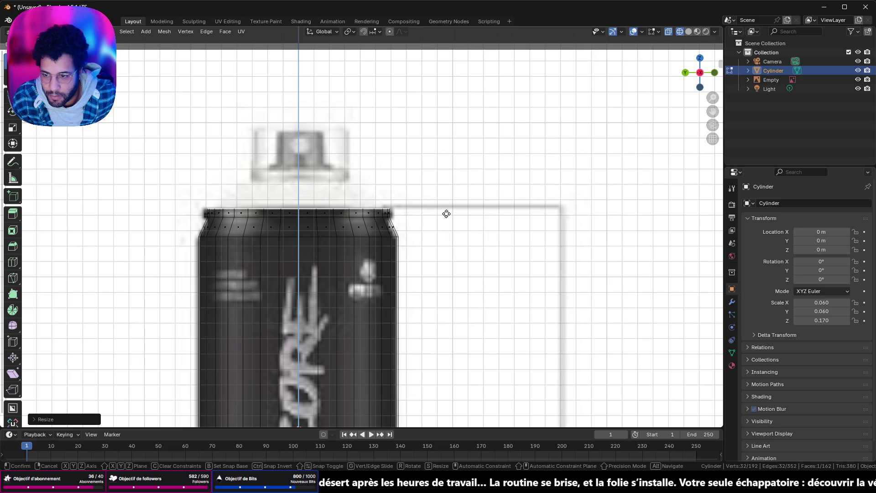
left_click(446, 214)
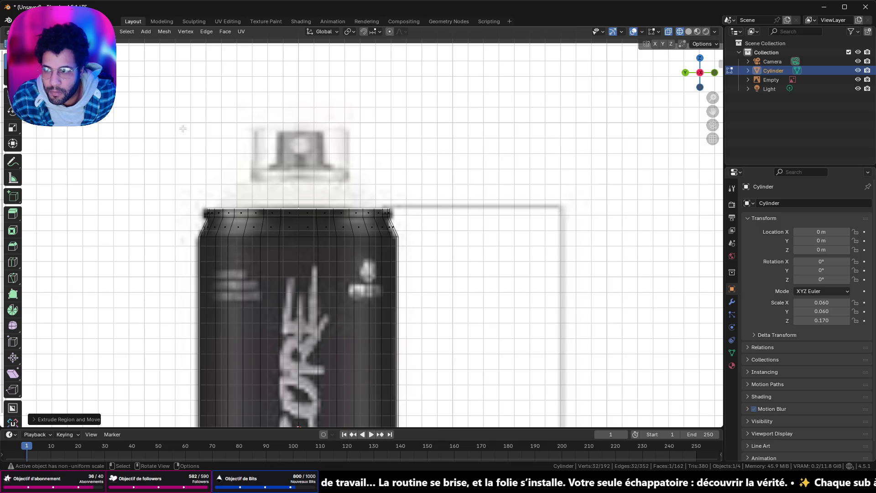
left_click(281, 212, "ctrl+alt")
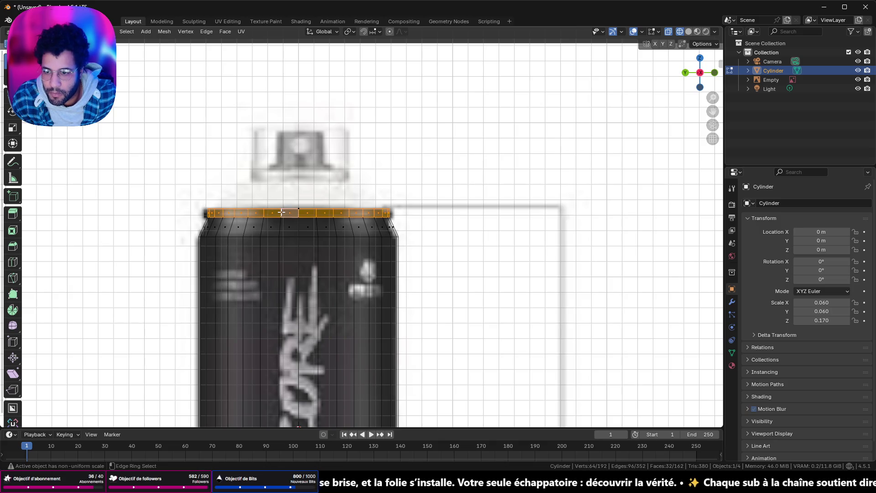
- Extrude the top rim faces along their normals to form a thickened lip
key("alt+e")
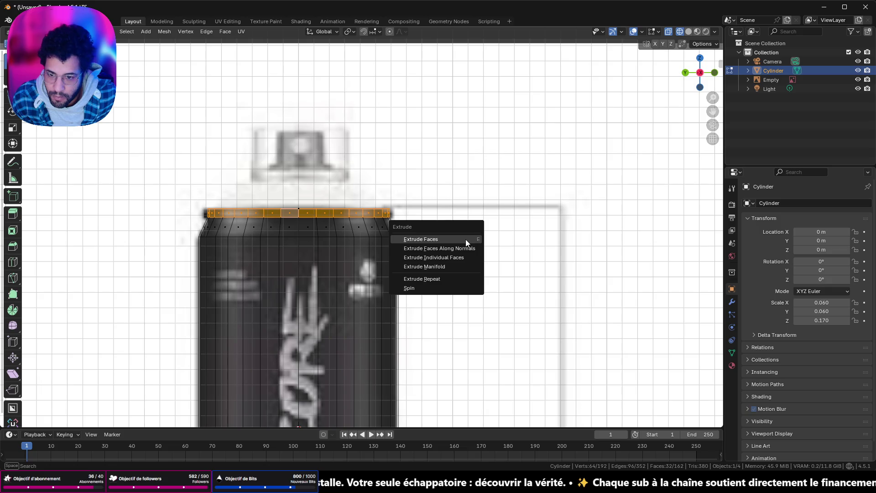
left_click(466, 245)
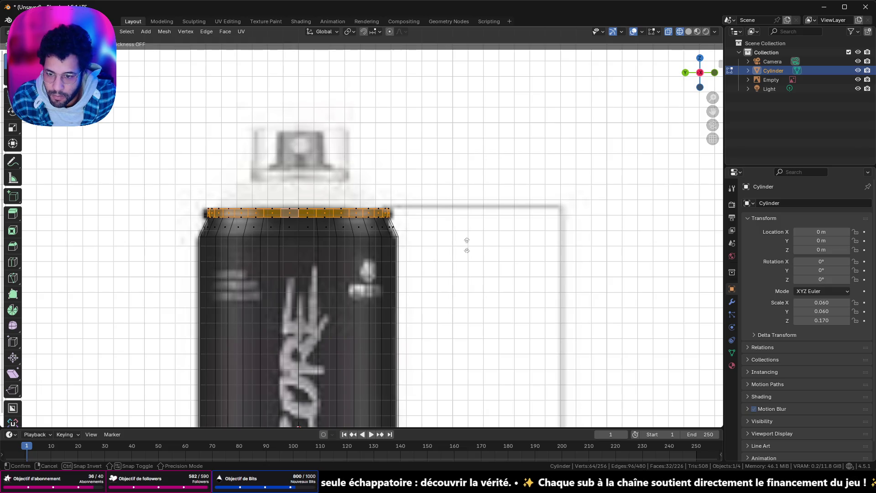
left_click(465, 204)
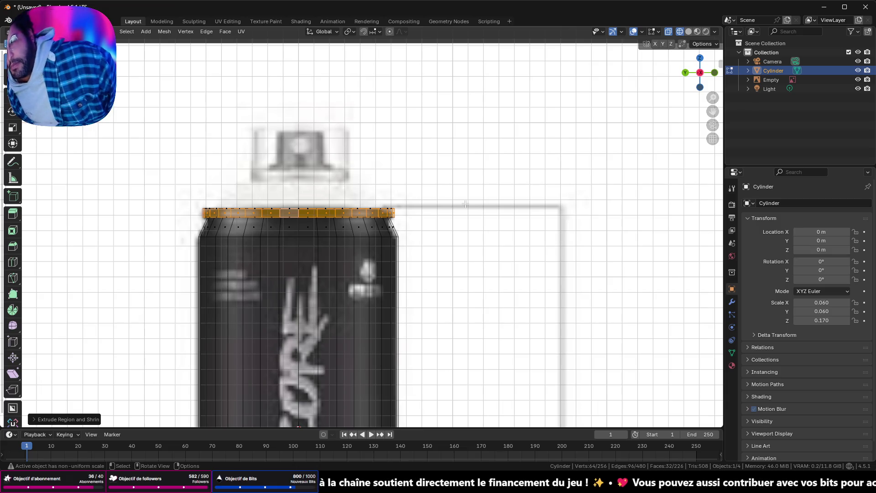
scroll(466, 204, "down", 4)
- Inspect the rim from above and select the inner top cap face, back in front view
mouse_move(466, 204)
middle_mouse_down()
mouse_move(342, 308)
mouse_move(473, 243)
mouse_move(616, 189)
middle_mouse_up()
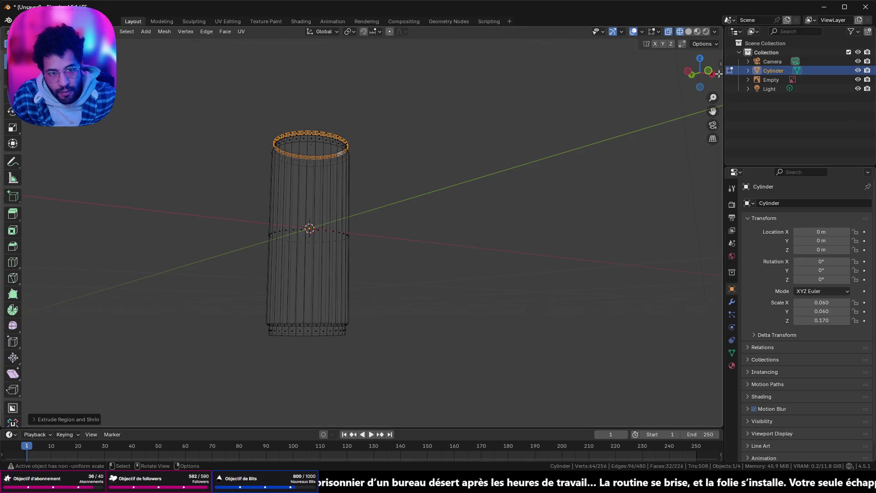
left_click(689, 76)
scroll(424, 315, "up", 5)
scroll(420, 319, "down", 3)
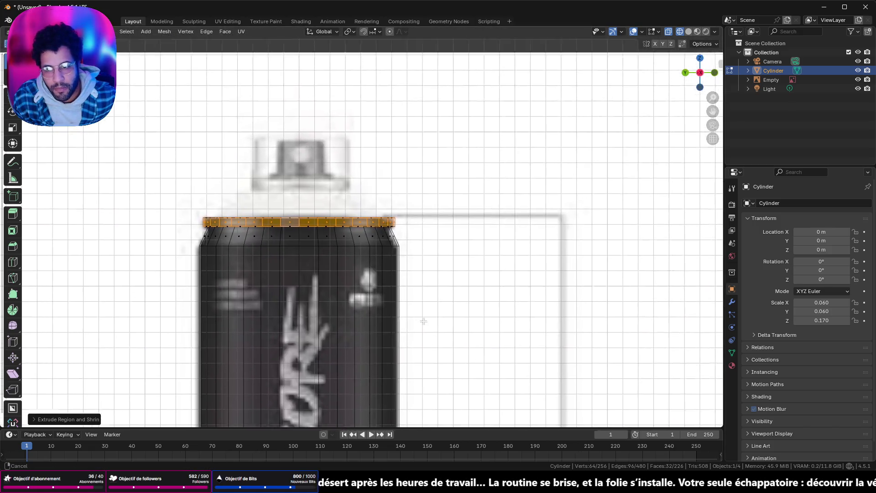
mouse_move(481, 164)
middle_mouse_down()
mouse_move(434, 332)
mouse_move(472, 324)
middle_mouse_up()
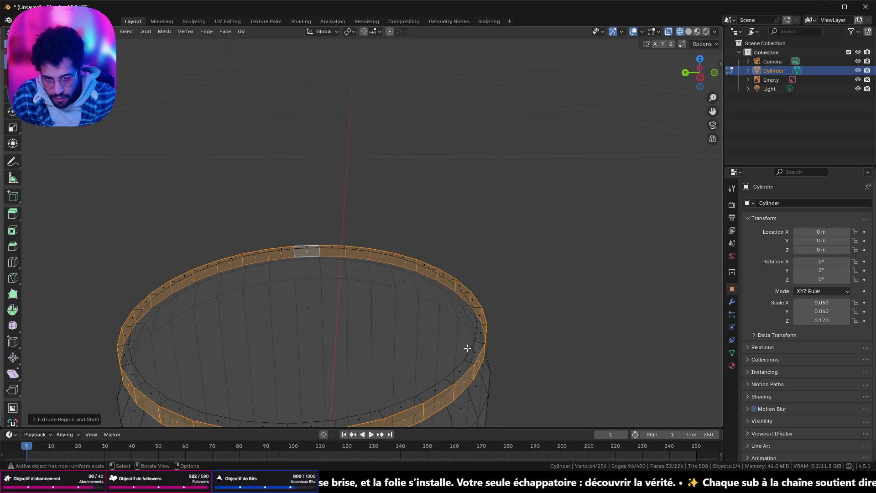
left_click(305, 308)
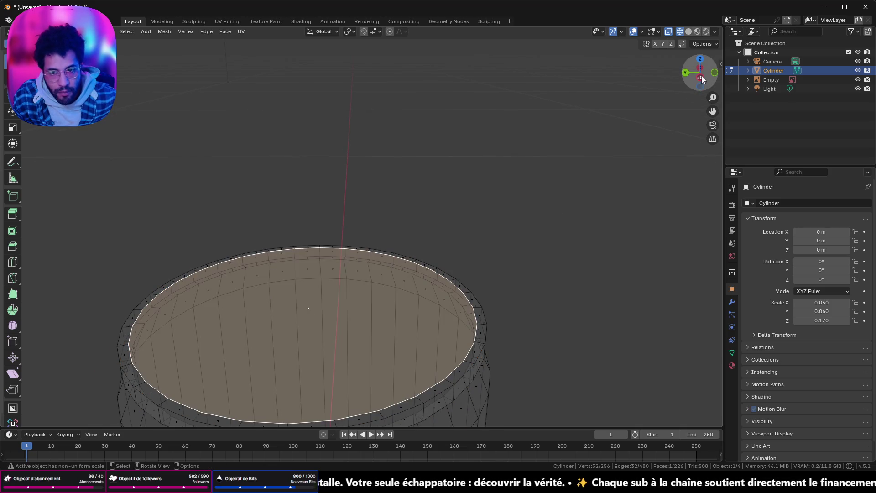
left_click(702, 80)
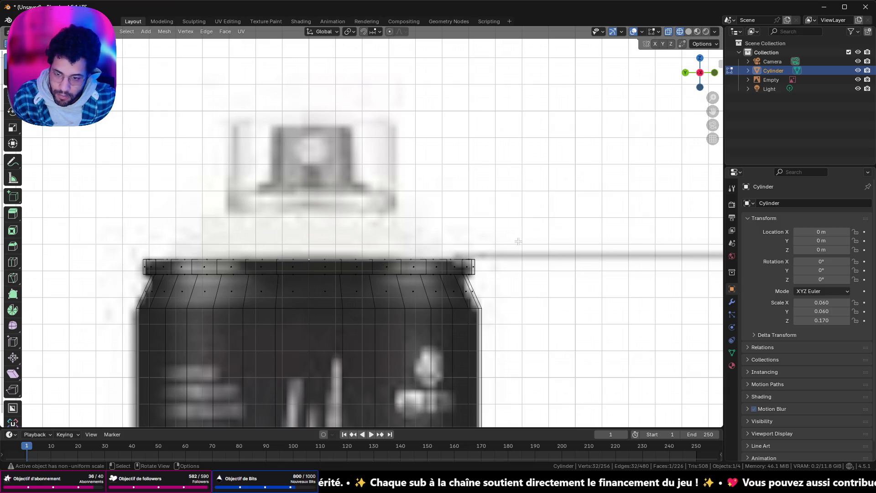
scroll(522, 229, "down", 3)
- Extrude the cap face up into a tall cylindrical section, leave Edit Mode and view it in Solid shading
key("e")
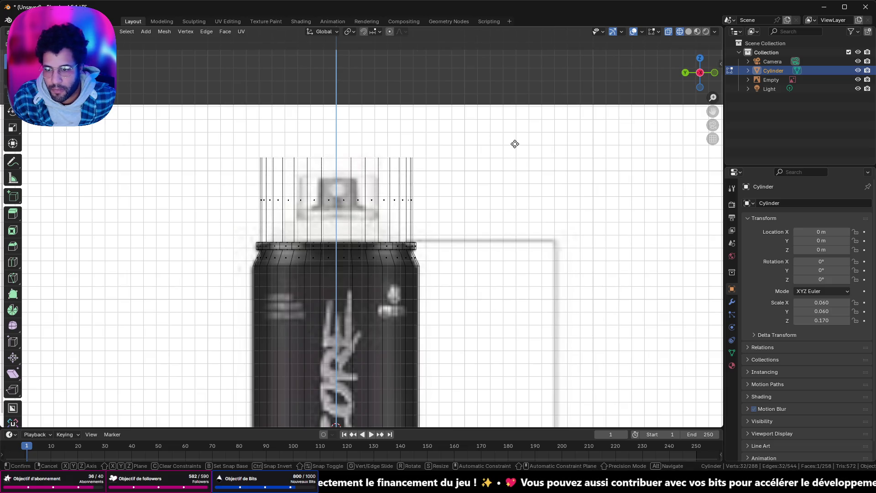
left_click(515, 144)
key("Tab")
scroll(515, 144, "down", 3)
mouse_move(515, 144)
middle_mouse_down()
mouse_move(576, 189)
mouse_move(437, 183)
mouse_move(337, 200)
mouse_move(334, 265)
mouse_move(353, 385)
mouse_move(422, 250)
mouse_move(479, 186)
mouse_move(400, 300)
mouse_move(374, 249)
mouse_move(406, 225)
mouse_move(379, 221)
mouse_move(326, 248)
mouse_move(319, 299)
middle_mouse_up()
left_click(689, 31)
scroll(379, 221, "up", 5)
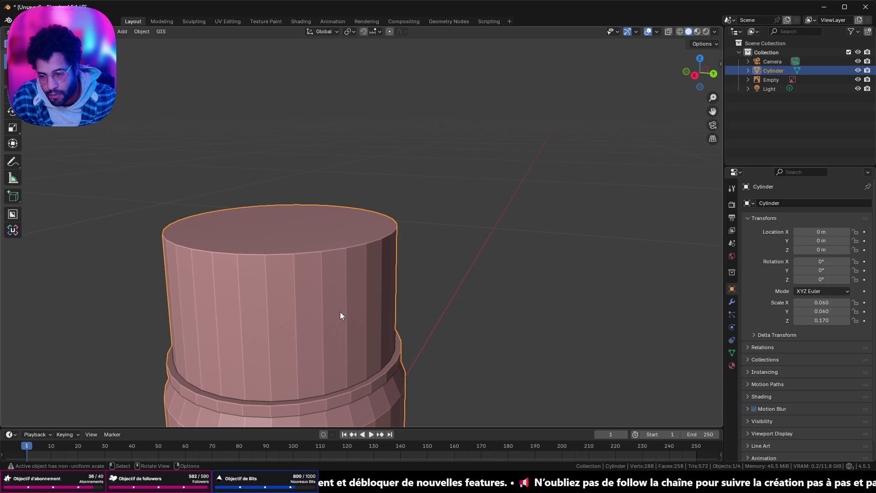
- Give the can Shade Auto Smooth from the object context menu
middle_click_drag(349, 334, 405, 290)
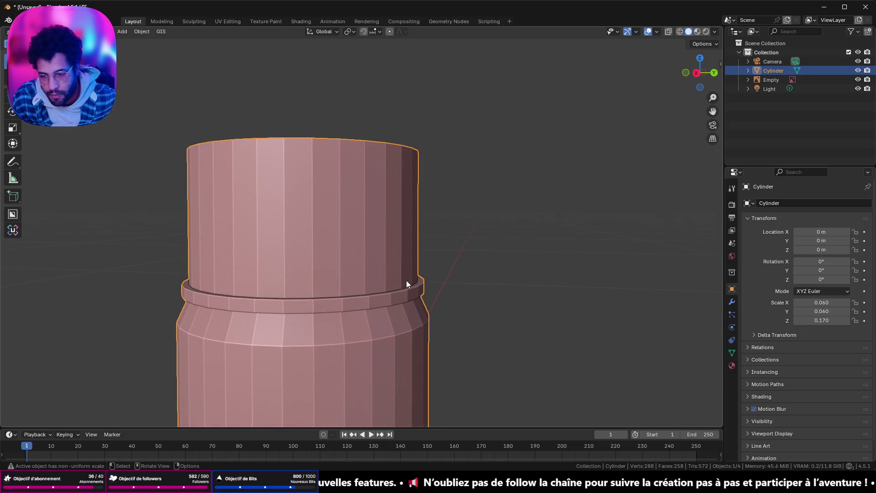
right_click(383, 263)
left_click(371, 282)
- Bevel a rim edge loop in Edit Mode, then undo that bevel
key("Tab")
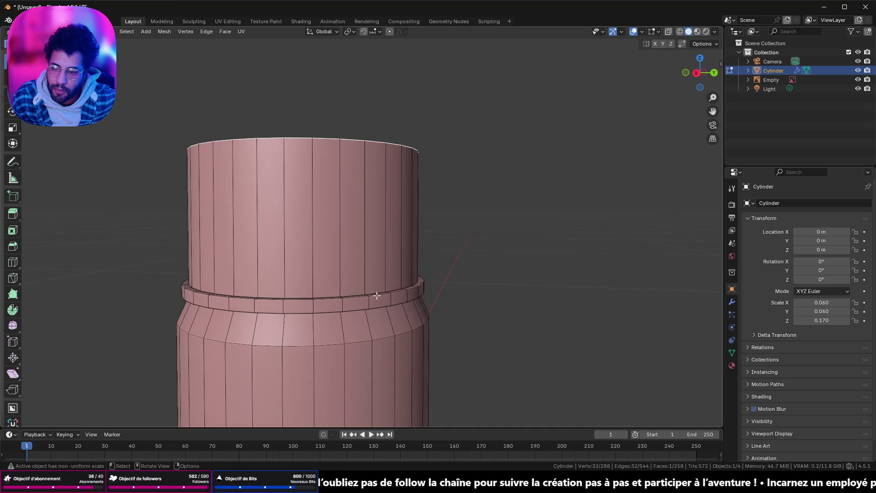
left_click(337, 281, "alt")
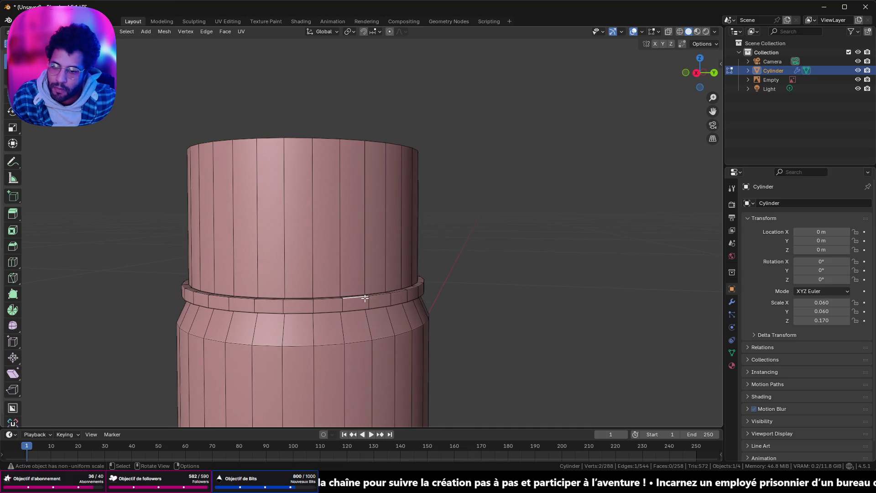
right_click(468, 312)
left_click(468, 313)
scroll(546, 251, "up", 1)
scroll(548, 251, "up", 1)
left_click(548, 252)
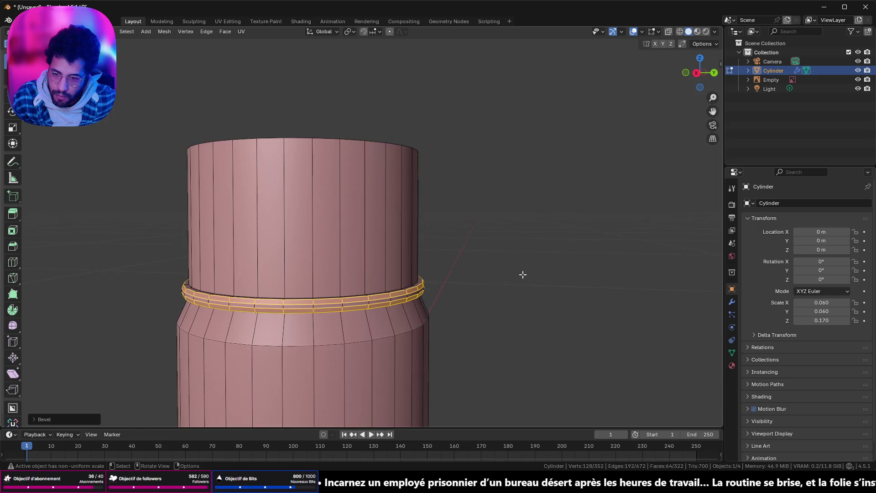
scroll(523, 273, "up", 4)
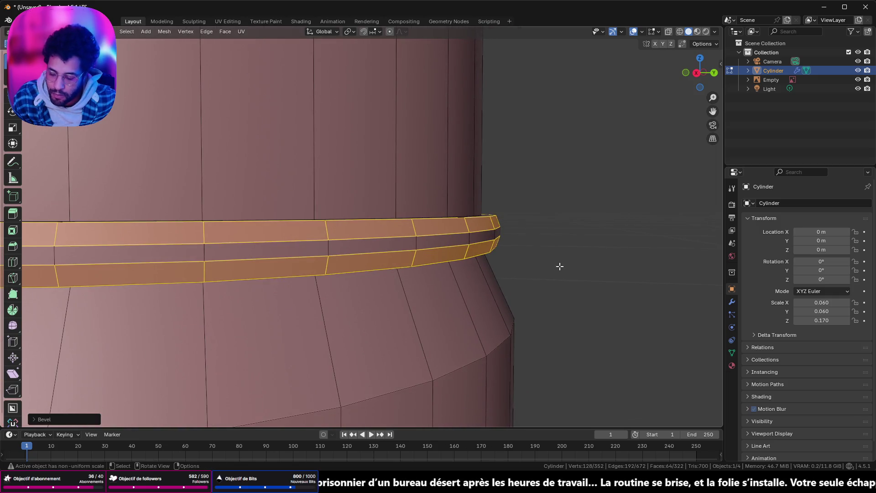
key("ctrl+z")
- Apply the cylinder's scale with Ctrl+A in Object Mode and return to Edit Mode
key("Tab")
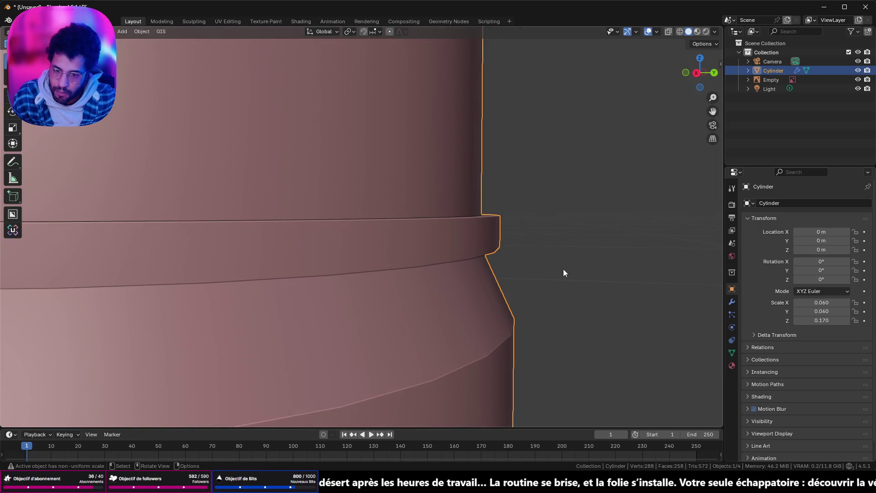
key("ctrl+a")
left_click(554, 286)
key("Tab")
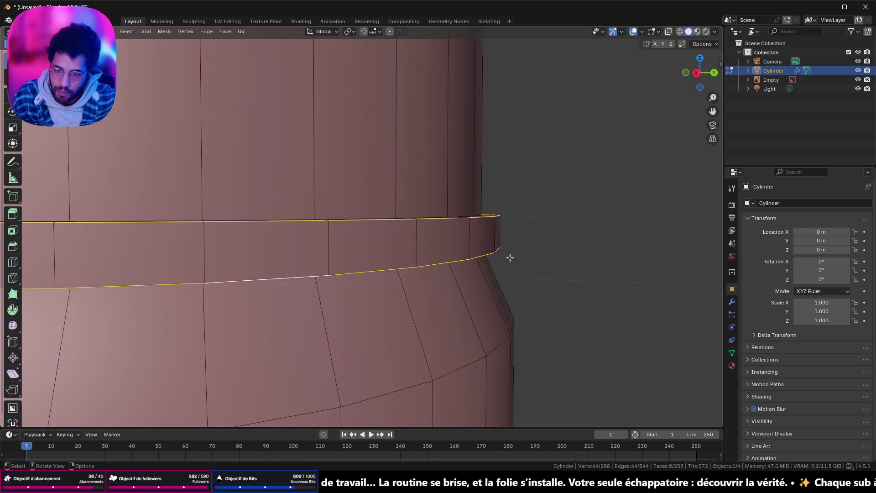
- Bevel the ring's edge loops with Width 0.0025 m and 4 segments, then check the result in Object Mode
key("ctrl+b")
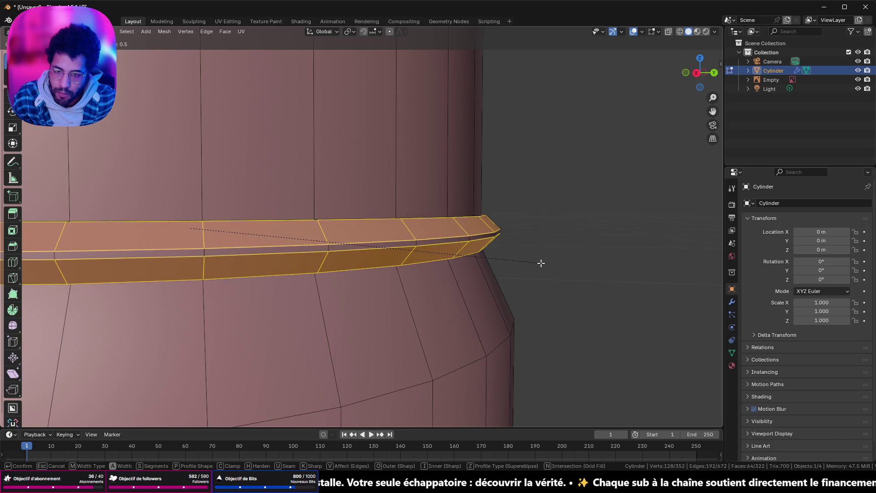
left_click(541, 263)
middle_click_drag(531, 254, 525, 268)
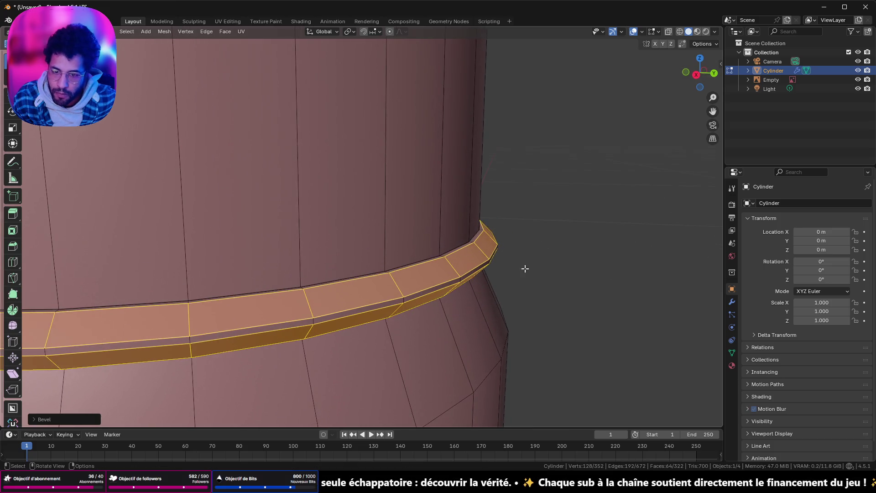
left_click(37, 420)
left_click(115, 277)
type("25")
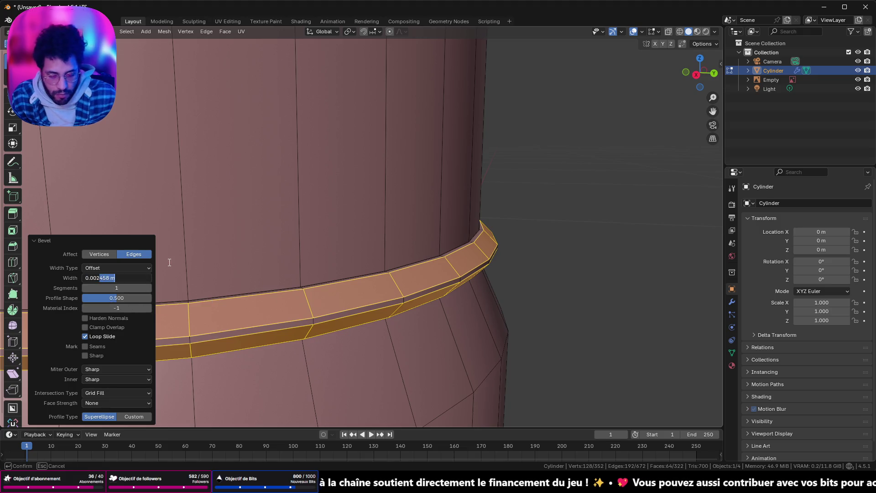
key("Return")
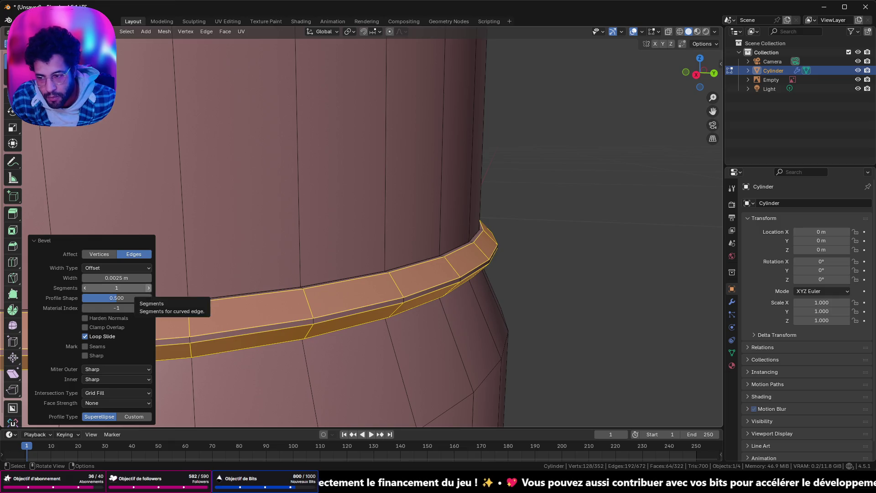
left_click(147, 288)
left_click(147, 289)
left_click(147, 287)
key("Tab")
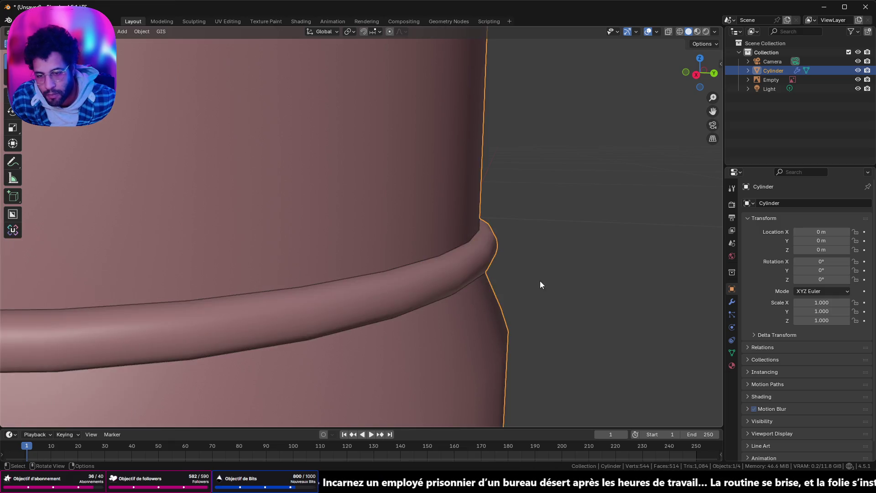
scroll(452, 319, "down", 3)
scroll(432, 319, "down", 3)
scroll(432, 324, "down", 3)
middle_click_drag(368, 317, 422, 342)
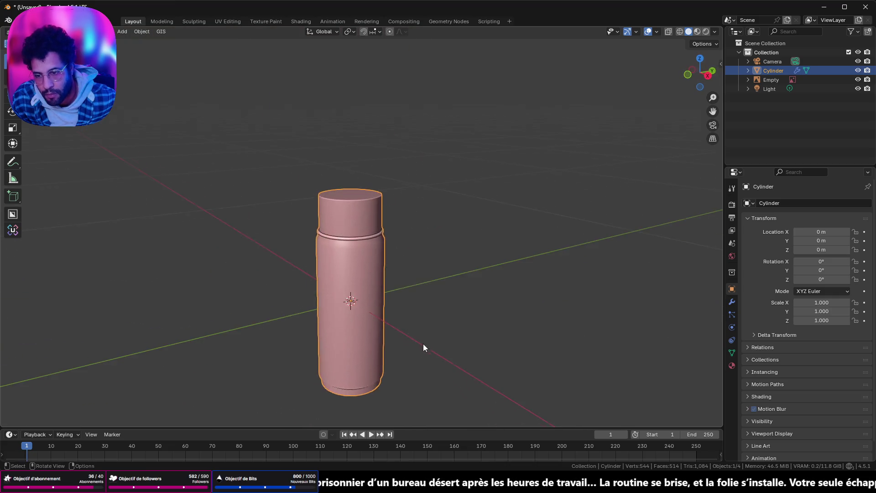
scroll(421, 342, "up", 4)
- Bevel the can's shoulder edge loop with a multi-segment bevel after cancelling a single-edge attempt
middle_click_drag(381, 380, 403, 230)
key("Tab")
scroll(410, 213, "up", 2)
left_click(421, 200)
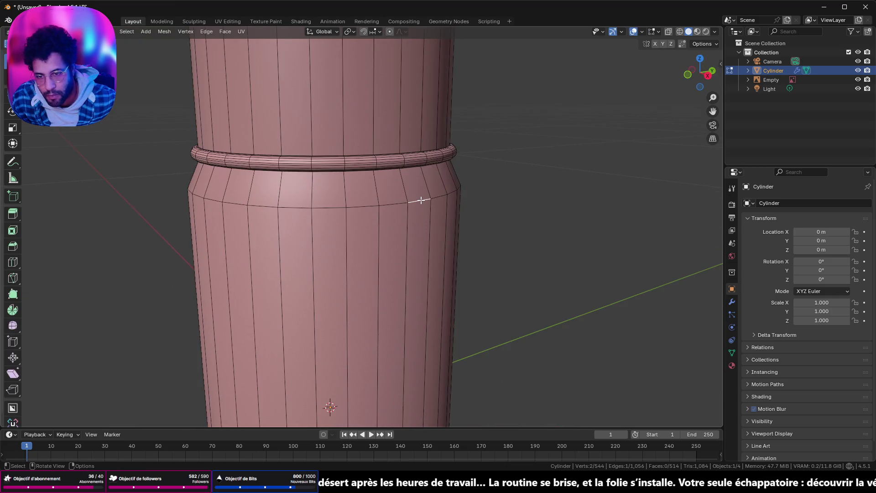
key("ctrl+b")
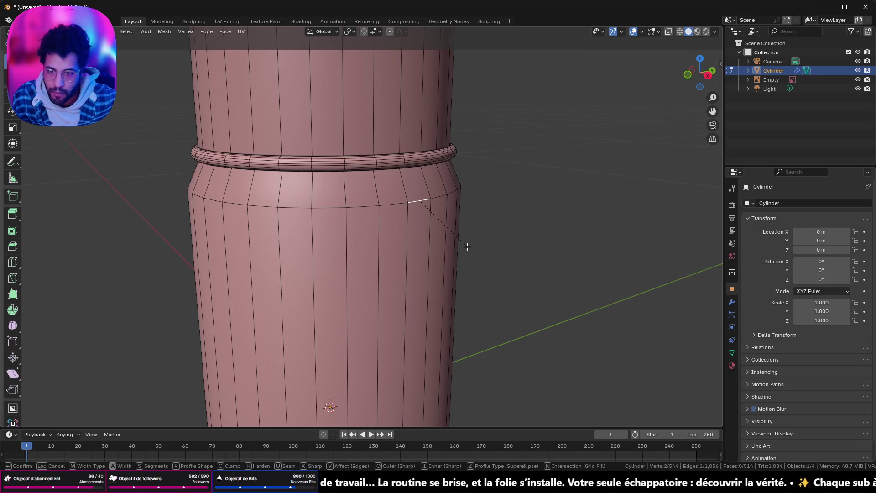
key("Escape")
left_click(392, 203, "alt")
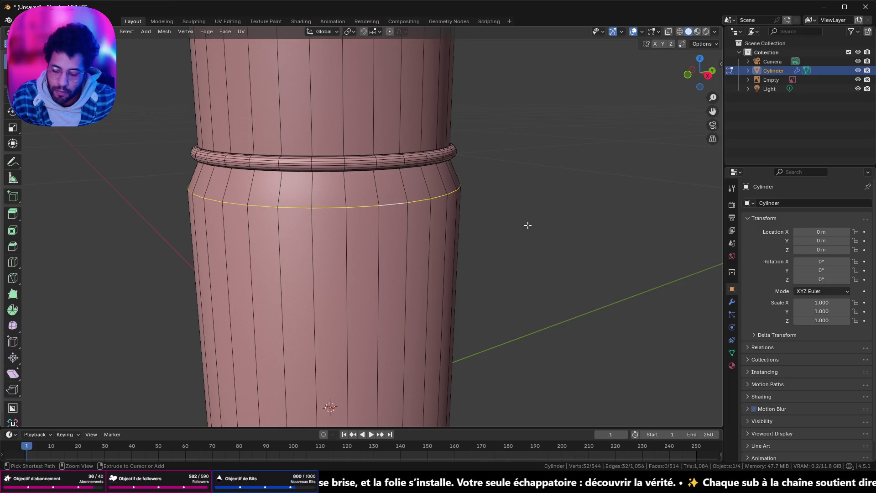
key("ctrl+b")
scroll(531, 230, "up", 3)
left_click(537, 241)
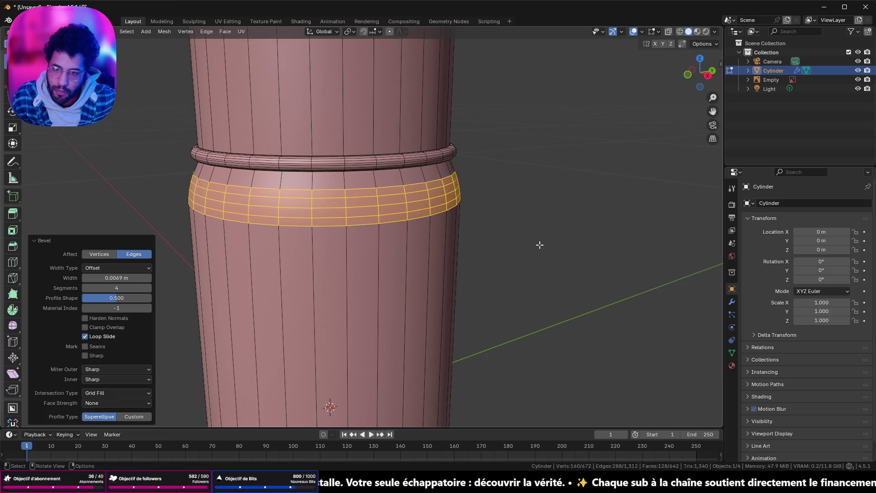
key("Tab")
- Bevel both edge loops of the bottom step together and return to Object Mode
mouse_move(531, 257)
middle_mouse_down()
mouse_move(465, 240)
mouse_move(463, 280)
mouse_move(432, 171)
mouse_move(429, 188)
mouse_move(437, 174)
middle_mouse_up()
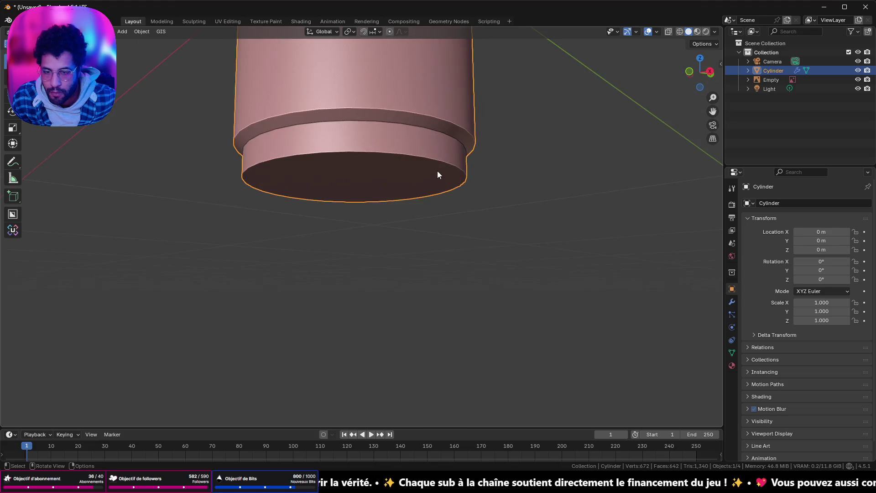
key("Tab")
left_click(440, 130)
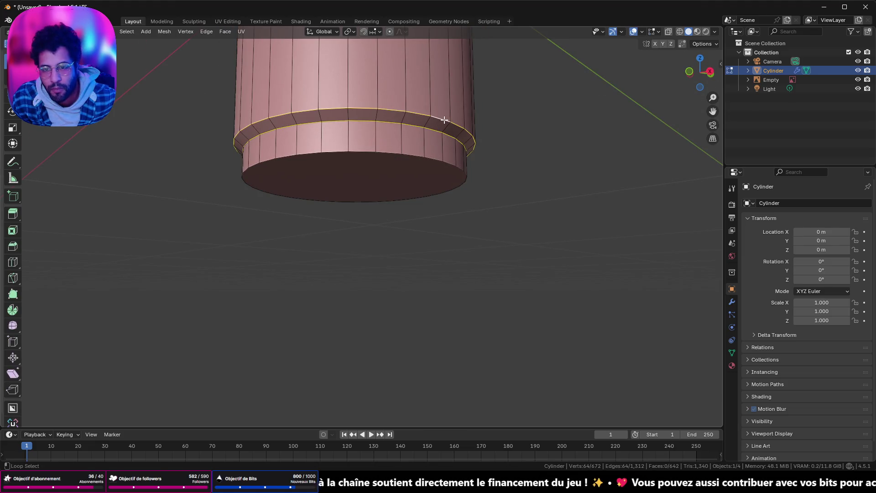
left_click(436, 160, "alt+shift")
key("ctrl+b")
left_click(564, 183)
key("Tab")
mouse_move(564, 183)
middle_mouse_down()
mouse_move(536, 172)
mouse_move(522, 180)
middle_mouse_up()
right_click(408, 176)
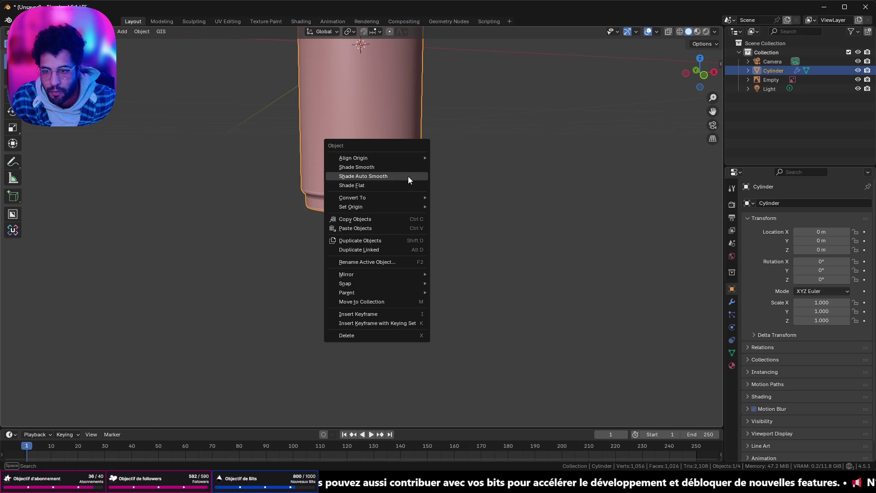
- Apply Shade Auto Smooth at 30° and look the can over from front and top before editing the cap
left_click(408, 176)
scroll(408, 177, "down", 5)
mouse_move(409, 175)
middle_mouse_down()
mouse_move(393, 141)
mouse_move(610, 51)
middle_mouse_up()
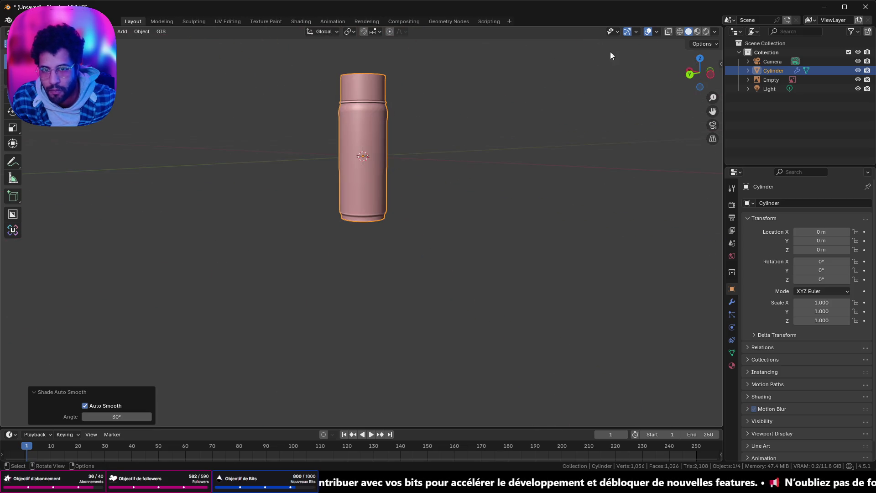
left_click(655, 31)
scroll(409, 120, "up", 3)
mouse_move(409, 123)
middle_mouse_down()
mouse_move(358, 185)
mouse_move(413, 366)
mouse_move(417, 118)
mouse_move(401, 240)
mouse_move(467, 221)
mouse_move(404, 164)
mouse_move(367, 184)
mouse_move(390, 188)
middle_mouse_up()
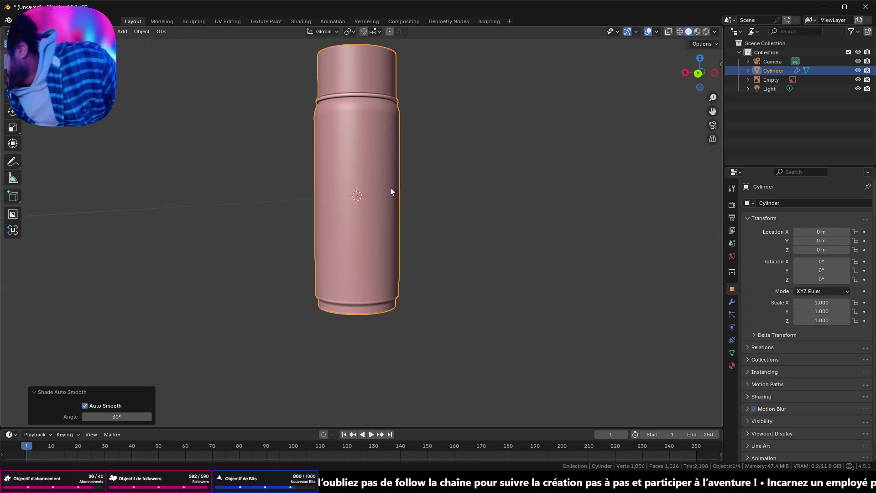
mouse_move(383, 3)
middle_mouse_down()
mouse_move(387, 232)
mouse_move(429, 150)
mouse_move(367, 269)
mouse_move(384, 204)
mouse_move(322, 316)
mouse_move(372, 233)
mouse_move(377, 279)
middle_mouse_up()
scroll(387, 231, "up", 4)
key("Tab")
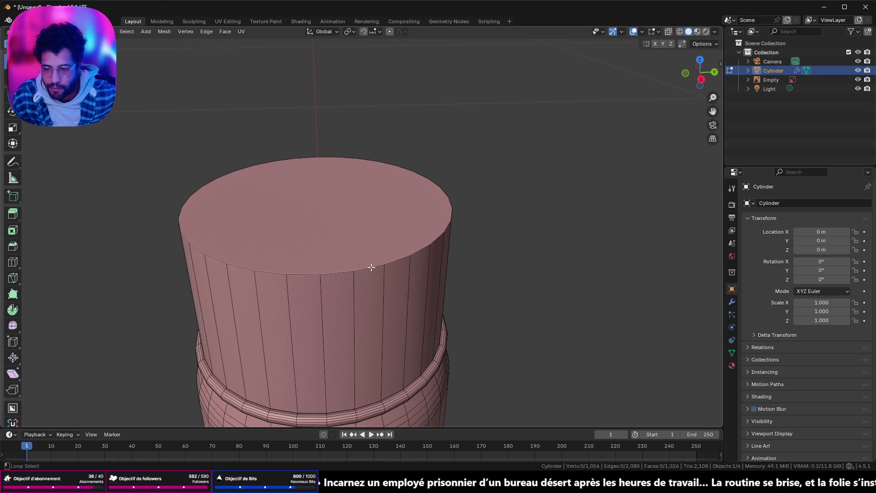
- Bevel the cap's top edge loop with 4 segments and orbit to check the rounded cap
left_click(371, 267)
key("ctrl+b")
scroll(446, 288, "up", 1)
scroll(447, 291, "up", 1)
left_click(448, 297)
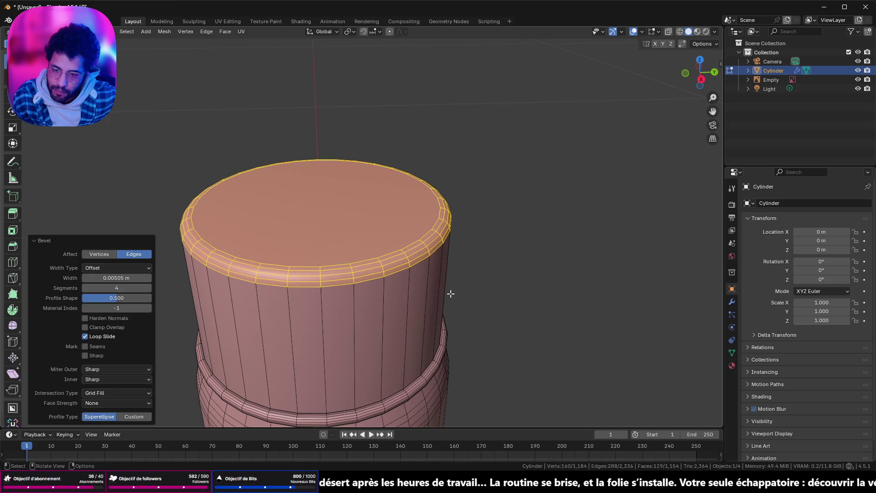
key("Tab")
scroll(458, 285, "down", 5)
mouse_move(457, 285)
middle_mouse_down()
mouse_move(142, 270)
mouse_move(391, 278)
mouse_move(407, 265)
middle_mouse_up()
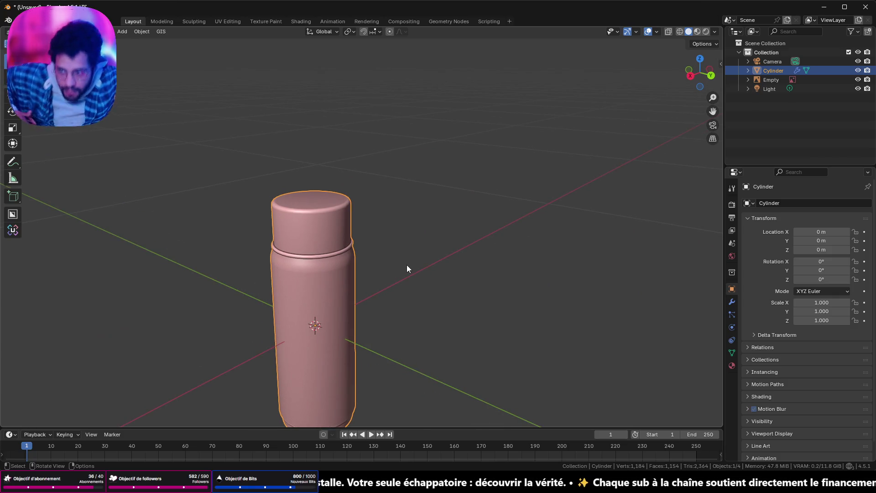
scroll(392, 254, "down", 3)
mouse_move(190, 291)
middle_mouse_down()
mouse_move(282, 267)
mouse_move(317, 272)
mouse_move(368, 307)
mouse_move(457, 287)
mouse_move(512, 313)
mouse_move(518, 349)
mouse_move(358, 182)
middle_mouse_up()
scroll(323, 290, "up", 5)
scroll(281, 268, "up", 2)
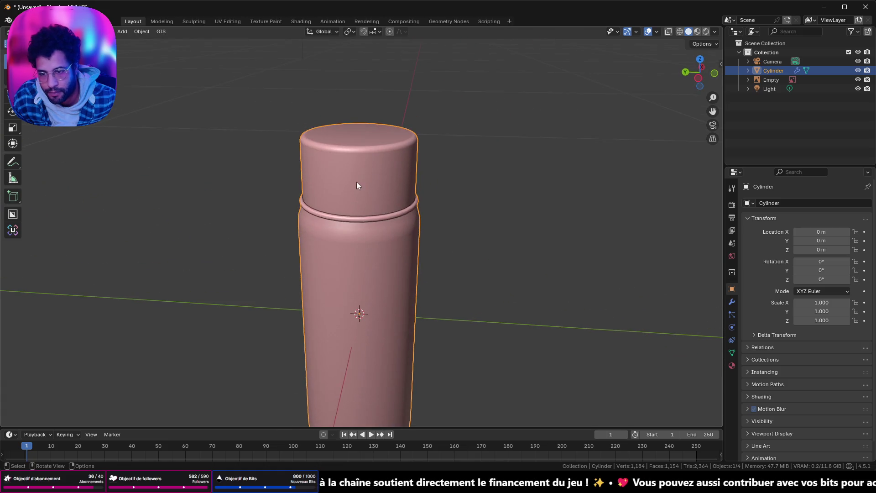
- Box-select all the cap's upper vertices in X-ray side view, then return to opaque display
key("Tab")
middle_click_drag(345, 259, 350, 267)
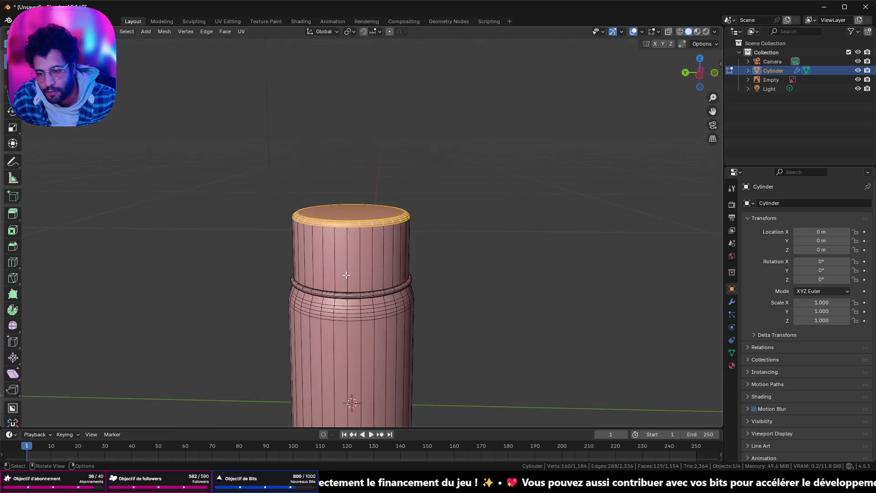
scroll(350, 269, "up", 3)
scroll(351, 271, "up", 2)
scroll(352, 270, "down", 2)
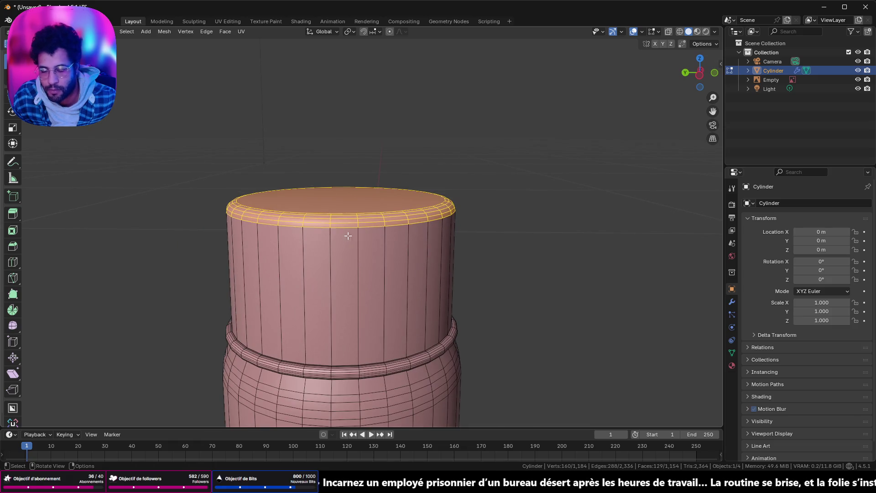
left_click(699, 74)
key("alt+z")
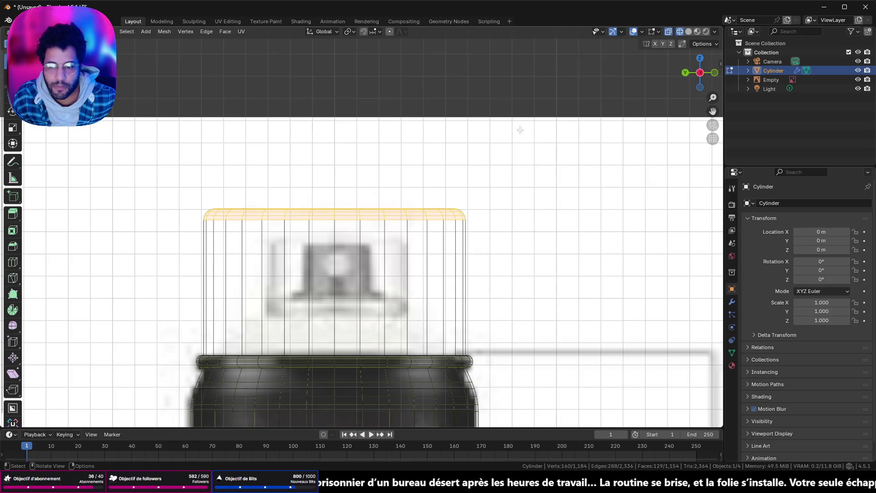
key("1")
key("b")
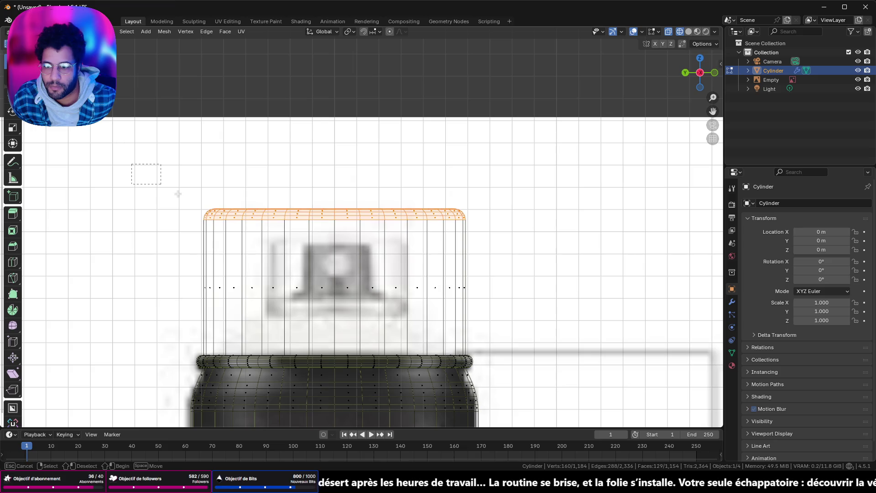
left_click_drag(528, 326, 528, 327)
left_click_drag(686, 83, 568, 181)
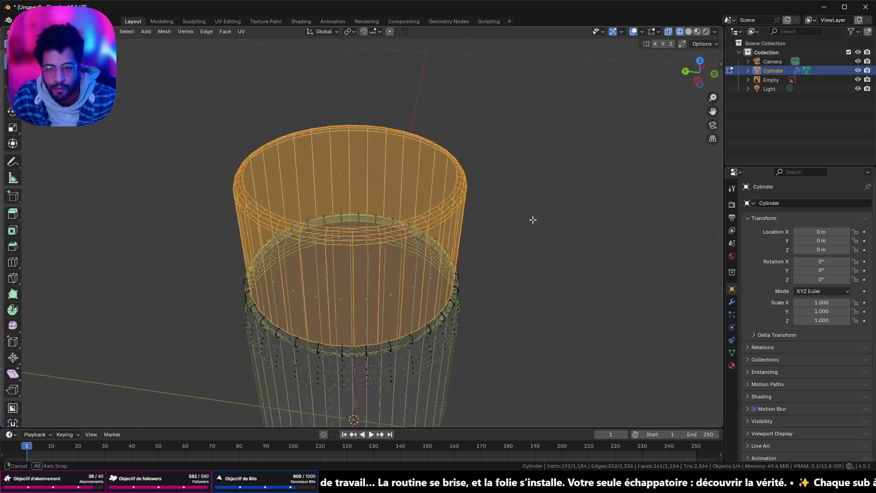
left_click(667, 32)
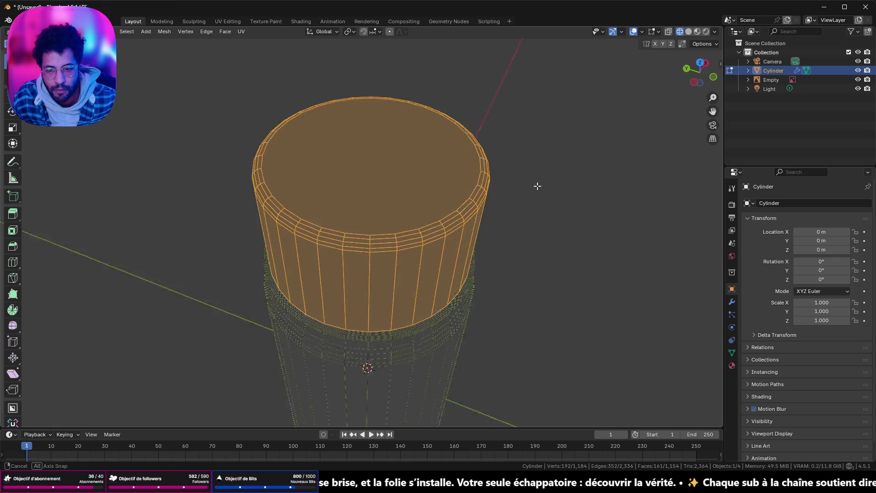
middle_click_drag(538, 190, 556, 230)
- Scale the cap to 0.976 on the horizontal axes and nudge it slightly down along Z
key("s")
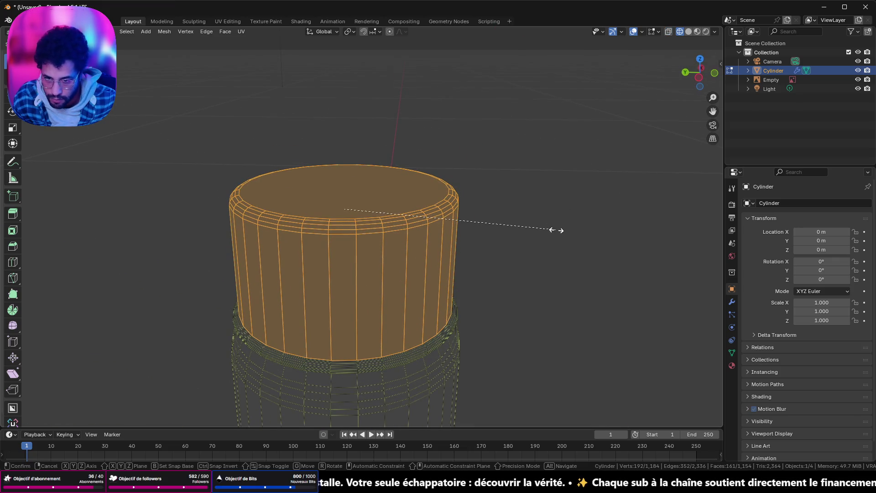
key("shift+z")
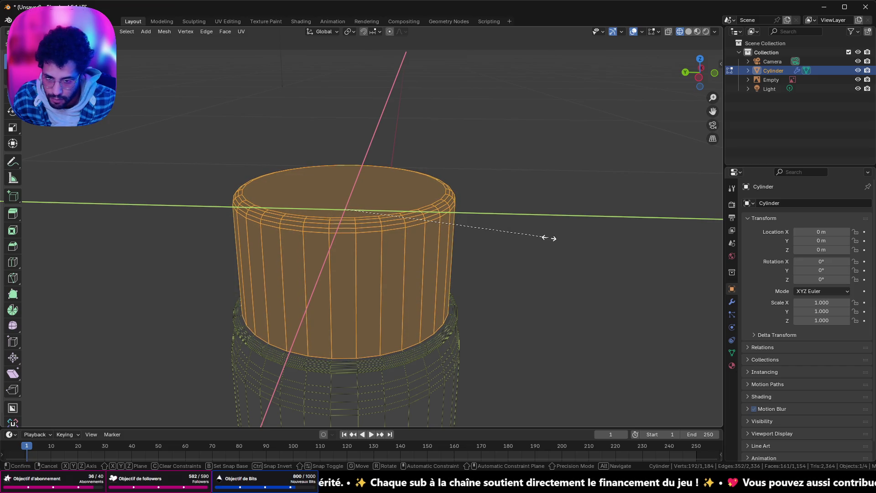
left_click(549, 238)
scroll(521, 246, "up", 4)
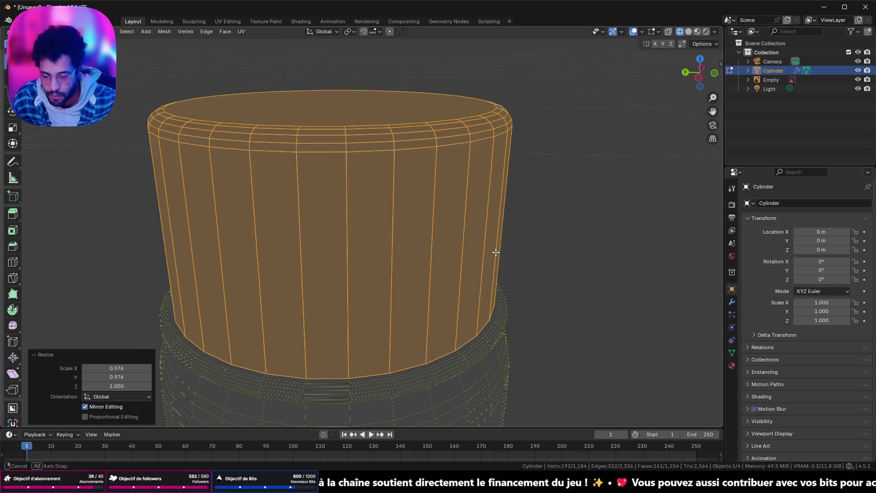
key("g")
key("z")
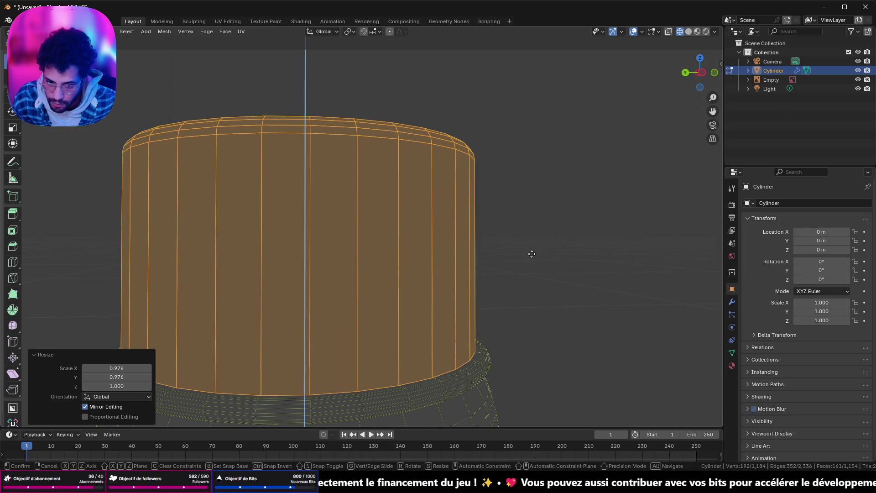
left_click(529, 259)
- Leave Edit Mode and look over the whole can in Solid shading
key("Tab")
mouse_move(528, 262)
middle_mouse_down()
mouse_move(457, 296)
mouse_move(535, 262)
middle_mouse_up()
scroll(534, 258, "down", 5)
mouse_move(470, 272)
middle_mouse_down()
mouse_move(415, 327)
mouse_move(476, 394)
mouse_move(518, 280)
mouse_move(420, 299)
mouse_move(329, 179)
mouse_move(492, 106)
mouse_move(438, 221)
mouse_move(466, 194)
mouse_move(451, 252)
middle_mouse_up()
scroll(384, 248, "up", 5)
left_click(688, 31)
scroll(335, 259, "up", 3)
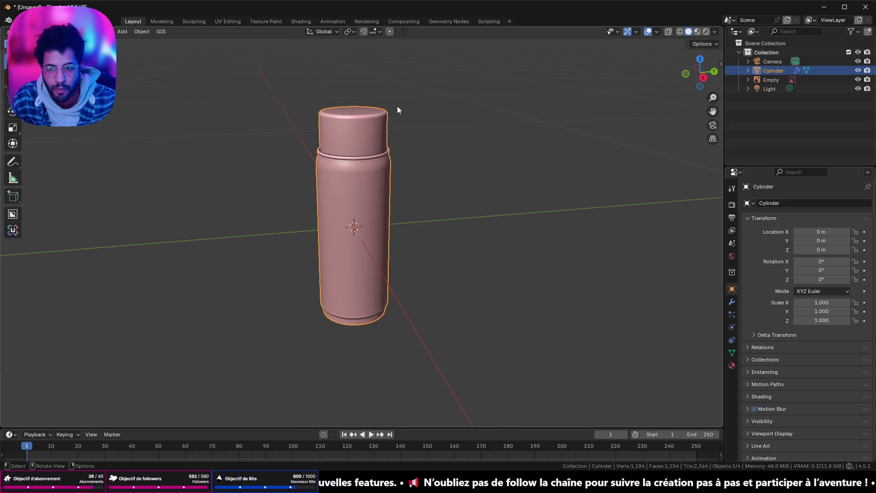
- Alt-select the edge loop where the cap meets the rim and orbit to verify it runs all the way round
key("Tab")
key("Tab")
mouse_move(415, 122)
middle_mouse_down()
mouse_move(391, 240)
mouse_move(303, 170)
middle_mouse_up()
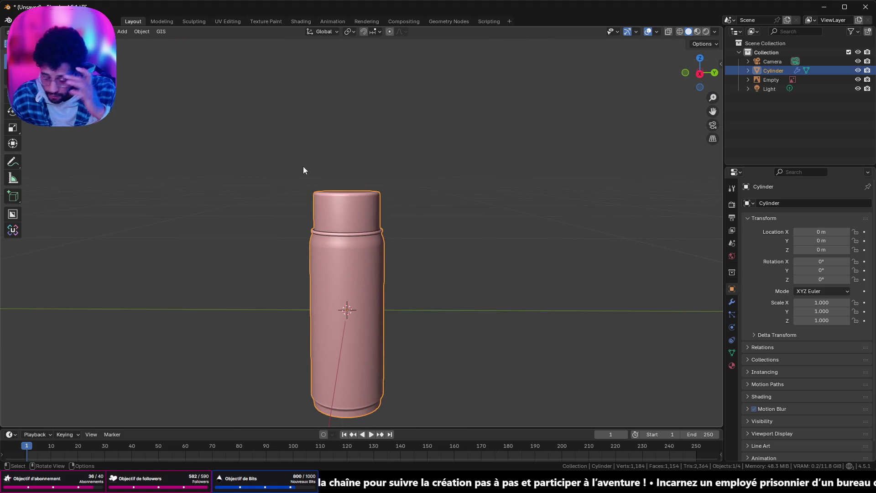
mouse_move(304, 170)
middle_mouse_down()
mouse_move(336, 142)
mouse_move(311, 101)
middle_mouse_up()
key("Tab")
scroll(345, 189, "up", 3)
mouse_move(345, 190)
middle_mouse_down()
mouse_move(411, 222)
mouse_move(479, 216)
mouse_move(417, 182)
mouse_move(422, 209)
middle_mouse_up()
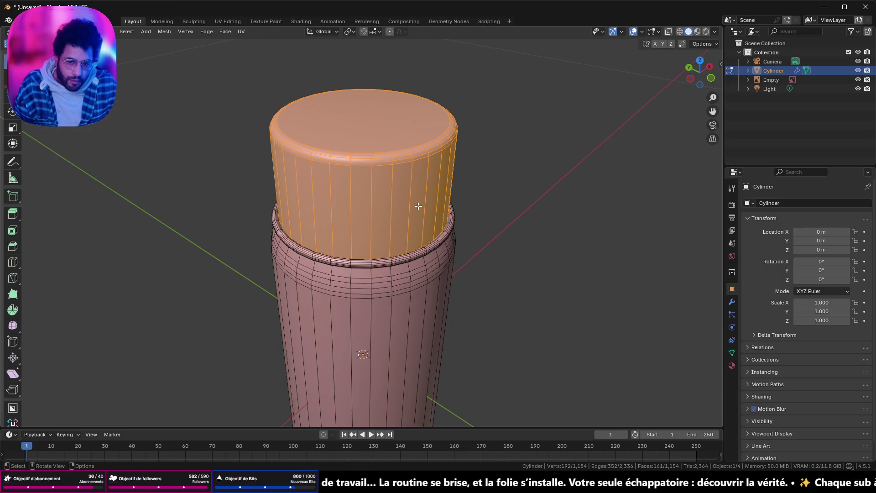
scroll(416, 180, "up", 2)
middle_click_drag(417, 180, 425, 310)
scroll(413, 210, "up", 3)
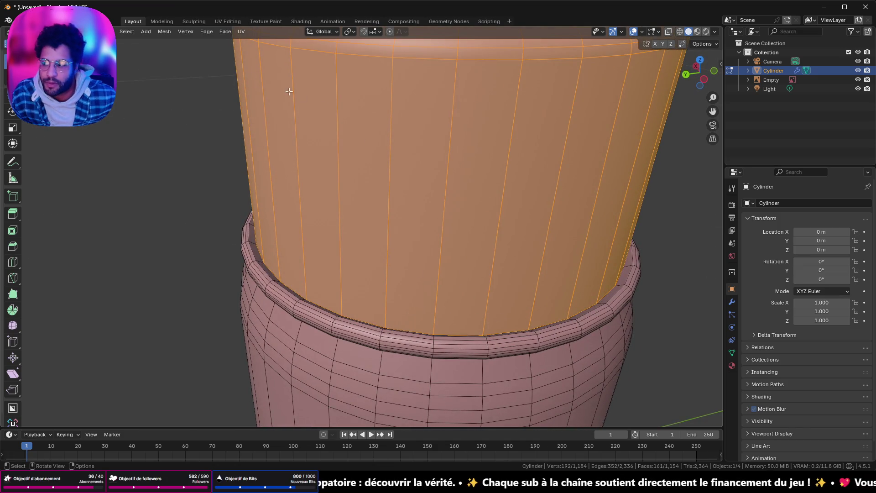
left_click(511, 332)
mouse_move(512, 333)
middle_mouse_down()
mouse_move(496, 176)
mouse_move(465, 137)
middle_mouse_up()
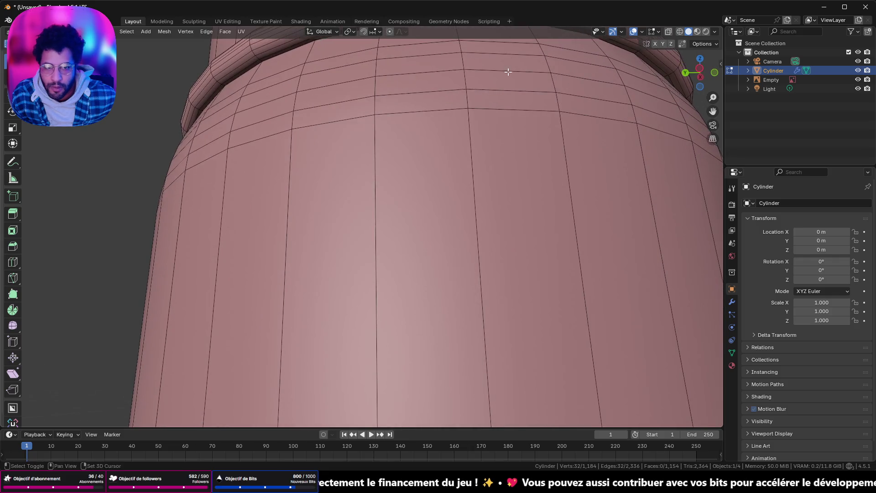
middle_click_drag(504, 68, 416, 100)
scroll(408, 128, "down", 5)
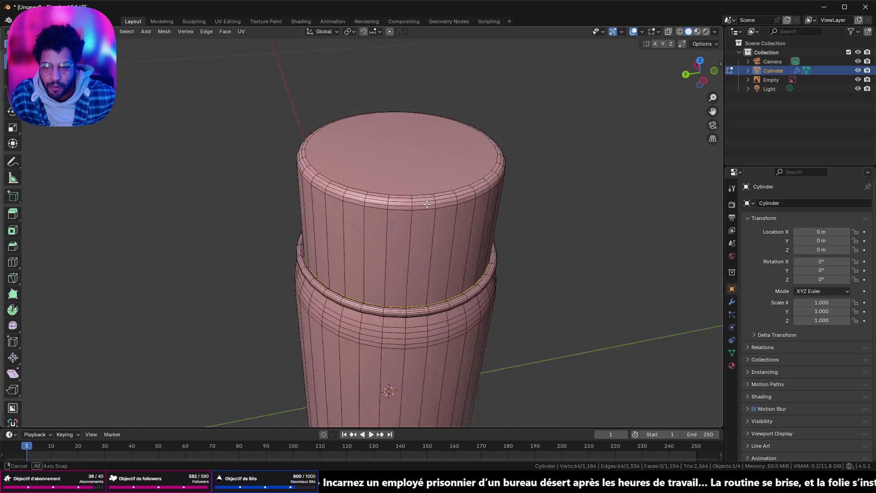
- Mark the cap loop as a seam, switch to UV Editing and unwrap the whole mesh
right_click(514, 251)
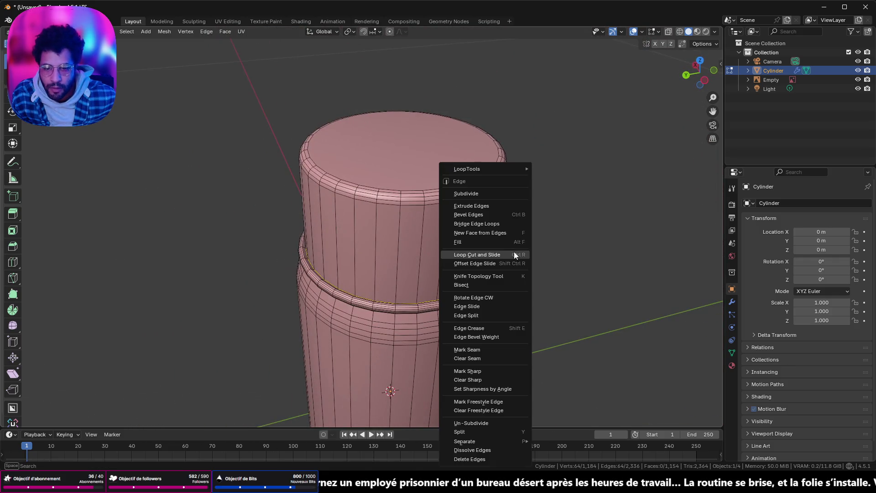
left_click(495, 349)
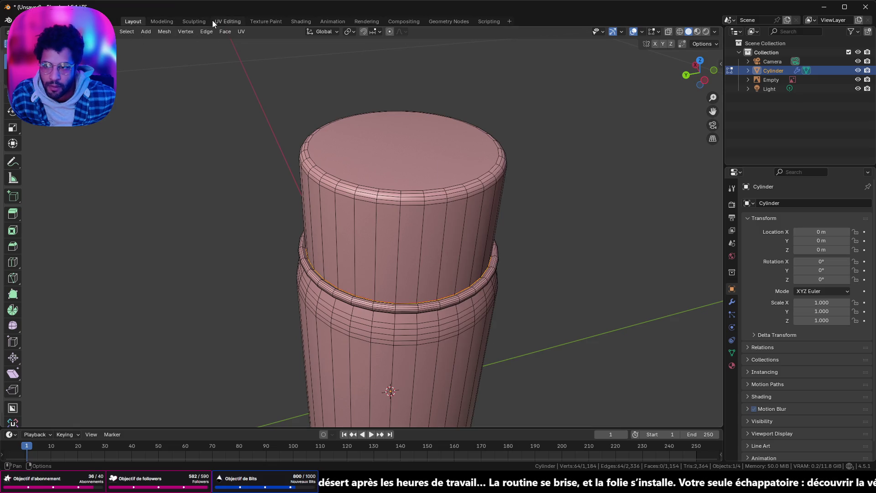
left_click(228, 22)
scroll(547, 222, "up", 10)
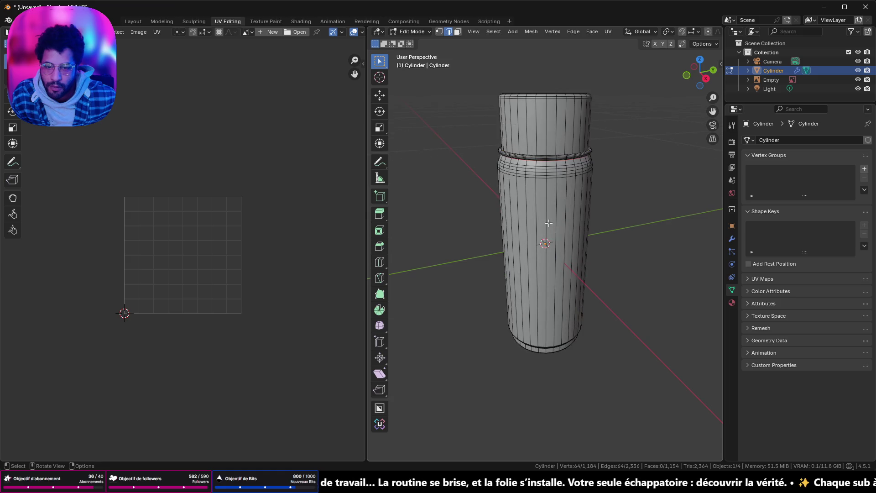
key("a")
key("u")
left_click(548, 223)
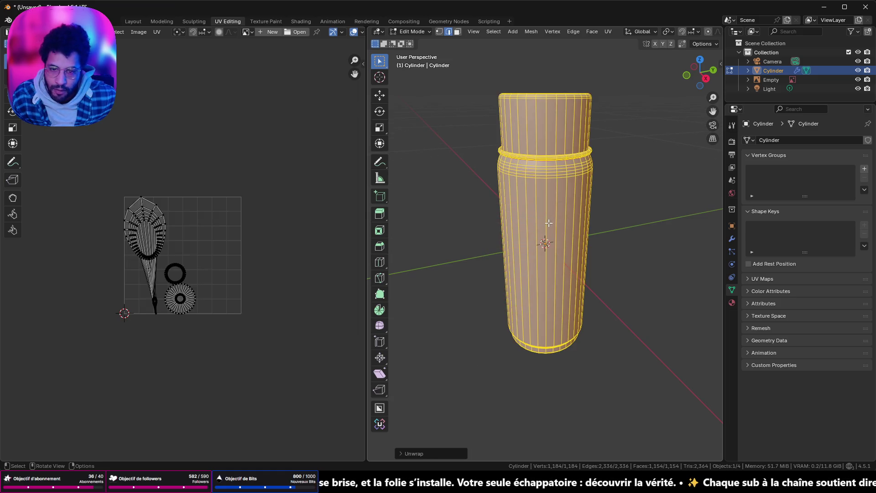
- Select all UV islands, show UV Stretch colouring and enable Live Unwrap
key("a")
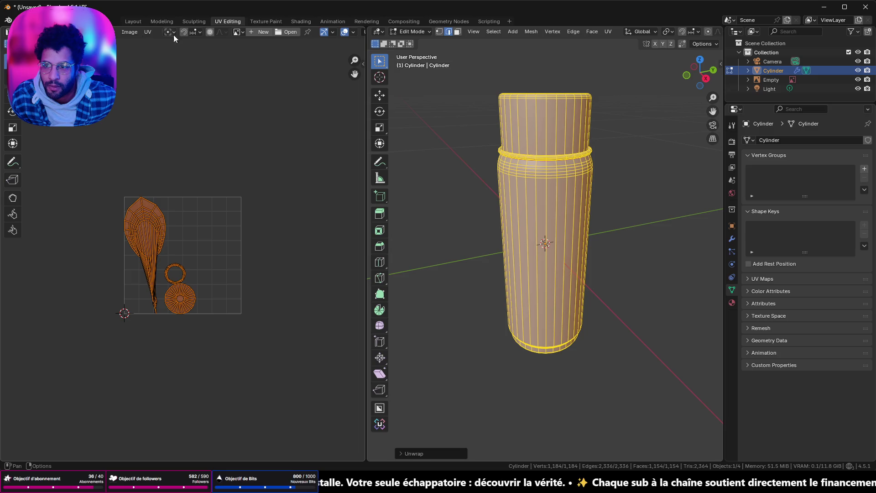
scroll(331, 36, "down", 3)
left_click(290, 33)
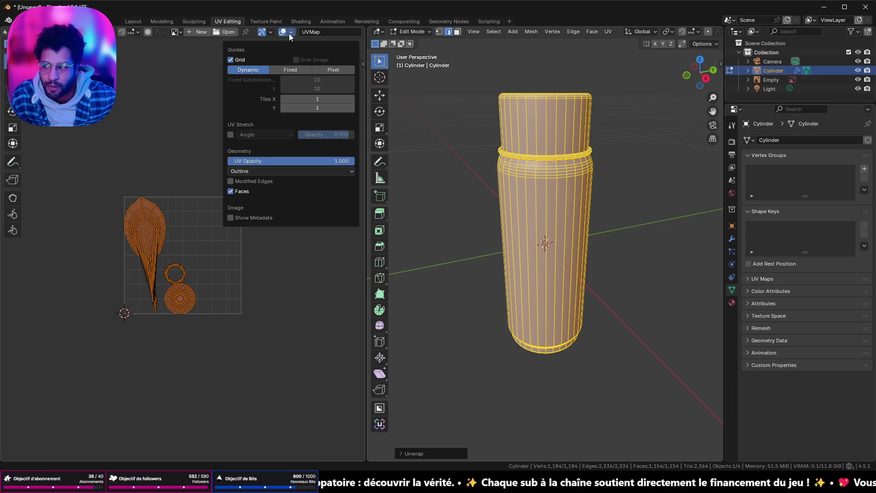
left_click(231, 135)
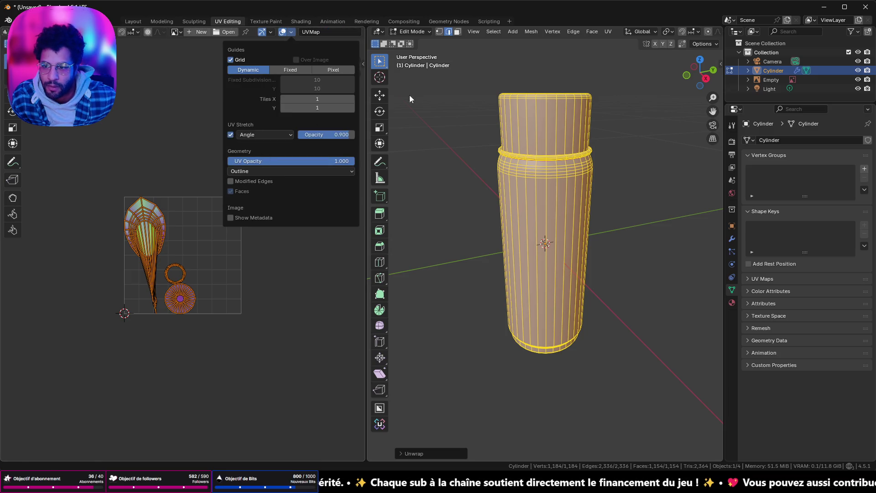
left_click(696, 45)
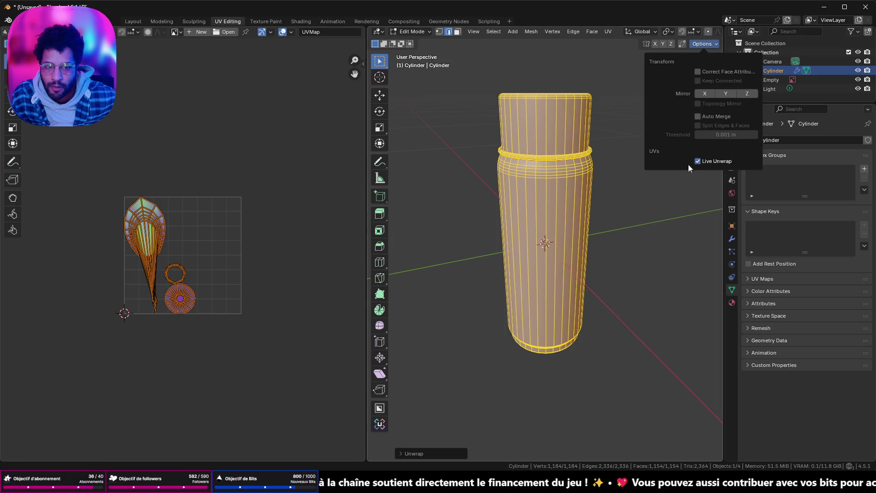
scroll(547, 165, "up", 4)
- Check the can against the reference in orthographic side views and Material Preview, then back to Solid
middle_click_drag(548, 164, 544, 206)
scroll(191, 270, "up", 2)
scroll(191, 270, "up", 3)
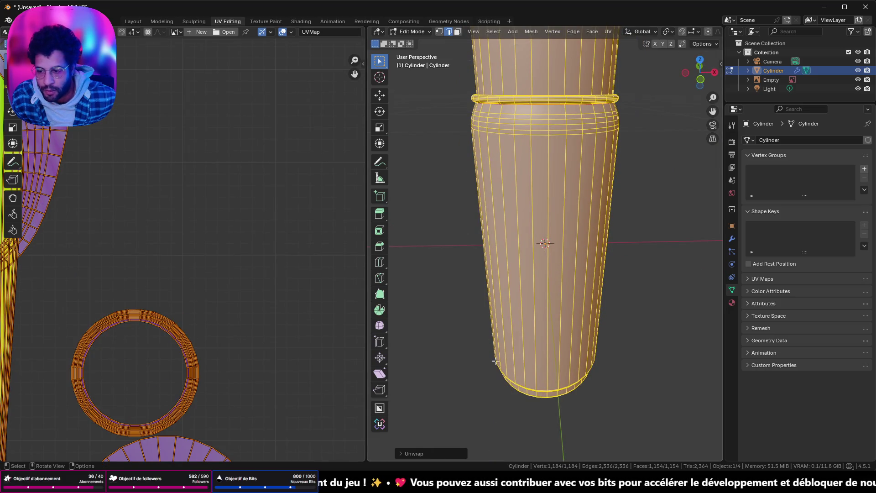
middle_click_drag(492, 353, 499, 384)
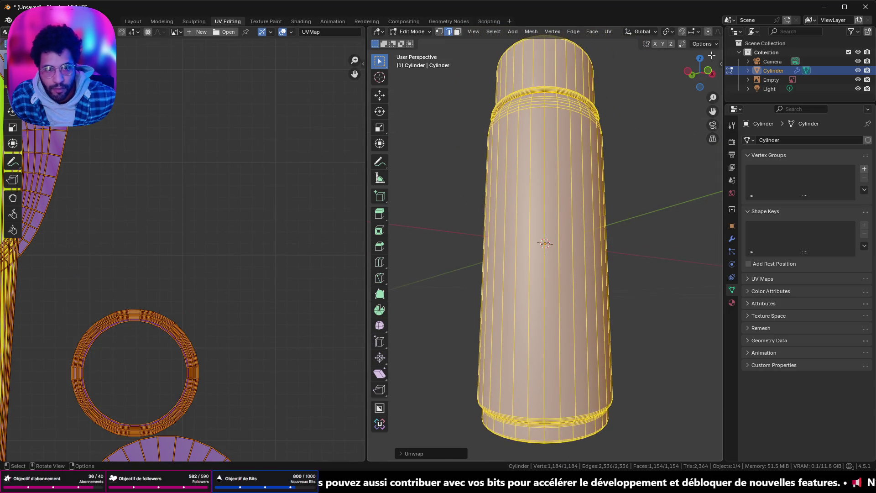
left_click(694, 78)
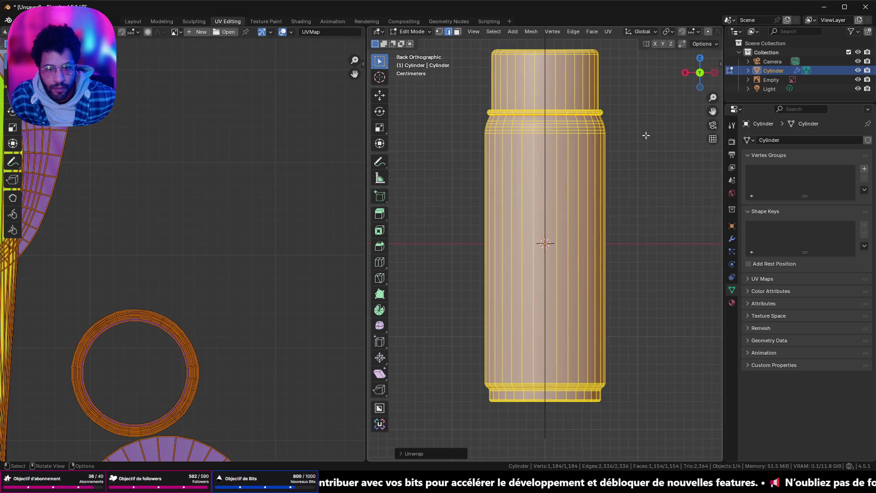
left_click(698, 73)
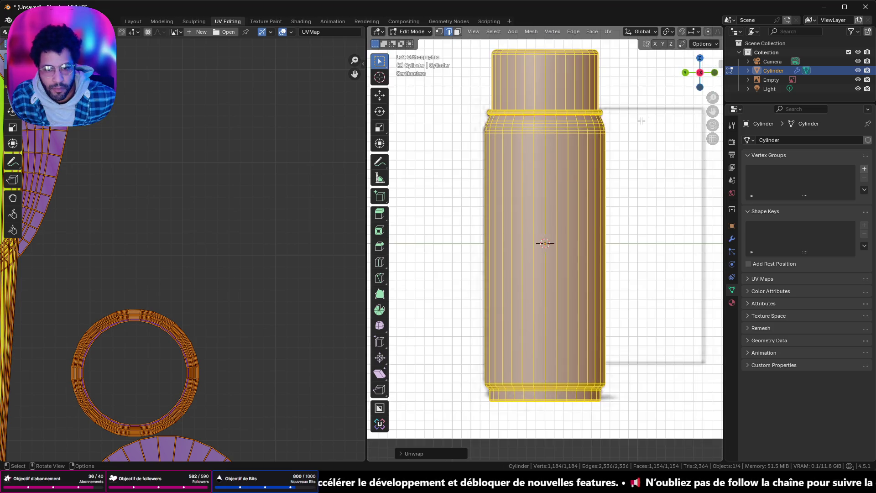
scroll(602, 192, "down", 4)
scroll(589, 176, "up", 3)
scroll(704, 36, "down", 2)
scroll(705, 36, "down", 3)
left_click(714, 33)
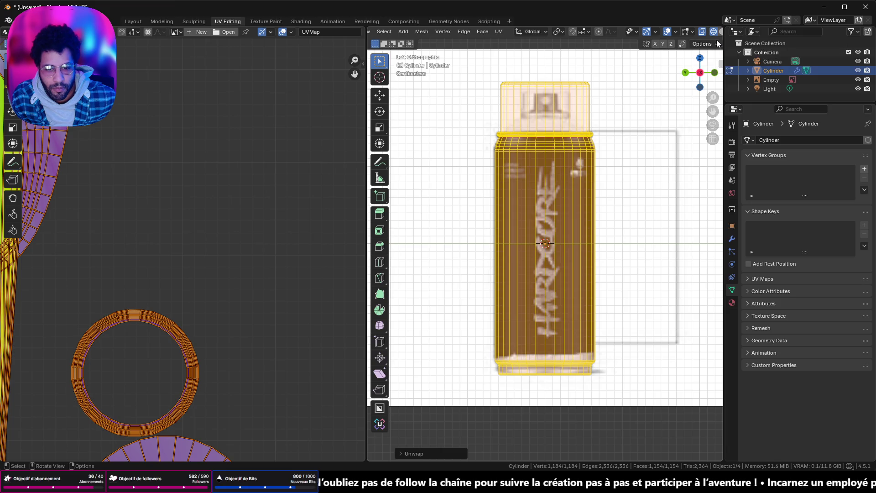
scroll(713, 34, "down", 1)
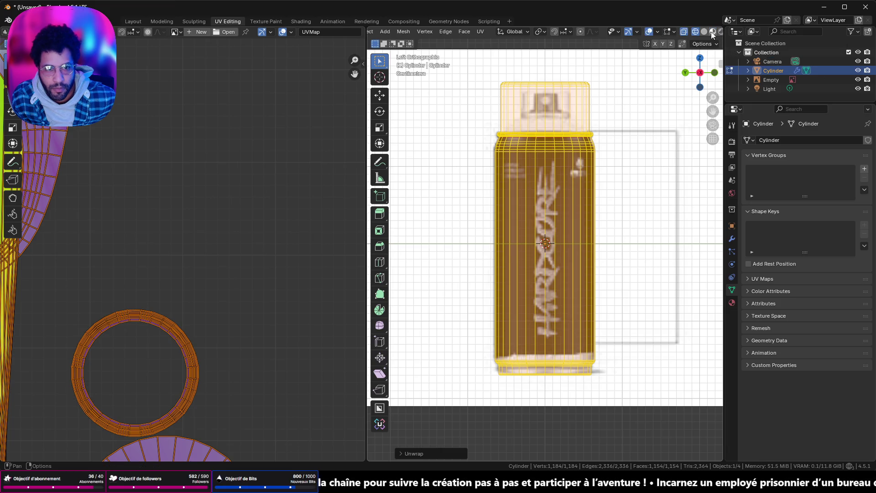
left_click(704, 32)
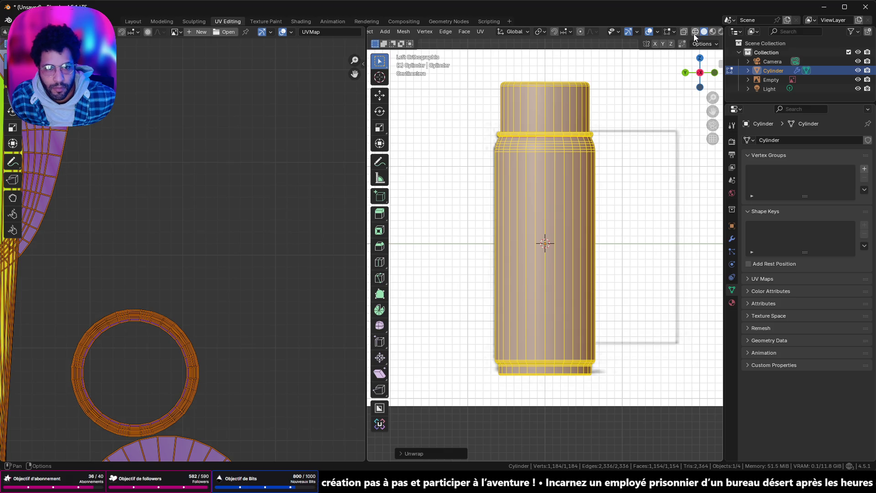
mouse_move(694, 42)
middle_mouse_down()
mouse_move(595, 274)
mouse_move(539, 156)
mouse_move(546, 243)
mouse_move(590, 259)
mouse_move(536, 246)
middle_mouse_up()
scroll(588, 246, "down", 3)
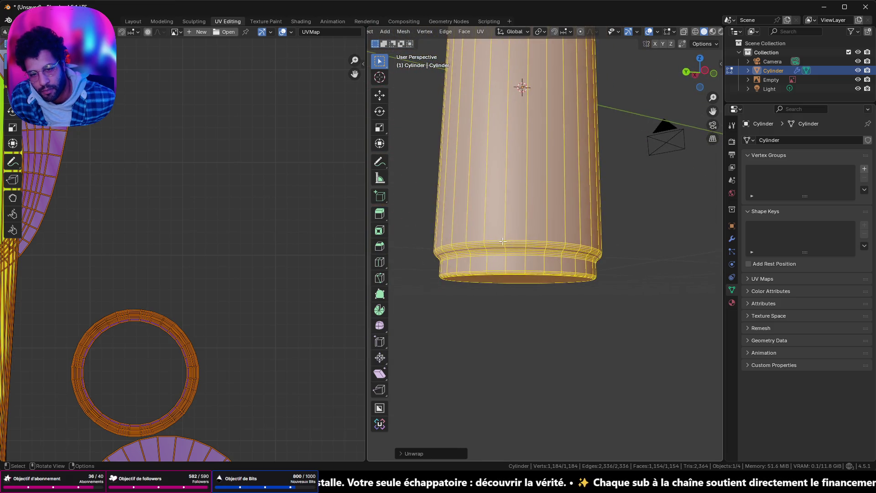
scroll(535, 246, "up", 2)
- Mark the edge loop around the can's base ring as a UV seam
mouse_move(535, 246)
middle_mouse_down()
mouse_move(483, 227)
mouse_move(536, 278)
mouse_move(499, 242)
mouse_move(554, 368)
middle_mouse_up()
left_click(536, 279)
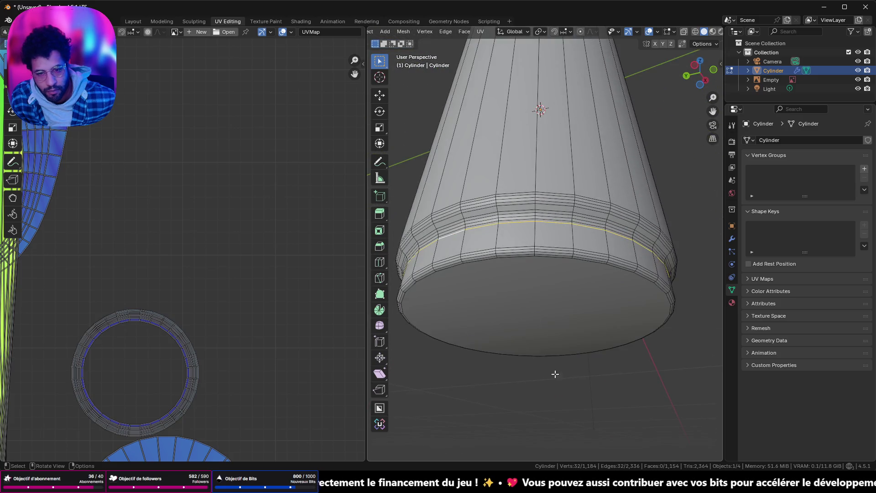
right_click(555, 391)
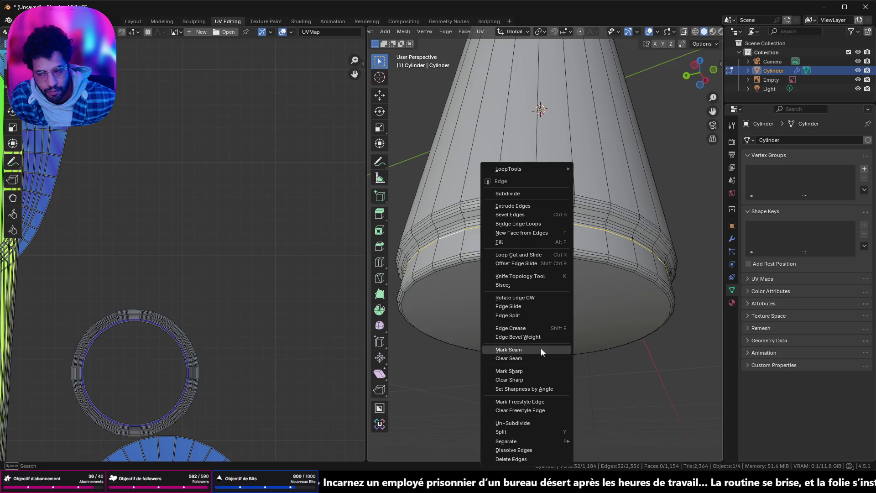
left_click(541, 349)
scroll(186, 257, "down", 5)
middle_click_drag(186, 258, 231, 297)
scroll(541, 206, "down", 3)
- Orbit around the body and bring up edge operations for a vertical body edge
mouse_move(566, 198)
middle_mouse_down()
mouse_move(549, 136)
mouse_move(521, 254)
middle_mouse_up()
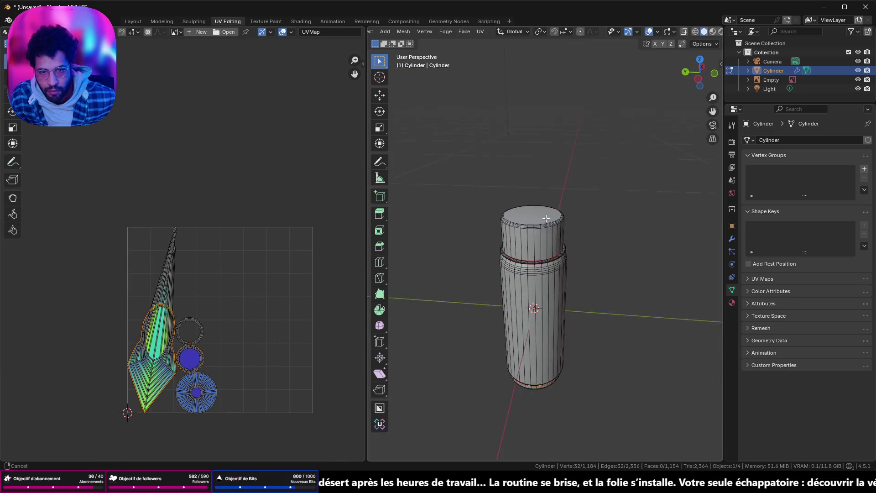
scroll(516, 259, "up", 3)
scroll(517, 259, "up", 3)
scroll(517, 259, "down", 3)
scroll(547, 308, "down", 3)
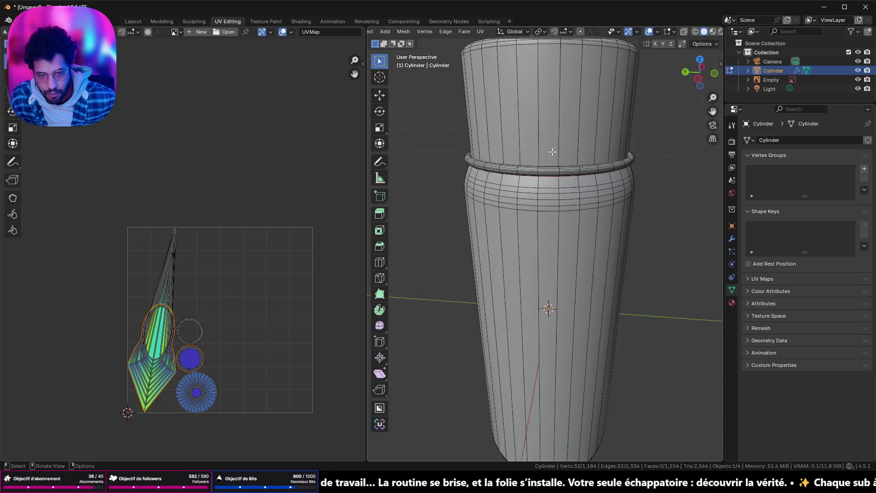
middle_click_drag(547, 308, 575, 270)
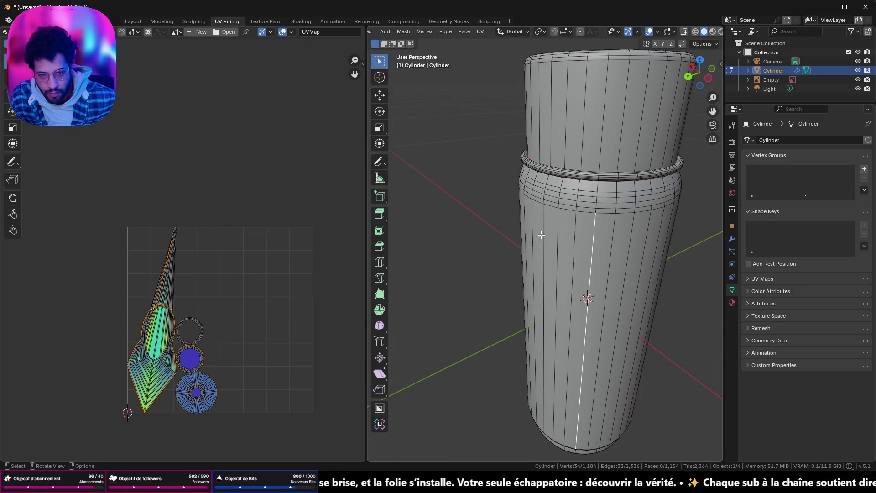
middle_click_drag(559, 257, 548, 191)
key("ctrl+e")
- Seam the vertical body edge, then clear the seam on two short edges splitting the cap island
left_click(450, 247)
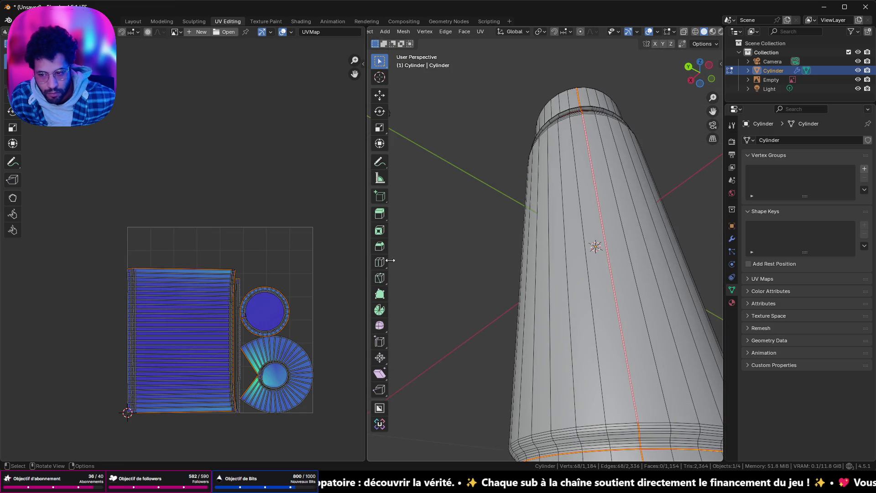
scroll(270, 345, "up", 3)
scroll(246, 315, "up", 3)
scroll(215, 280, "up", 3)
scroll(219, 302, "up", 3)
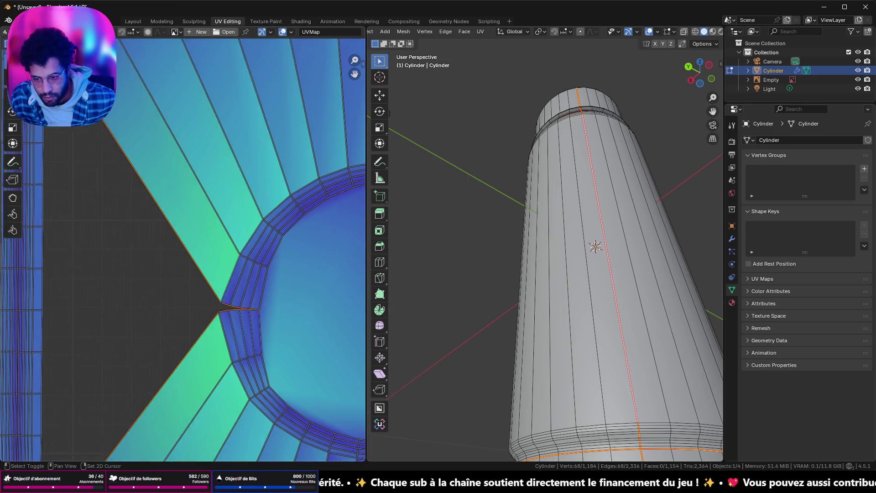
scroll(274, 308, "up", 2)
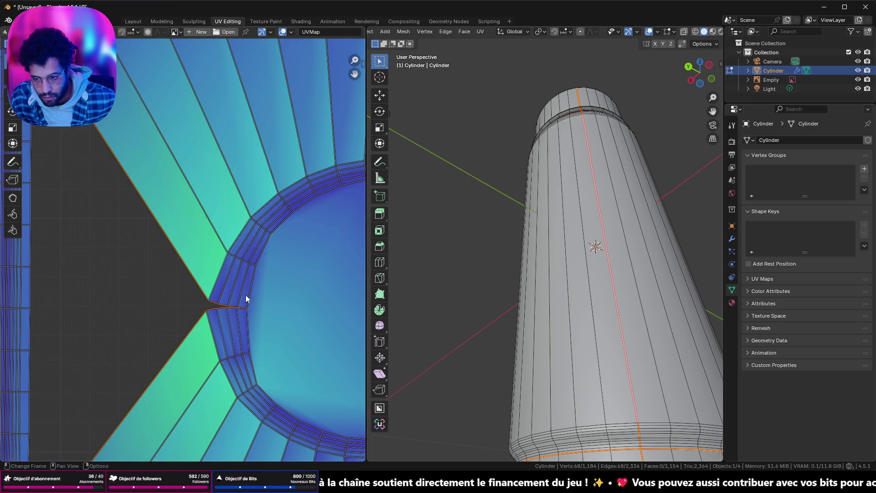
scroll(242, 299, "up", 1)
scroll(250, 316, "up", 1)
scroll(228, 305, "down", 3)
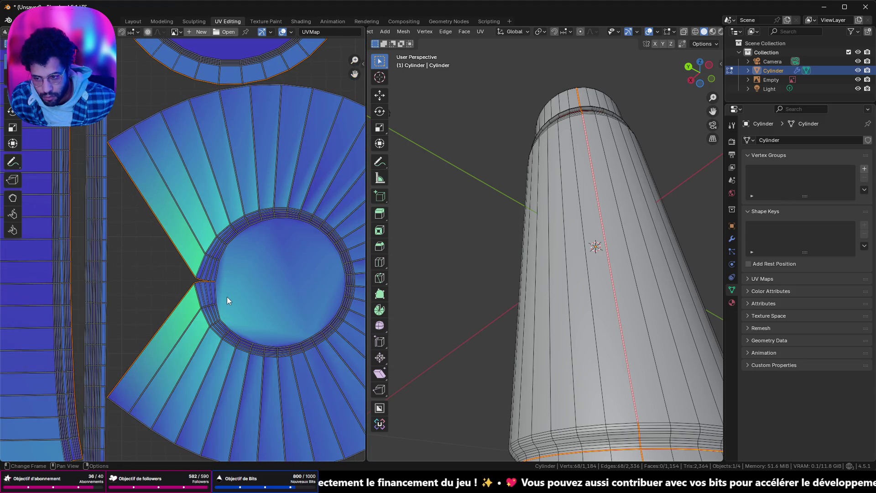
scroll(209, 283, "up", 1)
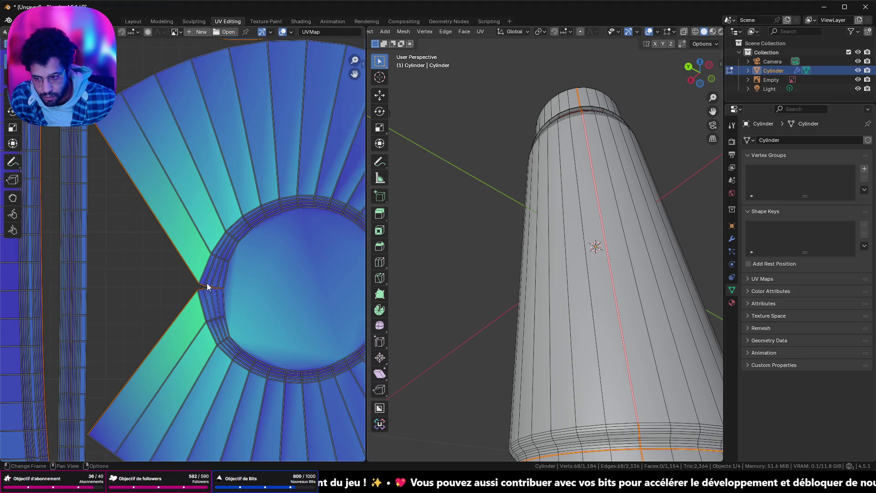
scroll(207, 286, "up", 2)
left_click(198, 286)
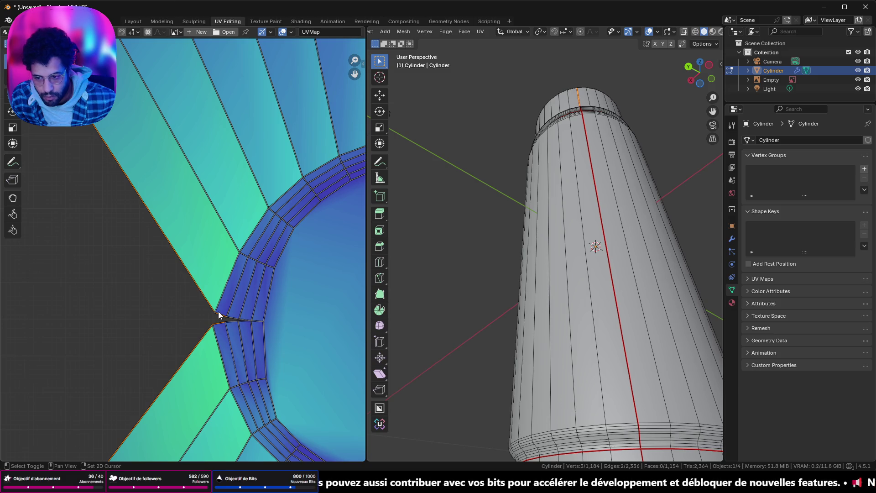
left_click(256, 318, "shift")
key("ctrl+e")
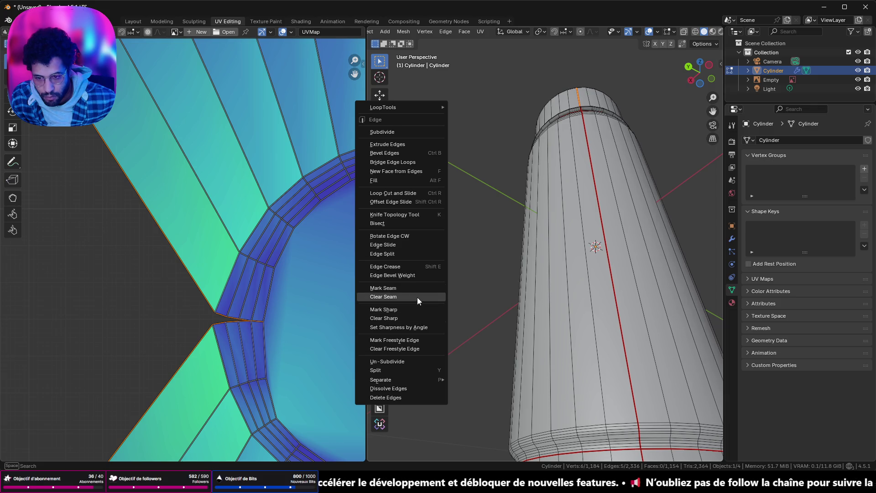
left_click(417, 297)
scroll(266, 277, "down", 3)
scroll(257, 265, "down", 2)
scroll(211, 163, "down", 2)
scroll(195, 202, "up", 2)
scroll(195, 203, "up", 2)
scroll(171, 186, "down", 1)
scroll(201, 229, "down", 3)
scroll(265, 223, "down", 2)
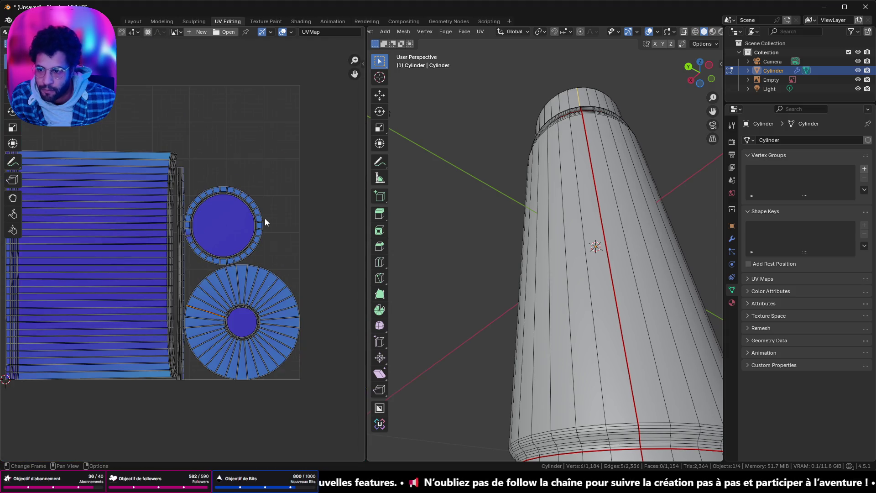
scroll(274, 220, "down", 2)
scroll(555, 141, "down", 5)
- Orbit the 3D view to look over the whole cylinder
mouse_move(555, 141)
middle_mouse_down()
mouse_move(599, 250)
mouse_move(478, 244)
middle_mouse_up()
scroll(504, 205, "up", 4)
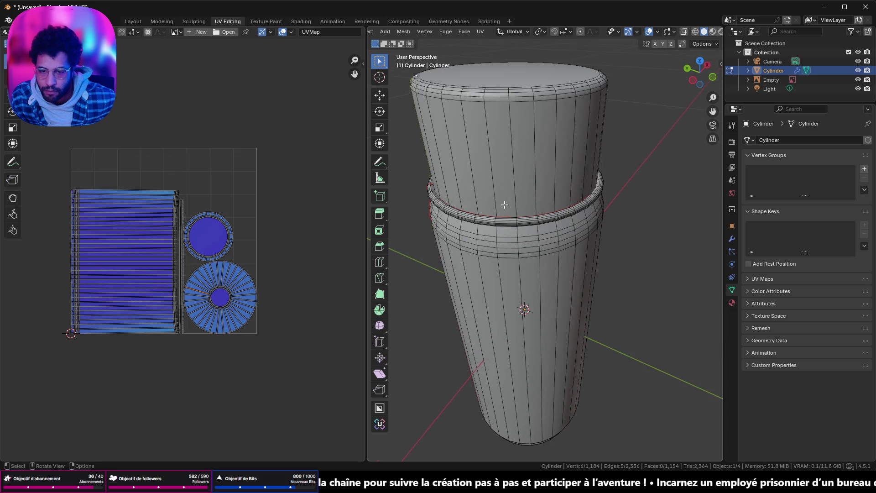
scroll(230, 308, "up", 5)
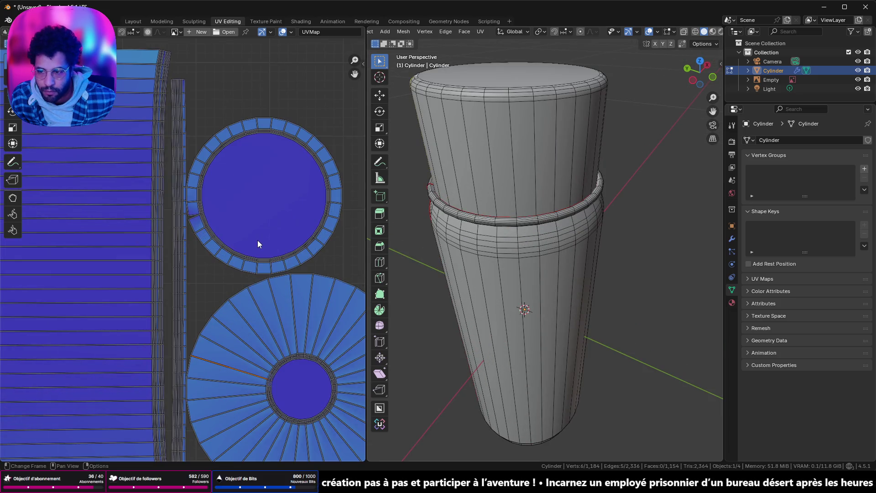
scroll(258, 244, "down", 5)
scroll(504, 180, "down", 4)
mouse_move(505, 180)
middle_mouse_down()
mouse_move(541, 210)
mouse_move(481, 138)
mouse_move(568, 149)
middle_mouse_up()
scroll(575, 156, "up", 2)
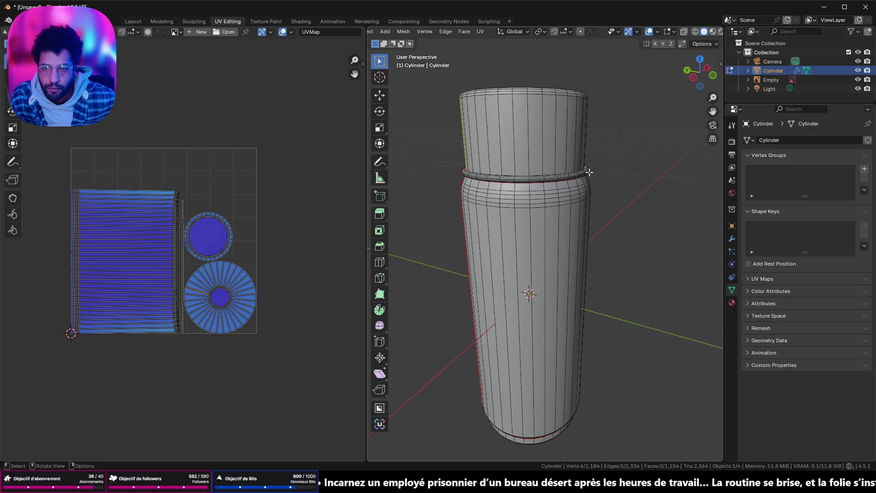
- In the Shading workspace, create a new material for the cylinder
left_click(301, 21)
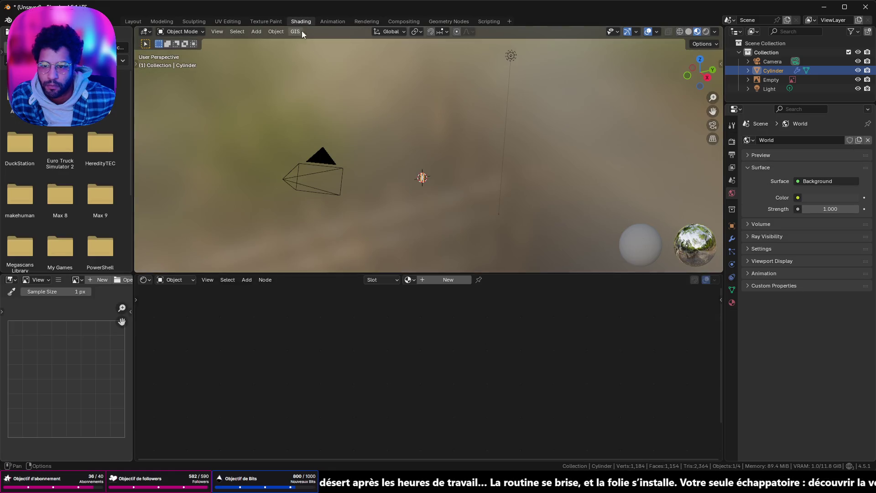
left_click(445, 280)
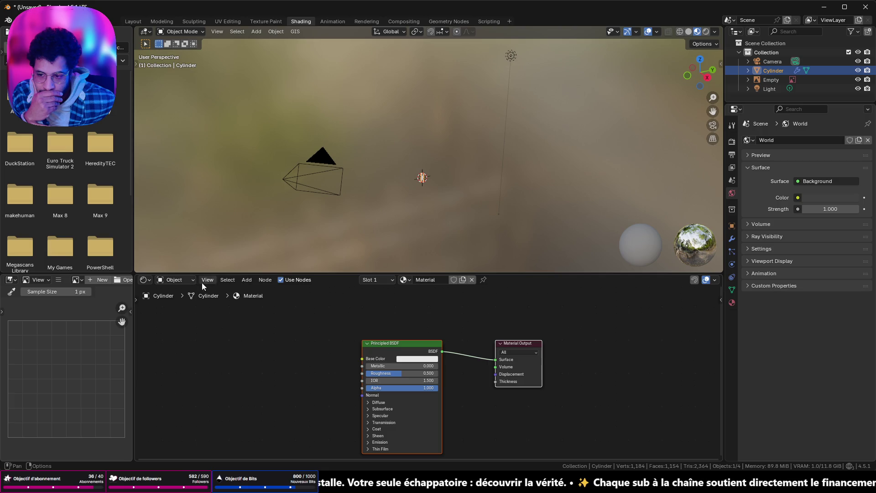
- Add an unconnected Image Texture node left of the Principled BSDF, then return to UV Editing
key("shift+a")
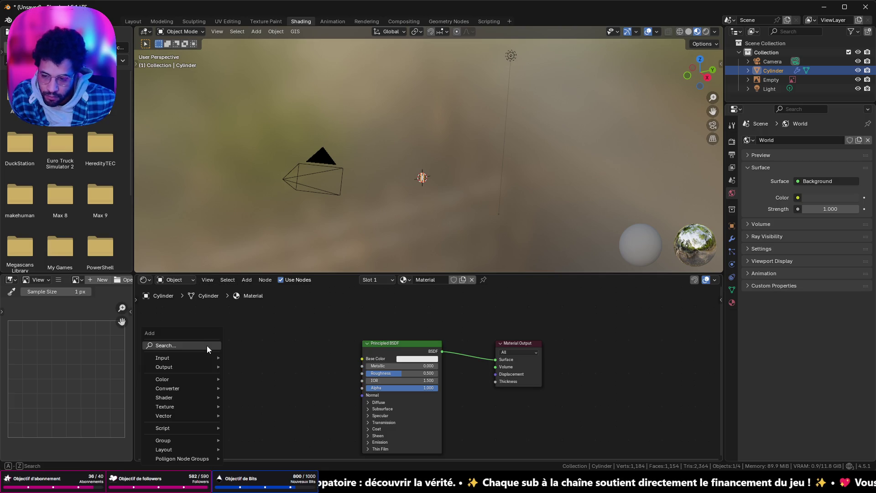
left_click(207, 345)
left_click(234, 365)
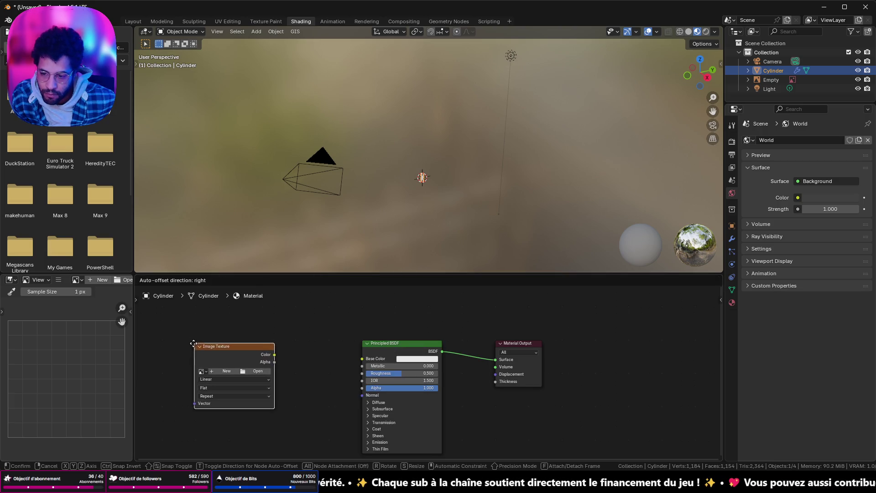
left_click(184, 344)
scroll(210, 369, "up", 2)
middle_click_drag(226, 363, 392, 335)
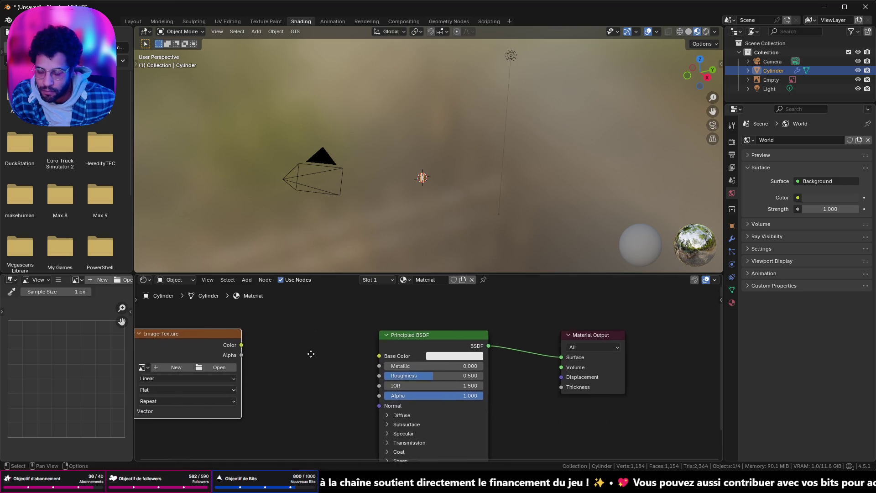
left_click(226, 21)
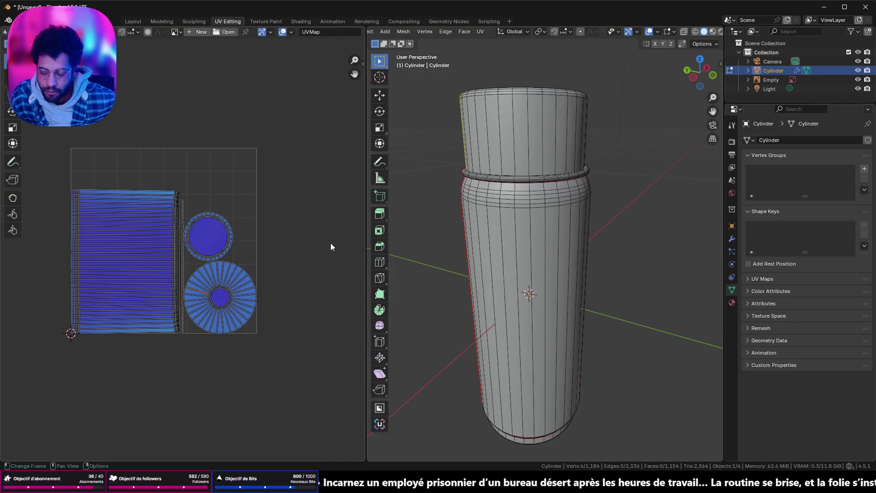
- Select all and pack the UV islands with Unwrella at 2048 resolution and 8 padding
key("a")
key("n")
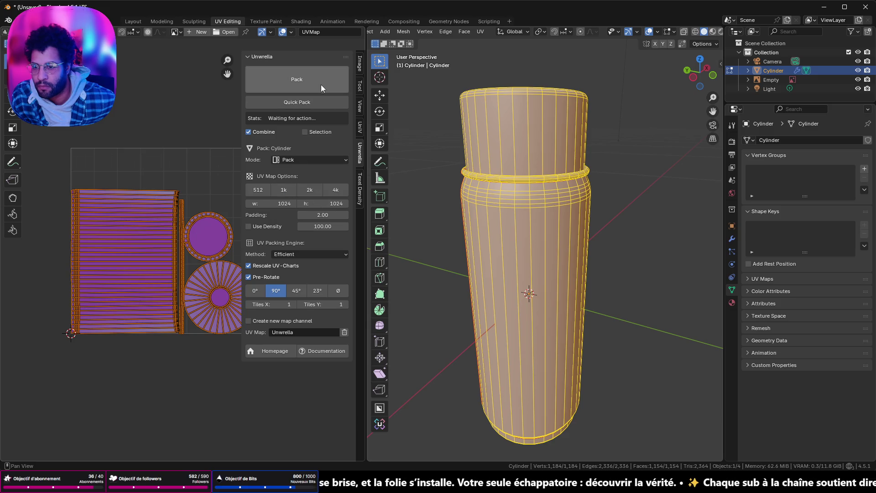
left_click(311, 190)
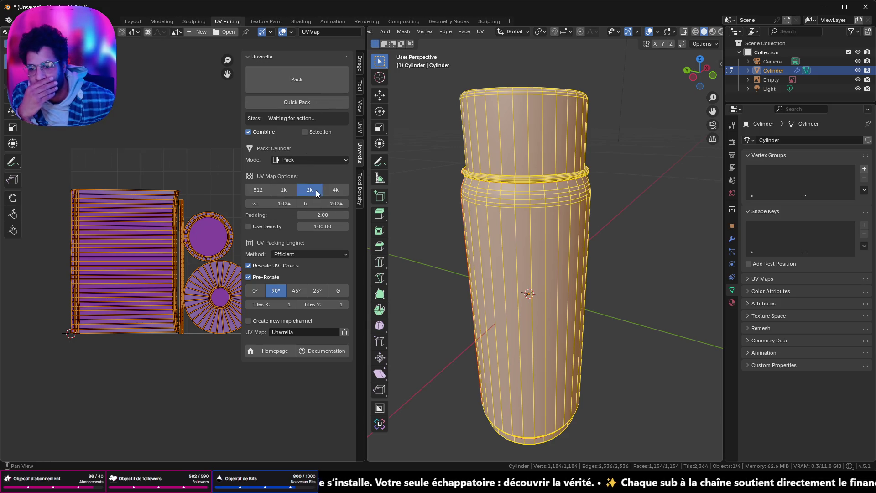
left_click(317, 81)
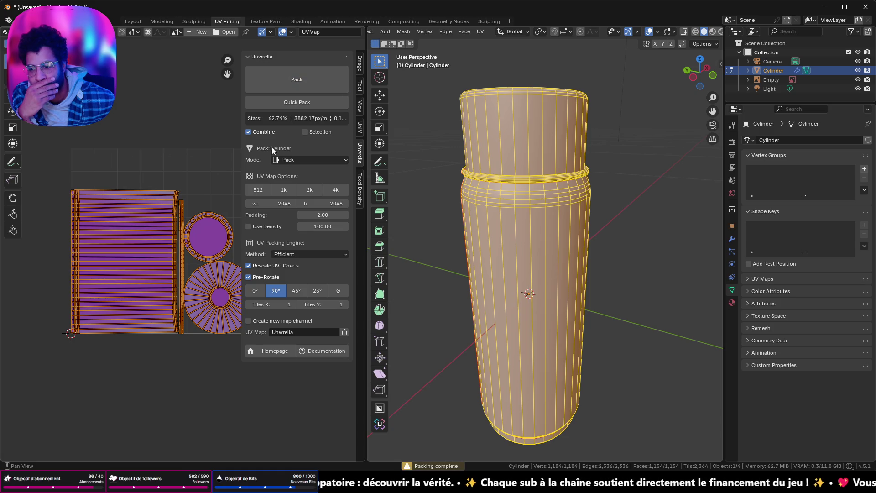
left_click_drag(320, 215, 333, 209)
type("8")
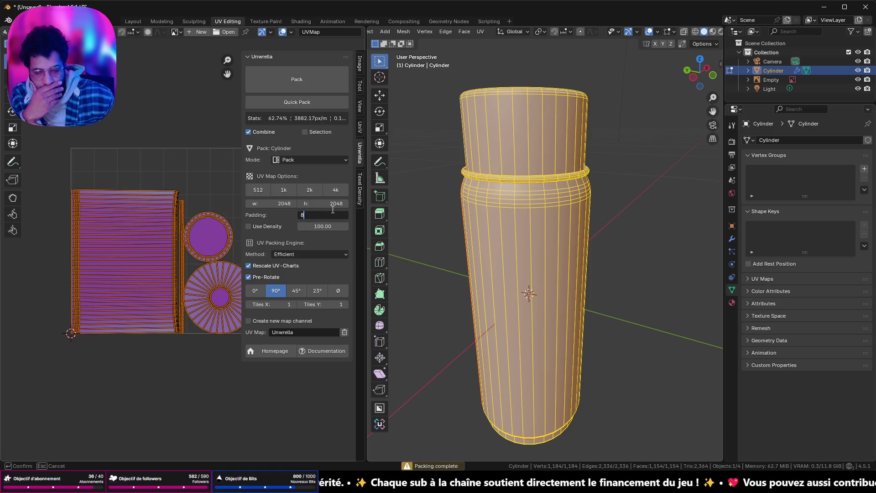
left_click(296, 79)
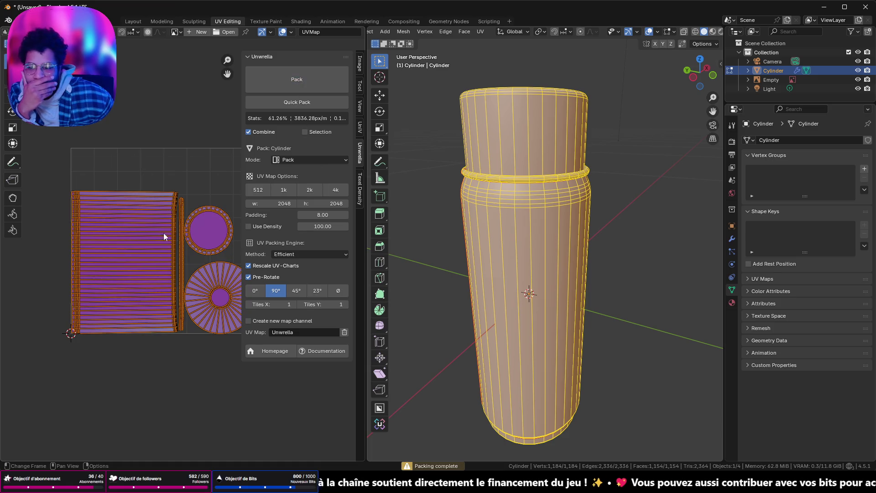
scroll(164, 233, "up", 6)
scroll(174, 203, "down", 3)
scroll(219, 215, "down", 3)
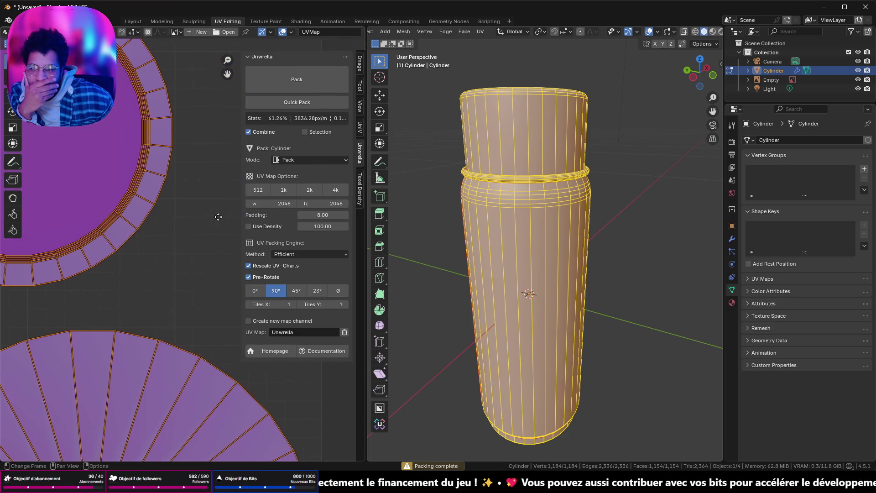
scroll(211, 256, "down", 2)
- Clear the seam on one ring-island edge and repack the islands
middle_click_drag(206, 247, 166, 225)
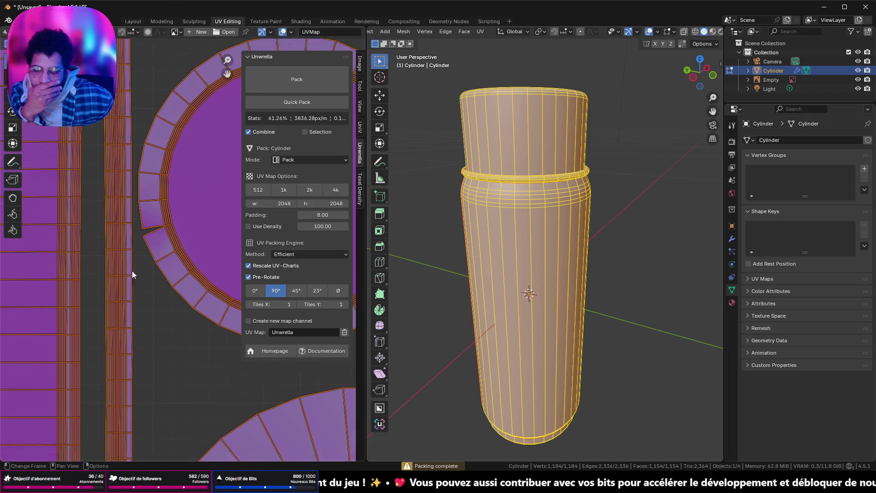
left_click(154, 230)
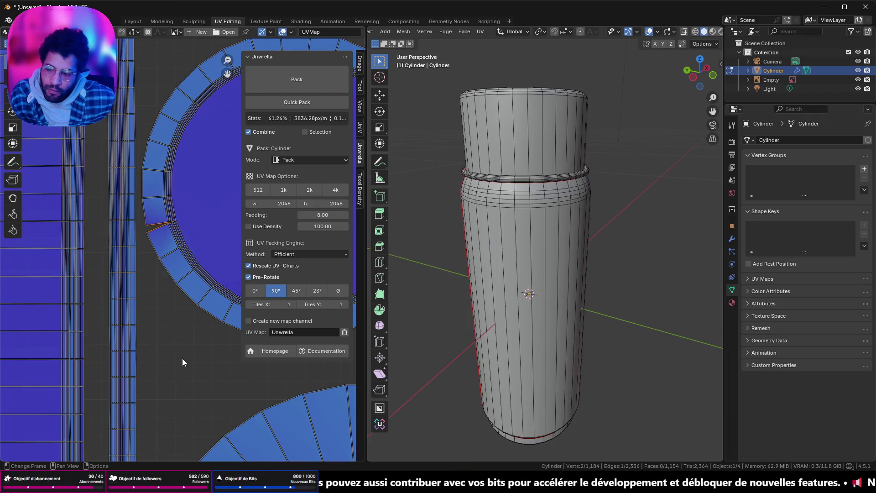
scroll(247, 389, "down", 1)
key("ctrl+e")
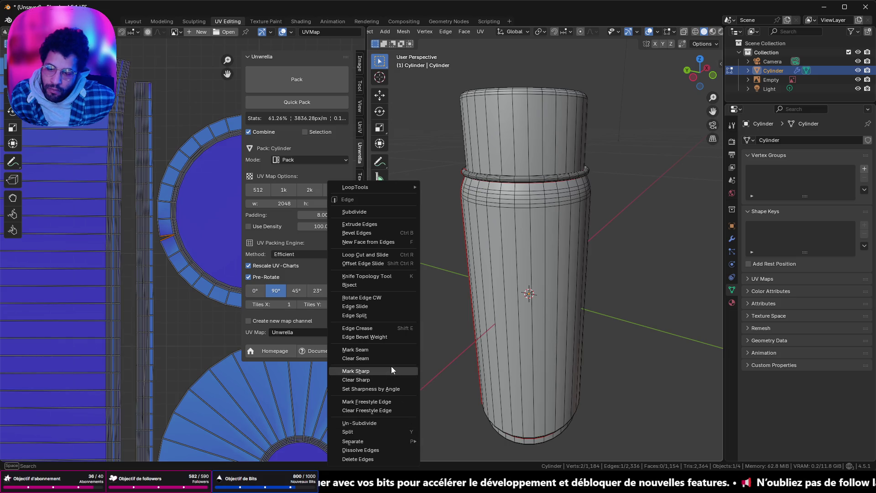
left_click(389, 357)
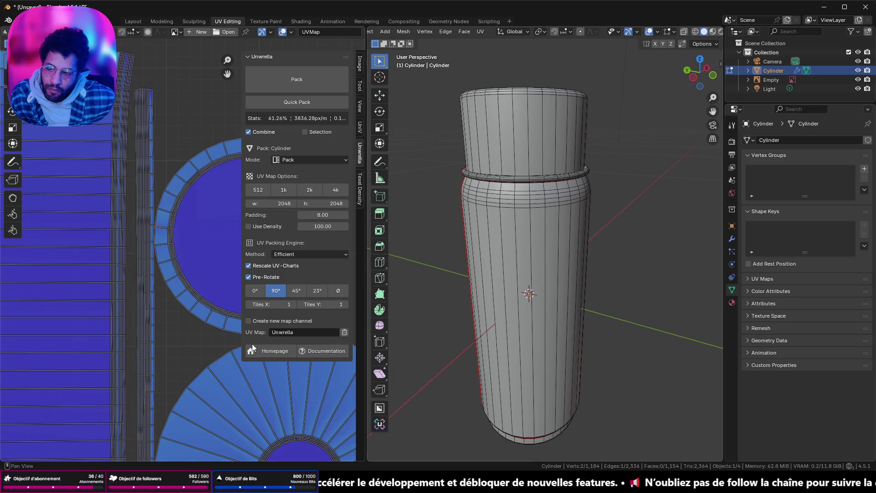
left_click(288, 83)
scroll(132, 262, "down", 3)
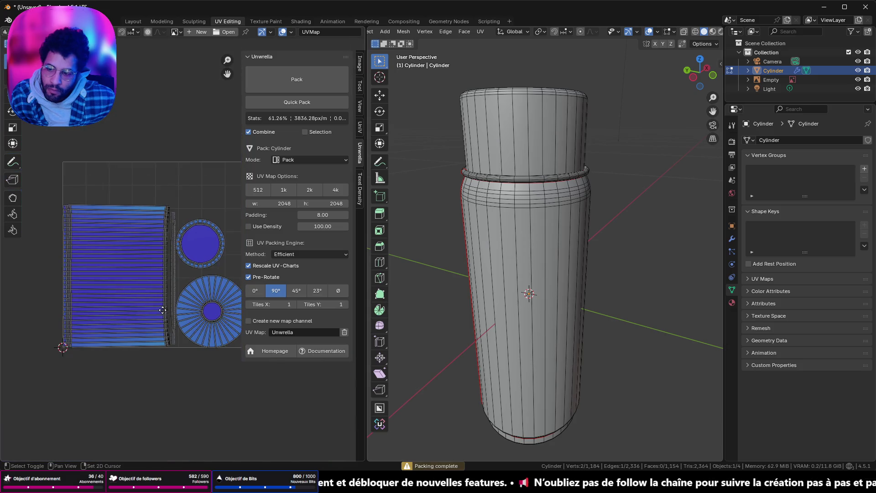
scroll(133, 262, "up", 6)
mouse_move(137, 254)
middle_mouse_down()
mouse_move(189, 142)
mouse_move(199, 329)
middle_mouse_up()
scroll(490, 168, "up", 4)
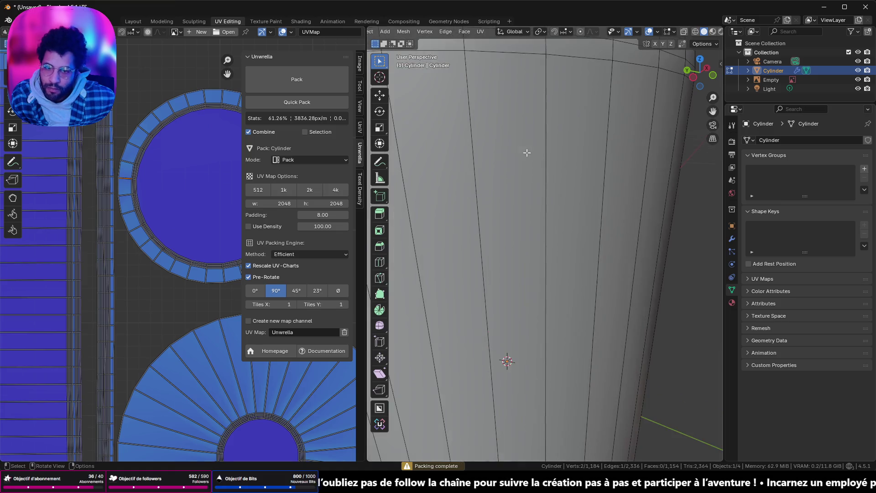
scroll(490, 168, "down", 1)
scroll(490, 168, "down", 4)
middle_click_drag(490, 168, 415, 140)
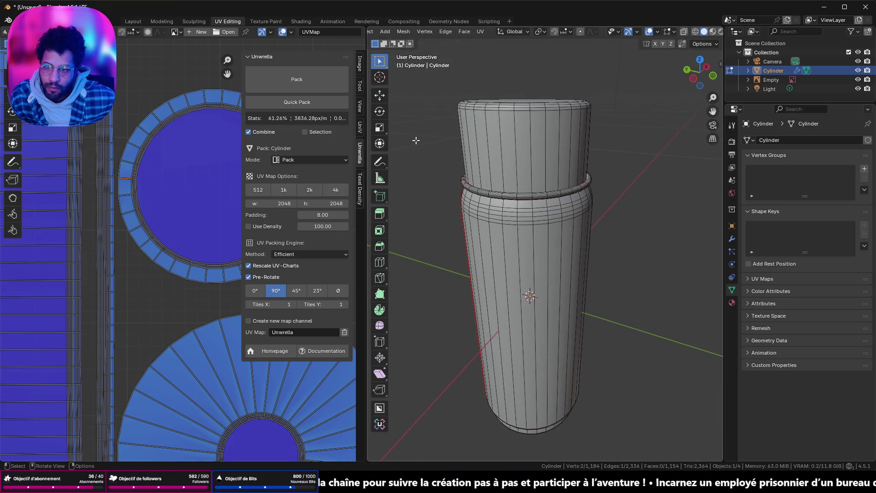
- In Texture Paint, set the brush colour to bright green
left_click(273, 19)
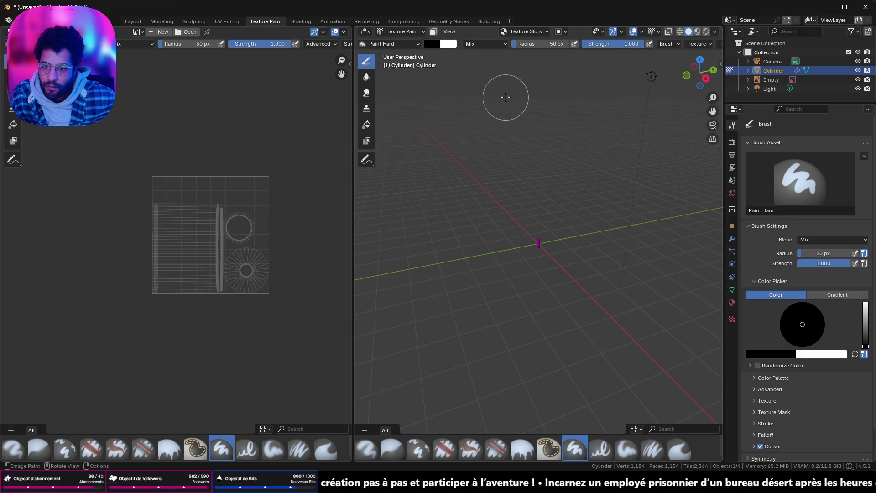
scroll(558, 246, "up", 8)
scroll(557, 245, "up", 3)
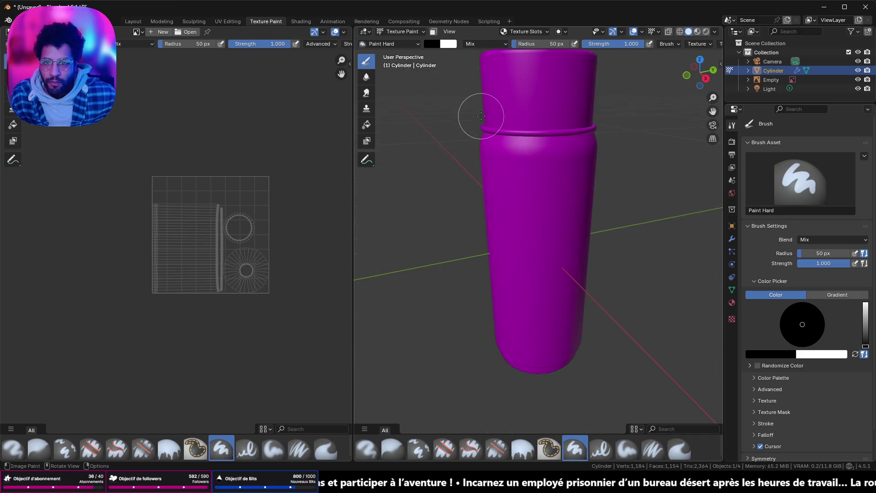
left_click(433, 44)
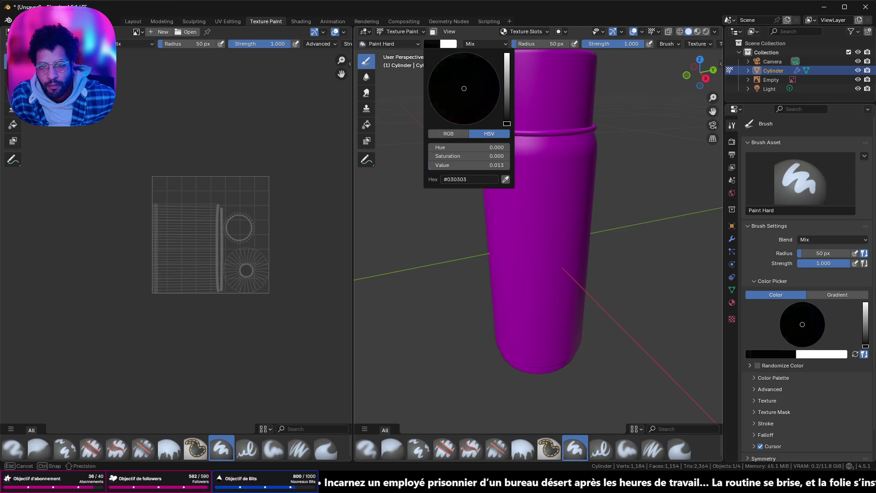
left_click_drag(466, 165, 493, 165)
left_click(438, 72)
middle_click_drag(571, 97, 548, 177)
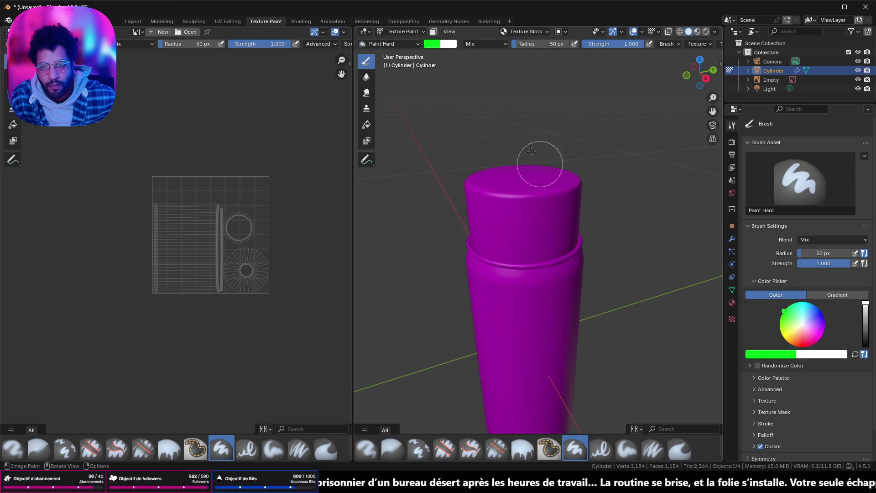
left_click(366, 125)
- In Edit Mode select the top face and grow the selection over the whole cap
key("Tab")
middle_click_drag(461, 168, 530, 211)
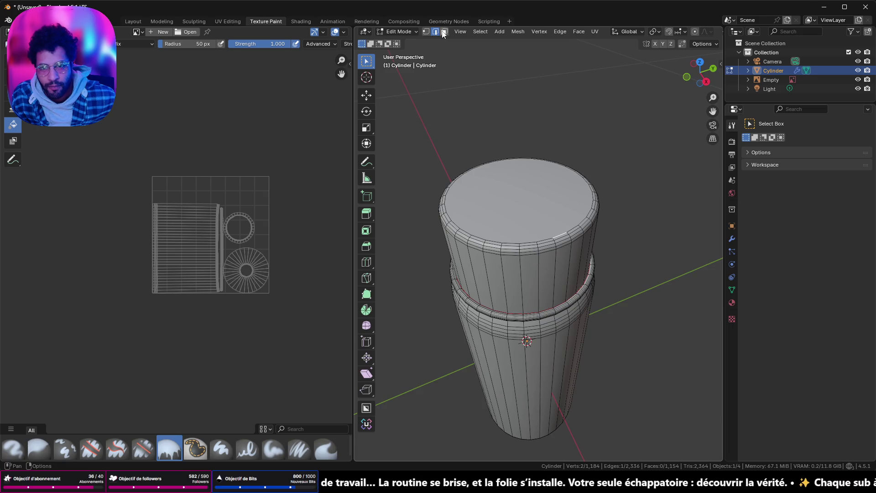
left_click(508, 177)
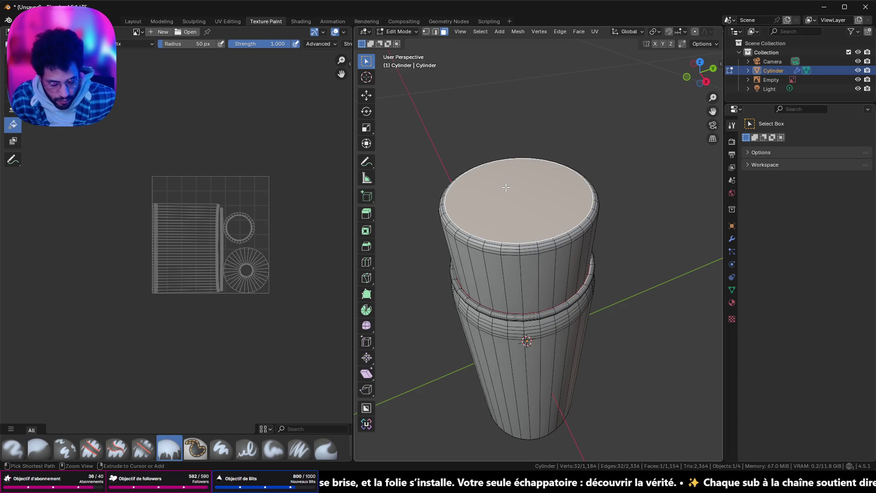
key("ctrl+KP_Add")
key("ctrl+KP_Add")
key("ctrl+KP_Add")
key("ctrl+KP_Add")
key("ctrl+KP_Add")
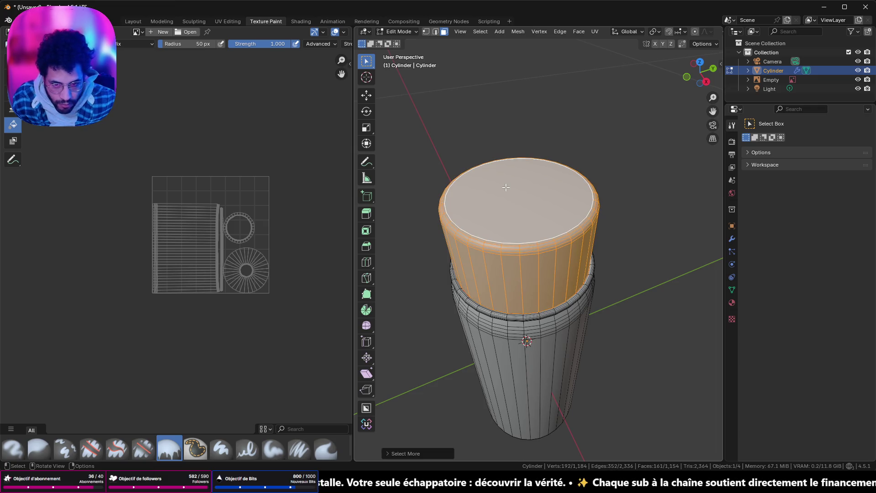
middle_click_drag(441, 284, 475, 131)
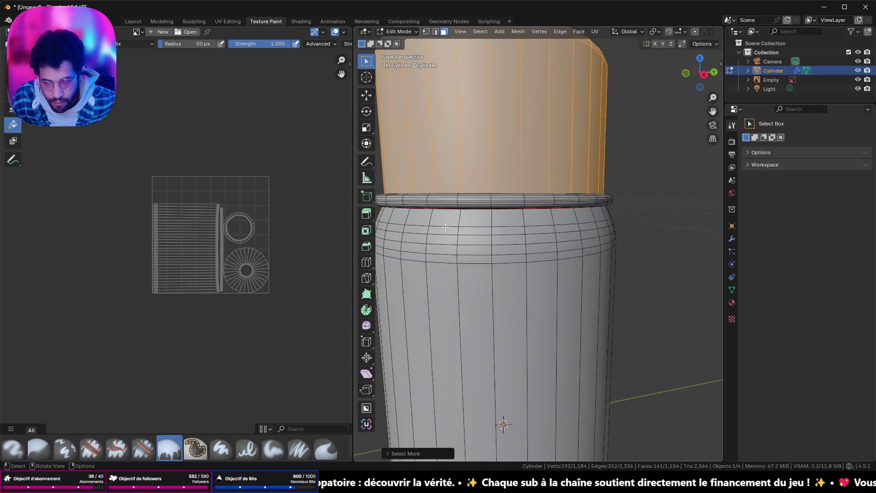
key("Tab")
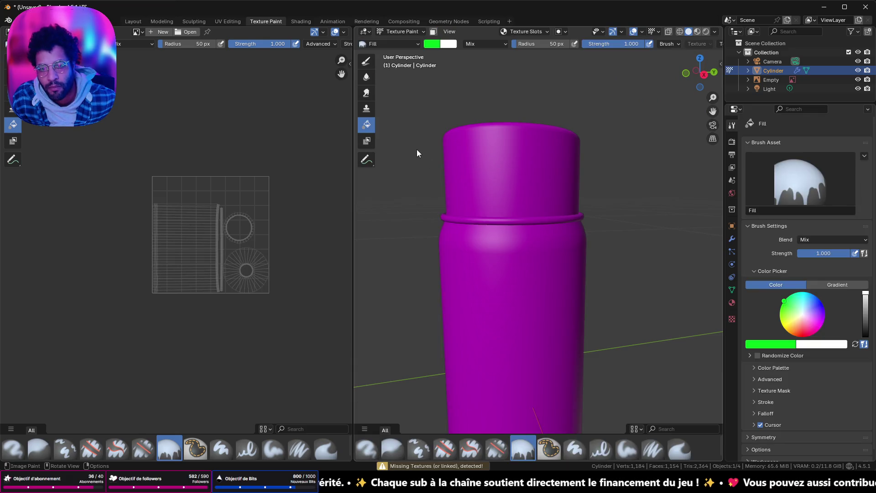
scroll(434, 120, "down", 4)
scroll(449, 158, "down", 1)
key("Tab")
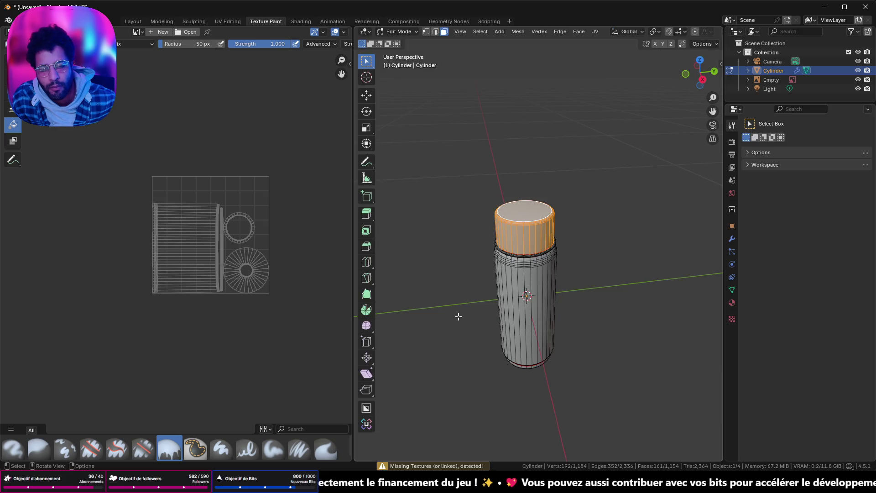
key("Tab")
- Check the cylinder's material in the Layout workspace, then go back to texture painting
left_click(137, 21)
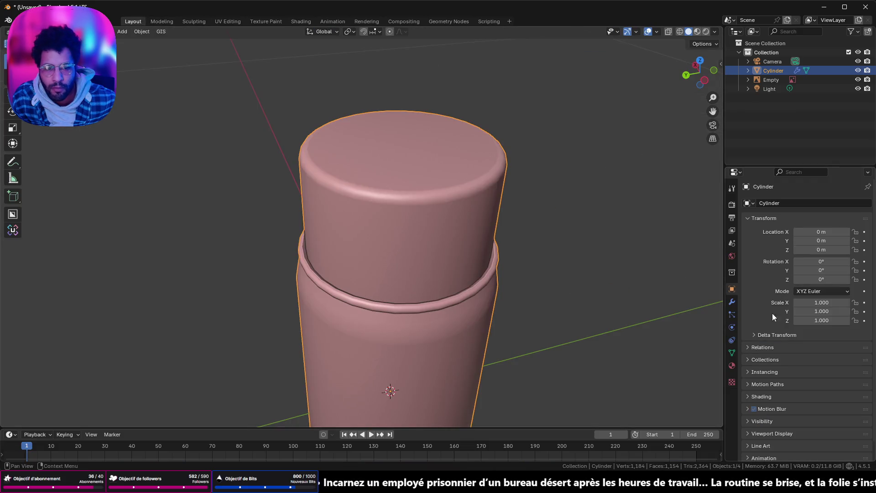
left_click(732, 366)
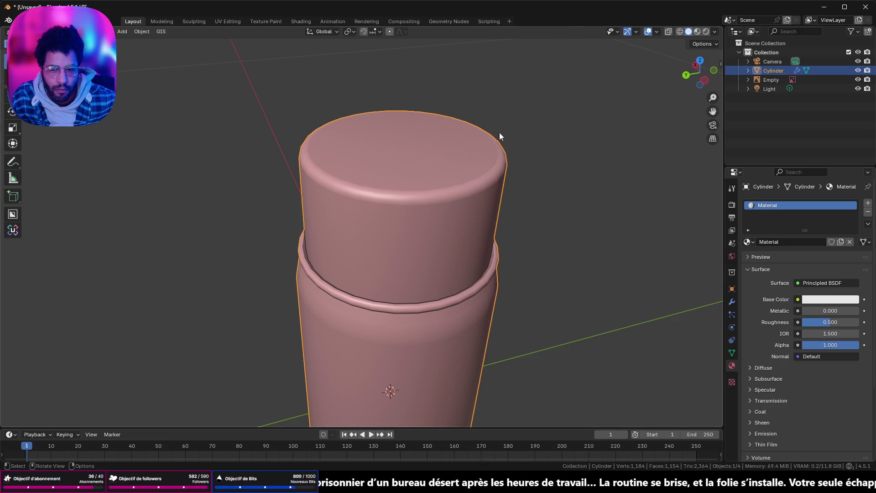
left_click(749, 242)
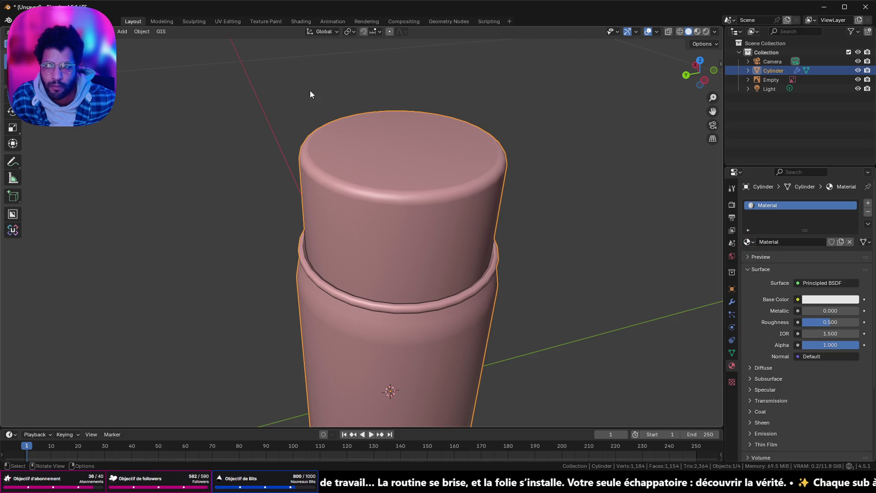
scroll(310, 90, "down", 3)
mouse_move(311, 118)
middle_mouse_down()
mouse_move(508, 154)
mouse_move(340, 74)
middle_mouse_up()
key("Tab")
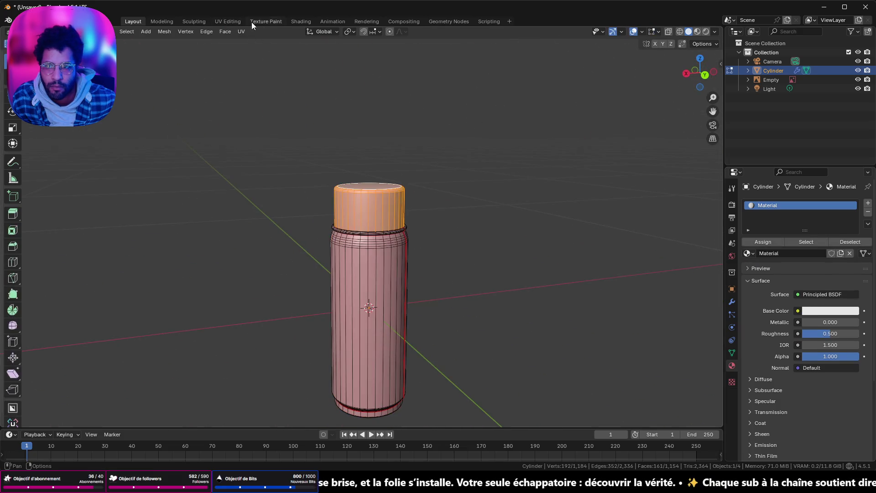
left_click(264, 20)
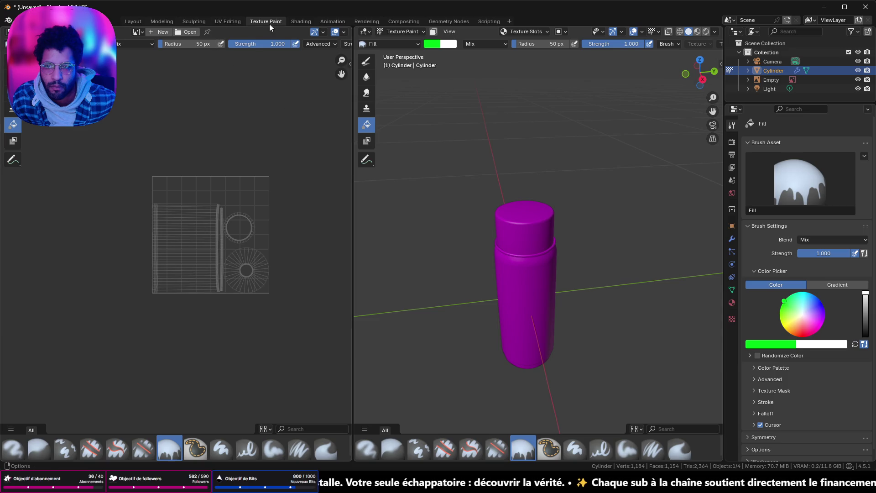
- Create a new 2048×2048 image named ID_SprayCan on the Image Texture node
left_click(301, 21)
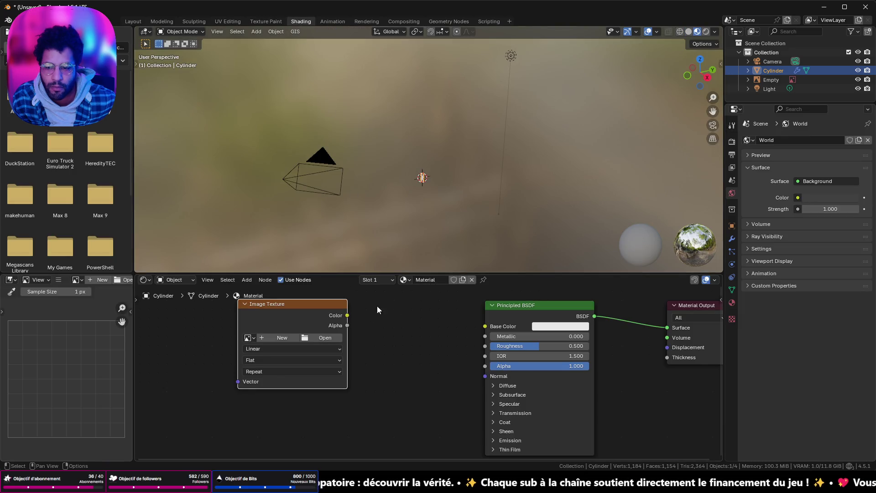
left_click(290, 337)
type("ID_")
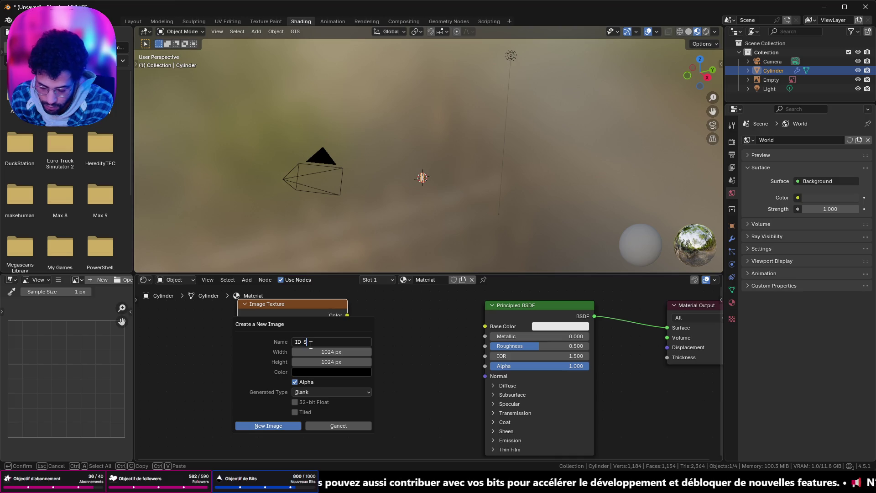
type("SprayCan")
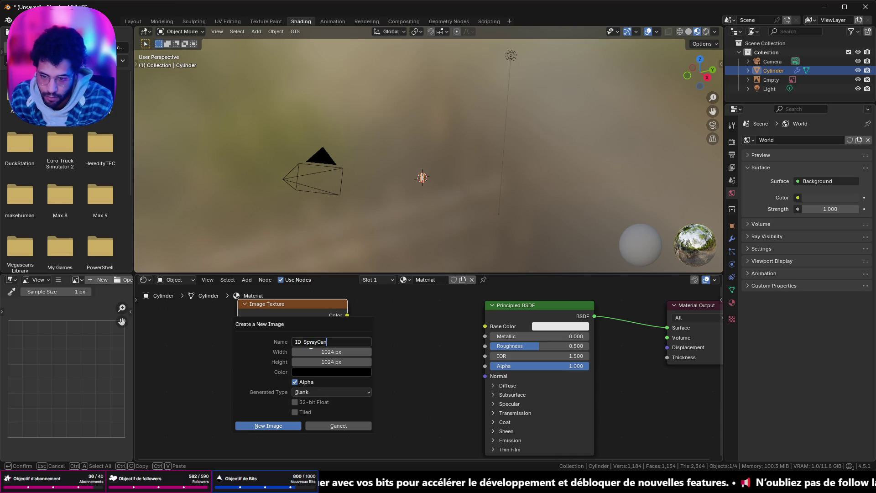
key("Tab")
type("2048")
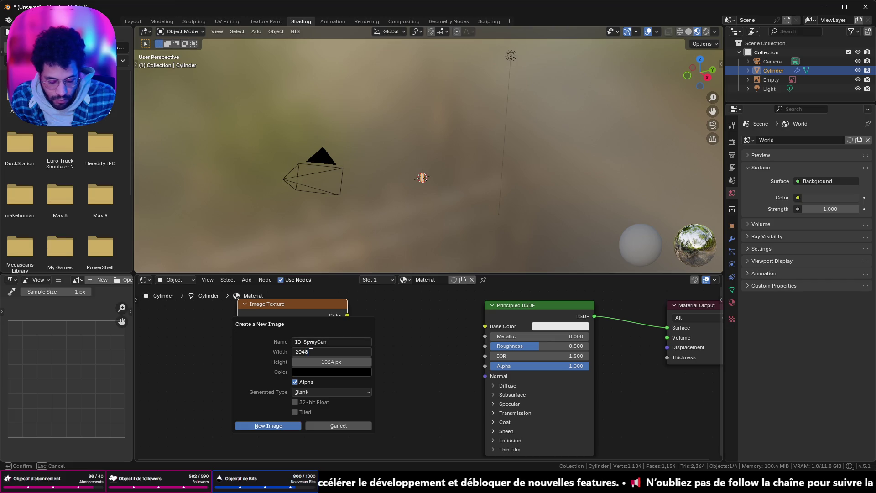
key("Tab")
type("2048")
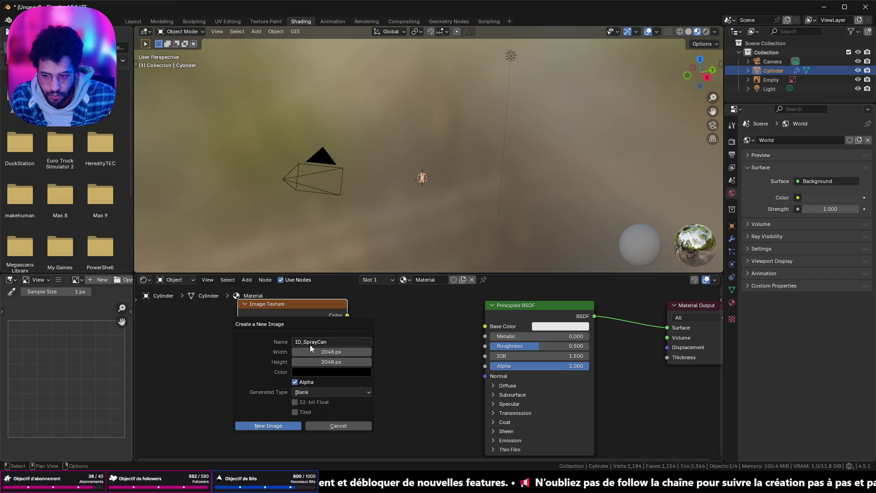
key("Return")
key("Return")
- Start a Save As, then switch away and minimize the game launcher to show the desktop
key("ctrl+shift+s")
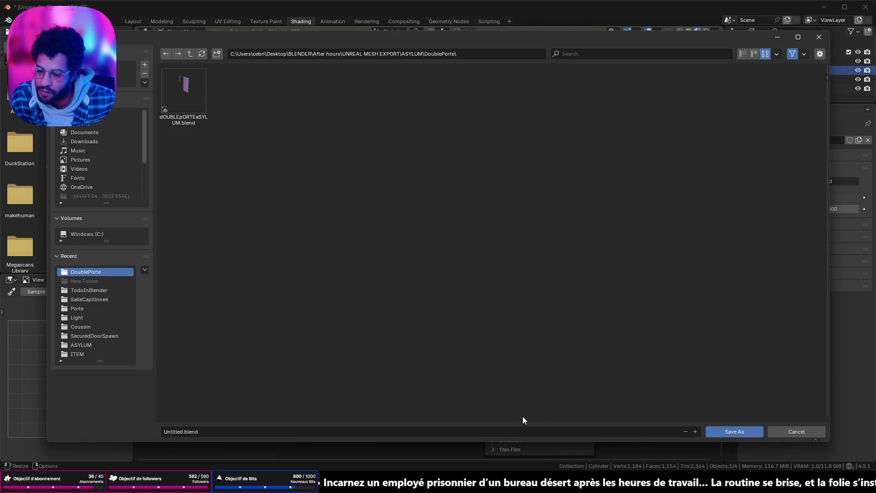
left_click(797, 37)
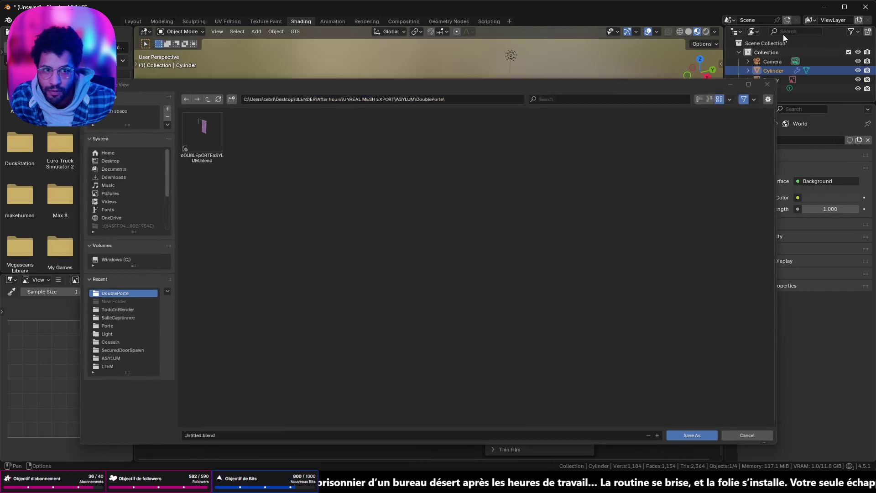
key("alt+Tab")
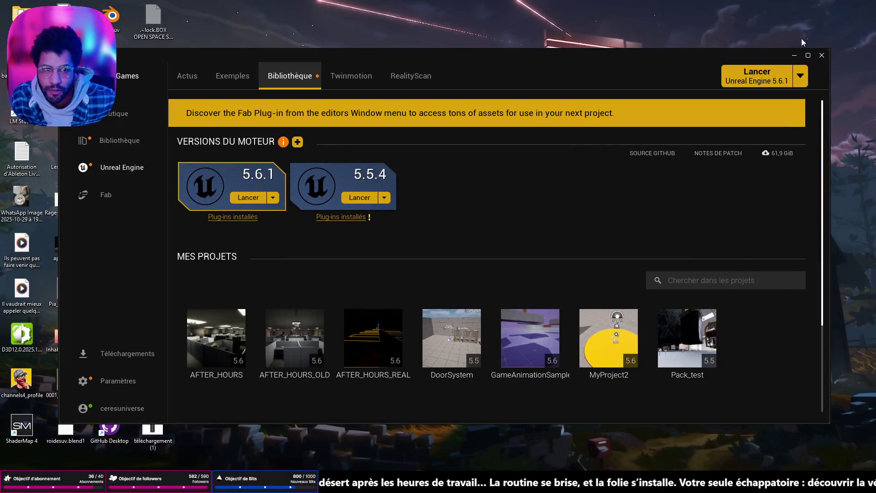
left_click(795, 55)
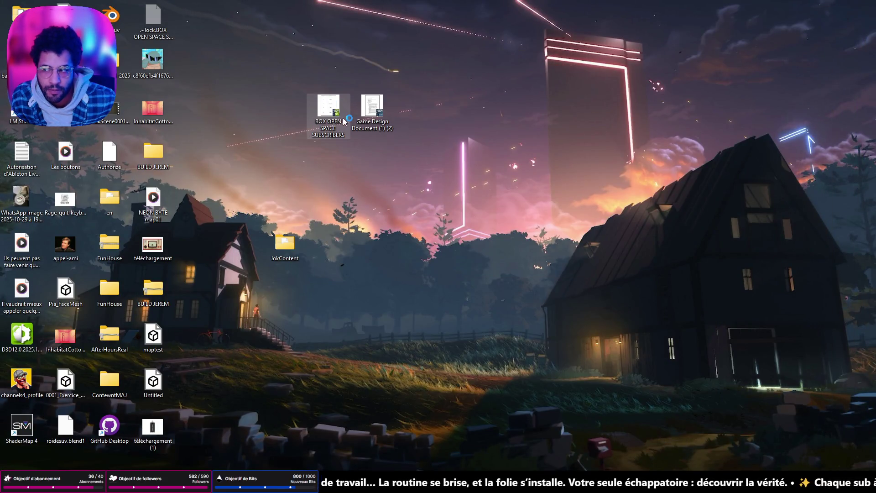
- Recover and open the spreadsheet, then enter SprayCan in cell C16
left_click(446, 332)
left_click(449, 333)
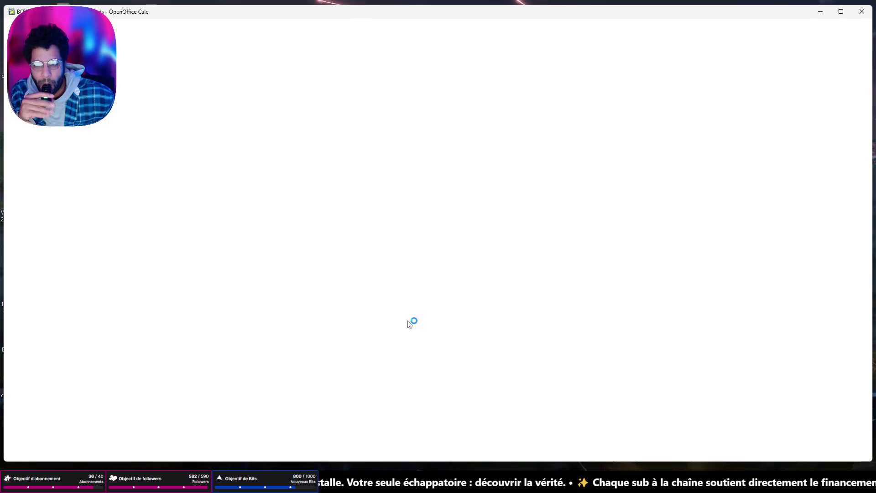
scroll(281, 299, "down", 3)
scroll(281, 299, "down", 2)
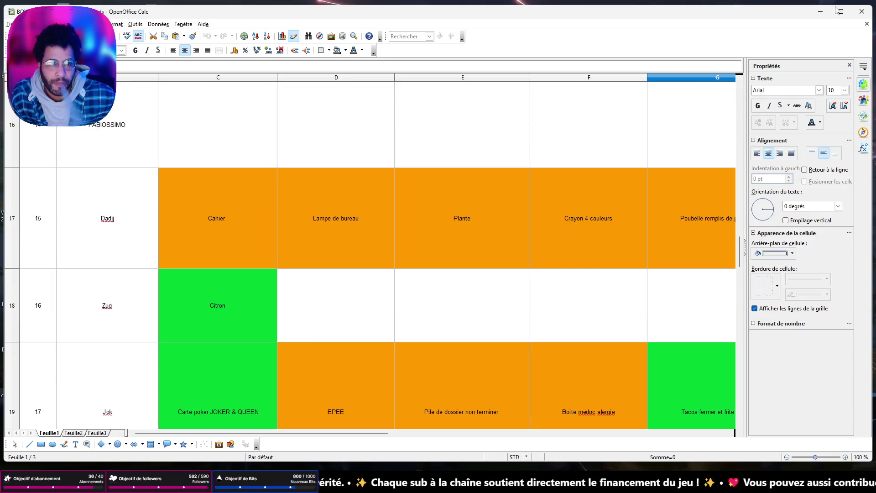
left_click(194, 120)
type("SprayCan")
key("Return")
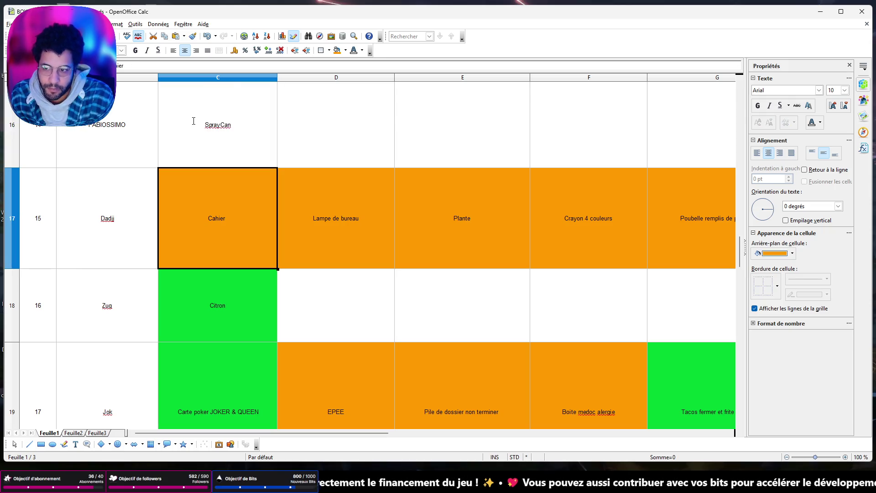
- Give cell C16 an Orange 2 background and minimize the spreadsheet
left_click(247, 104)
left_click(769, 253)
left_click(771, 293)
left_click(777, 253)
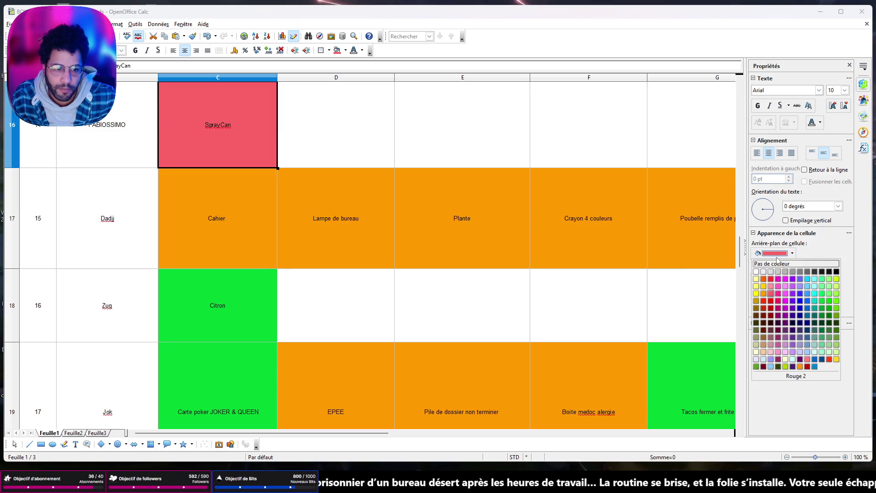
left_click(764, 294)
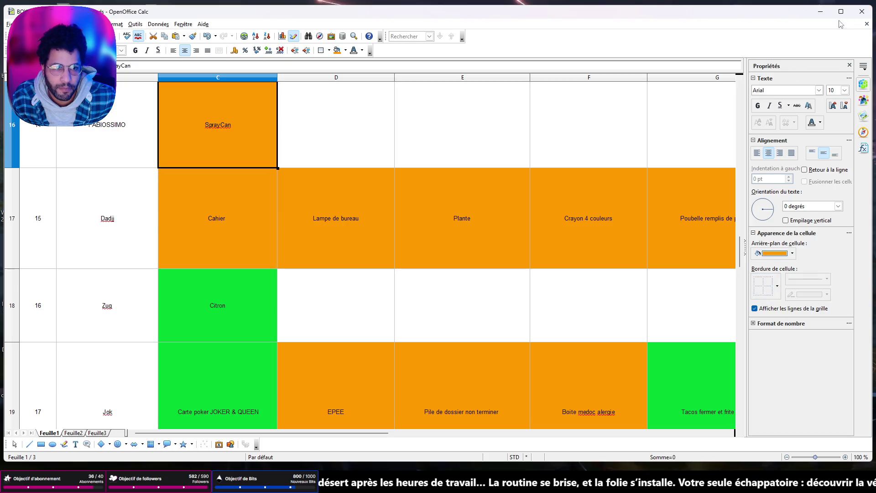
left_click(820, 11)
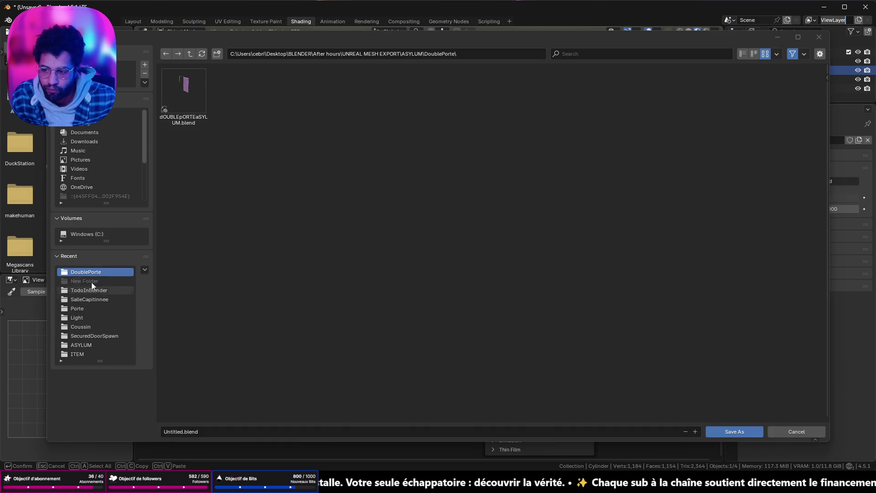
scroll(92, 176, "down", 2)
scroll(88, 168, "down", 2)
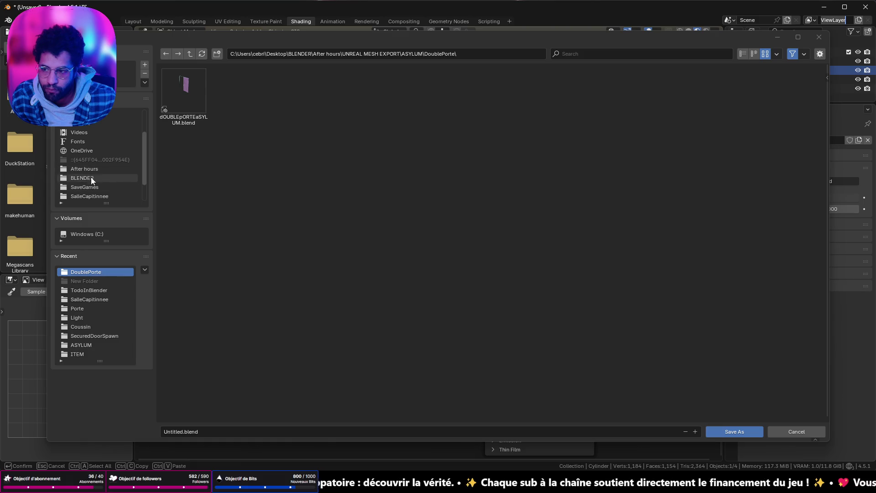
- Browse to UNREAL MESH EXPORT > Open space and create a BUREAU14 folder
left_click(89, 170)
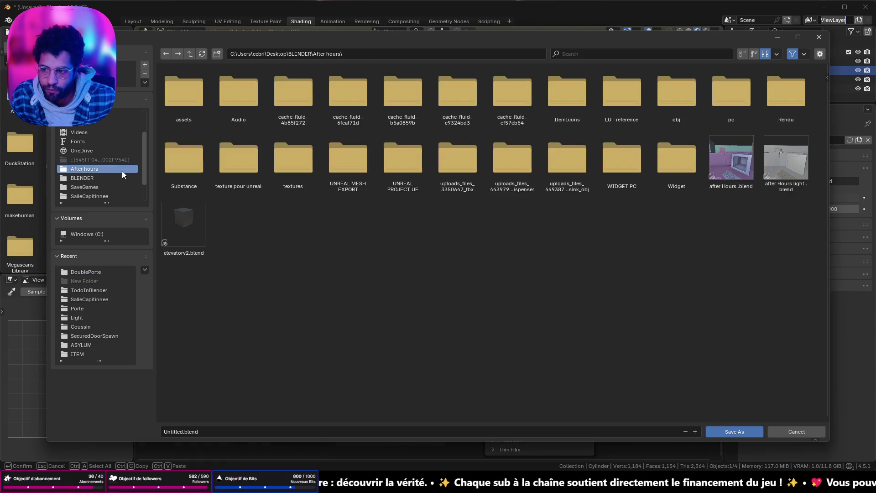
double_click(362, 163)
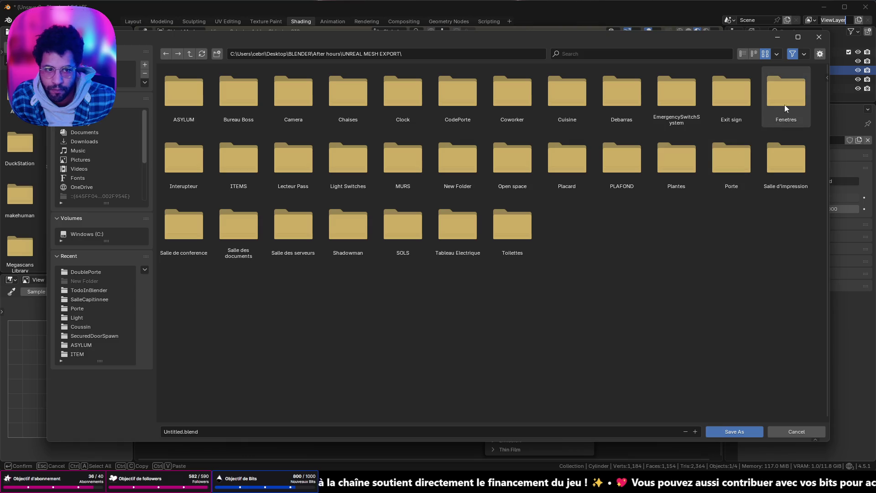
double_click(516, 173)
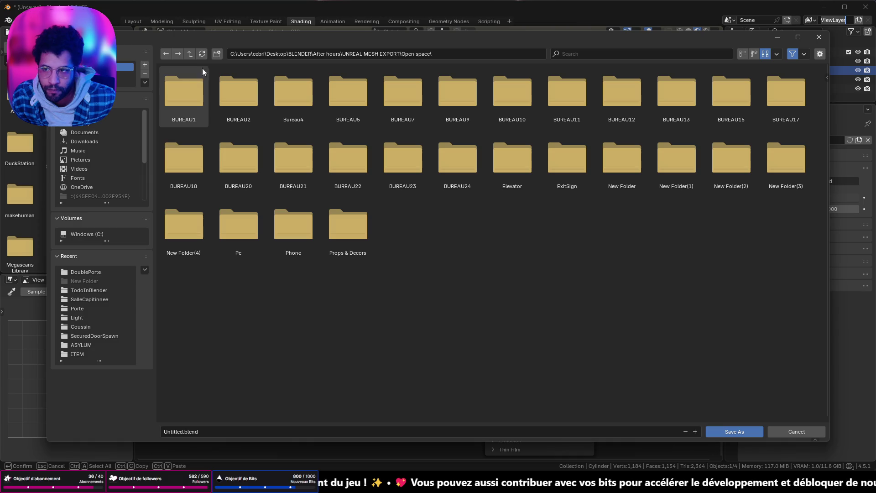
left_click(216, 53)
type("BU")
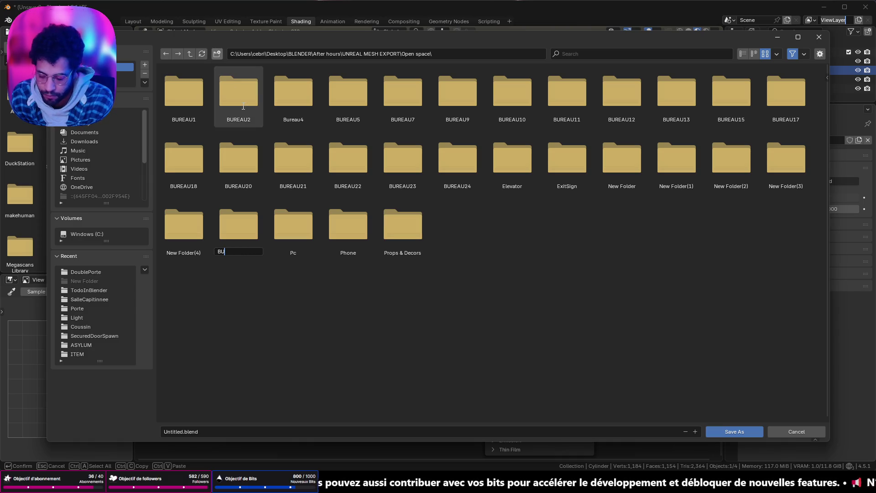
type("U14")
key("Return")
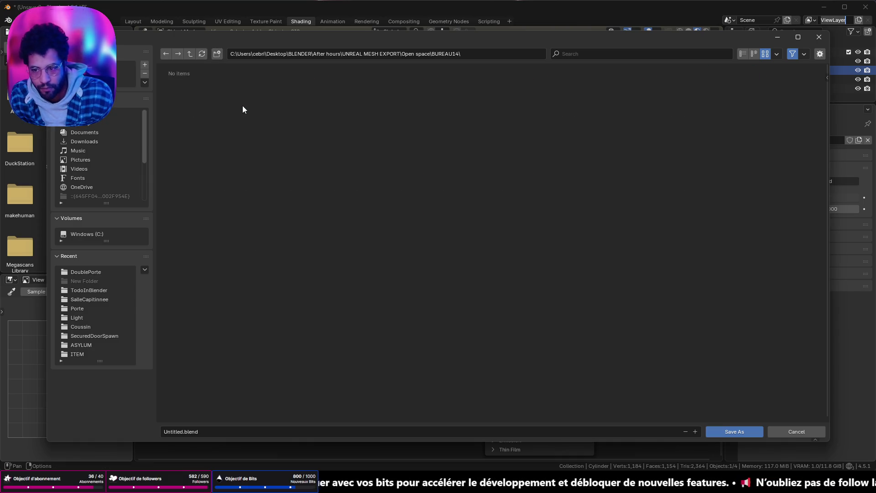
- Save the scene as SprayCan.blend and return to texture painting
left_click(312, 431)
type("S")
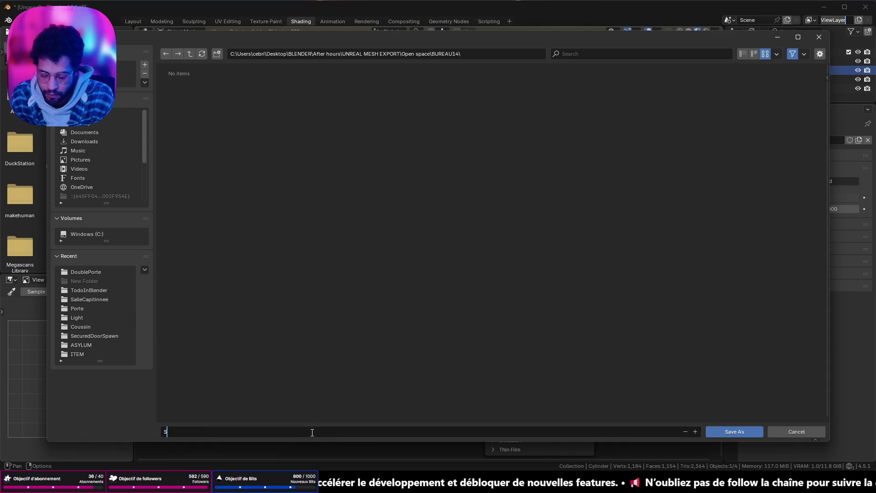
type("an")
key("Return")
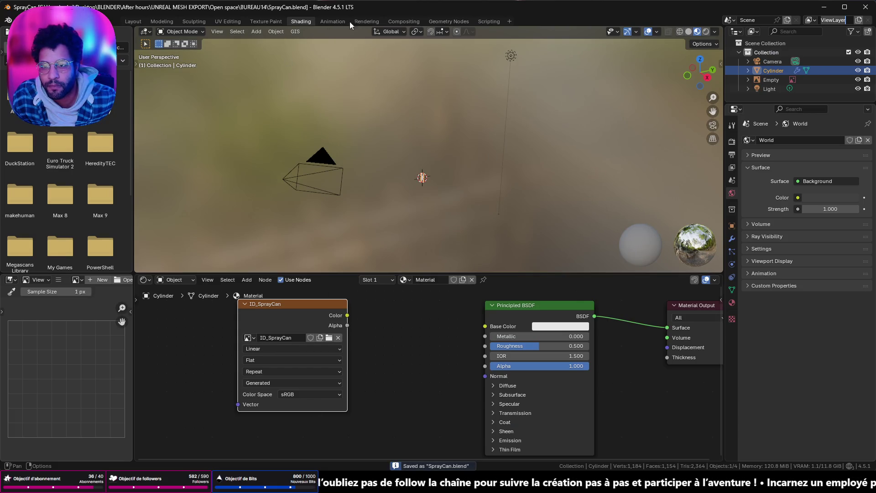
left_click(269, 20)
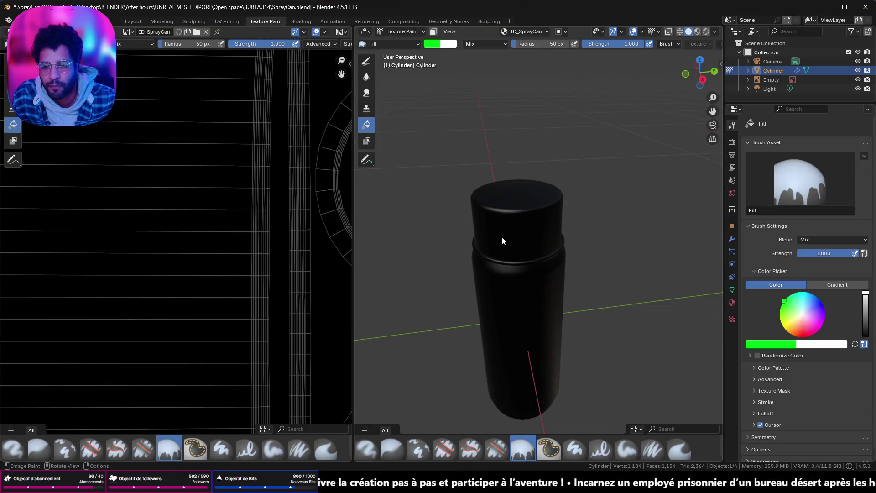
key("Tab")
key("Tab")
- Try a green fill, undo it, and toggle face-selection masking to fill the body orange
left_click(452, 147)
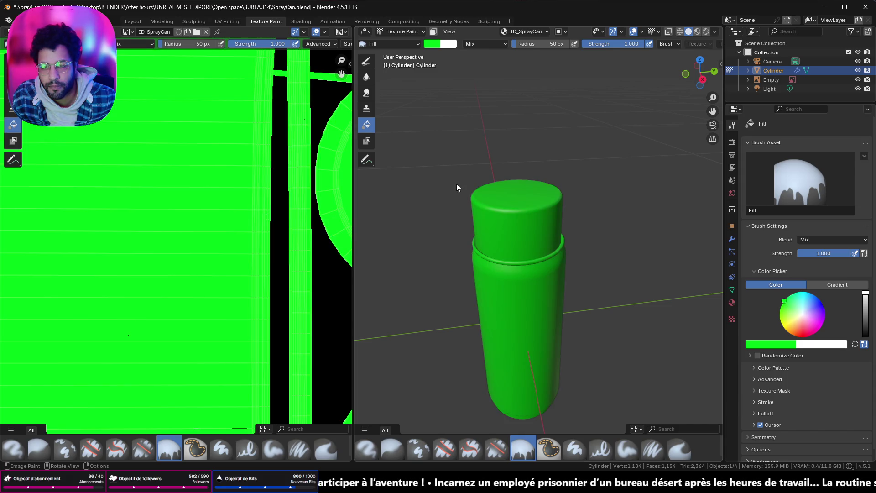
key("ctrl+z")
scroll(464, 186, "down", 2)
key("Tab")
mouse_move(464, 185)
middle_mouse_down()
mouse_move(579, 155)
mouse_move(522, 204)
middle_mouse_up()
key("Tab")
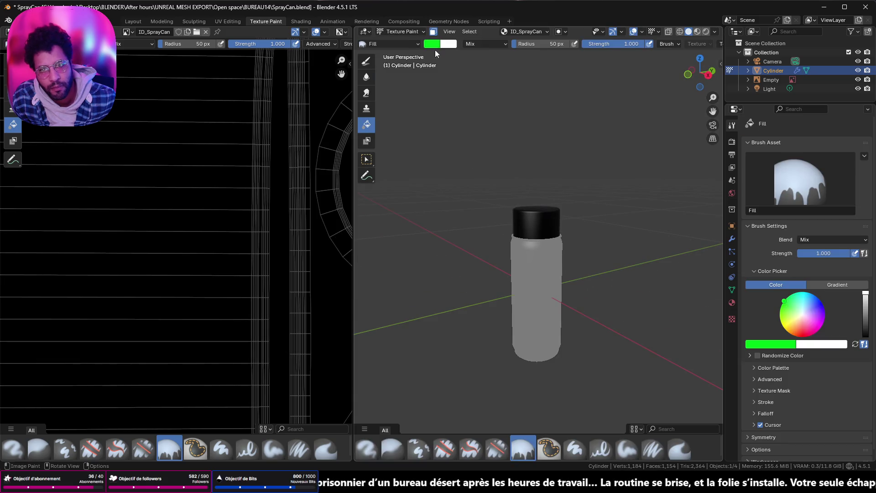
key("Tab")
key("Tab")
key("Tab")
key("Tab")
middle_click_drag(489, 213, 531, 269)
key("Tab")
- Select only the cap faces by growing from the top face, then return to painting
key("Tab")
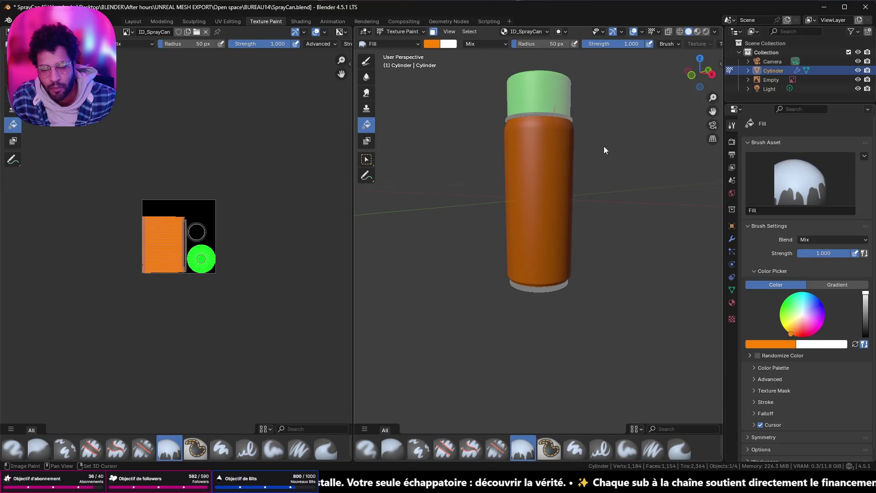
scroll(585, 240, "up", 2)
scroll(548, 162, "up", 2)
key("Tab")
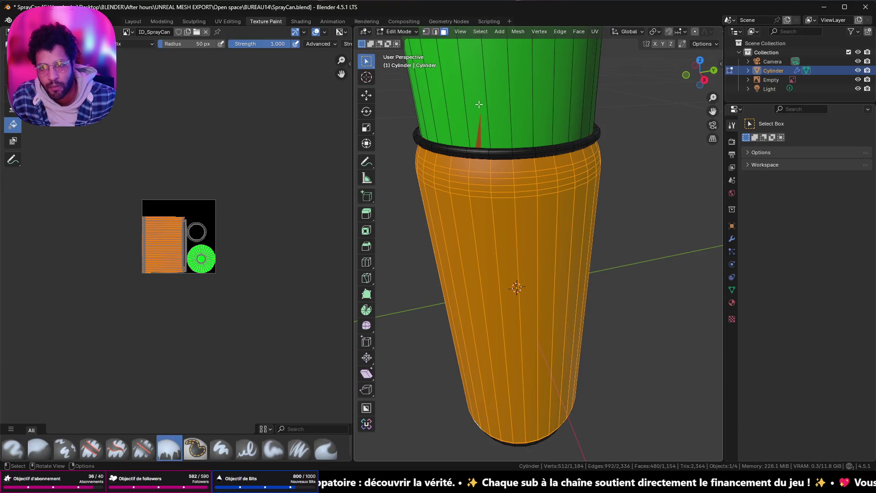
left_click(486, 91)
scroll(487, 92, "down", 3)
middle_click_drag(487, 90, 511, 182)
left_click(511, 182)
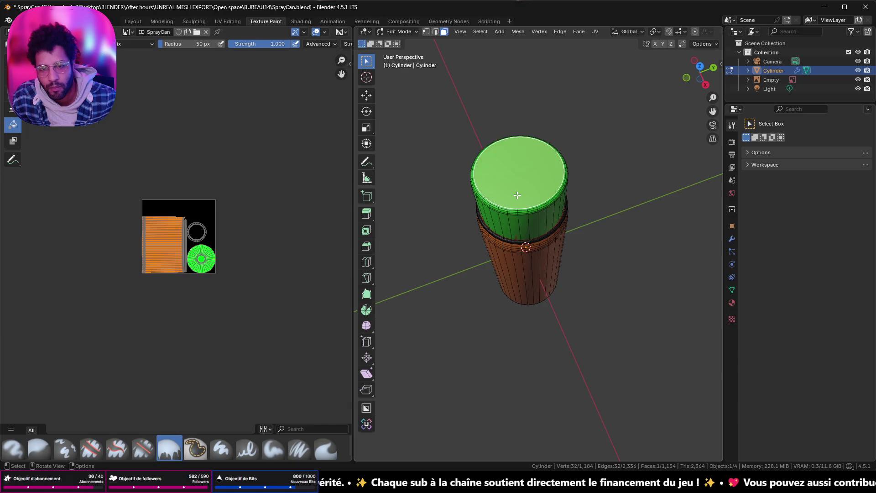
key("ctrl+KP_Add")
key("ctrl+KP_Add")
key("ctrl+KP_Add")
key("ctrl+KP_Add")
key("ctrl+KP_Add")
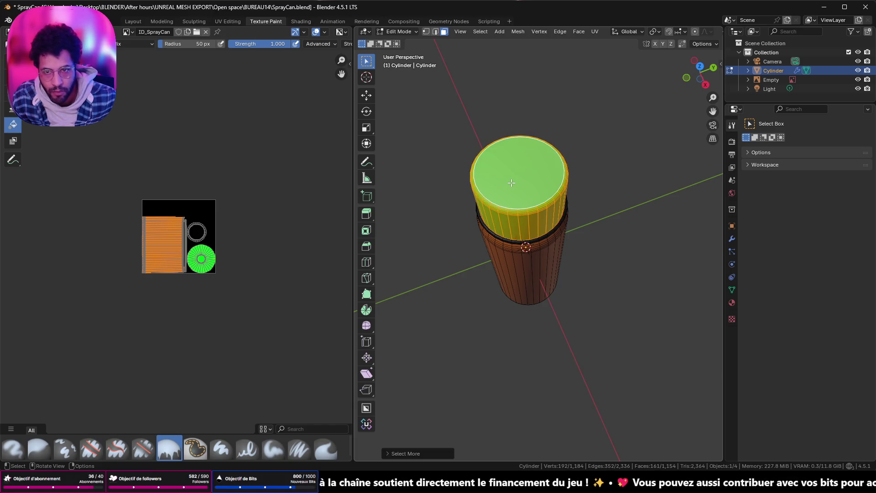
middle_click_drag(511, 182, 435, 65)
key("Tab")
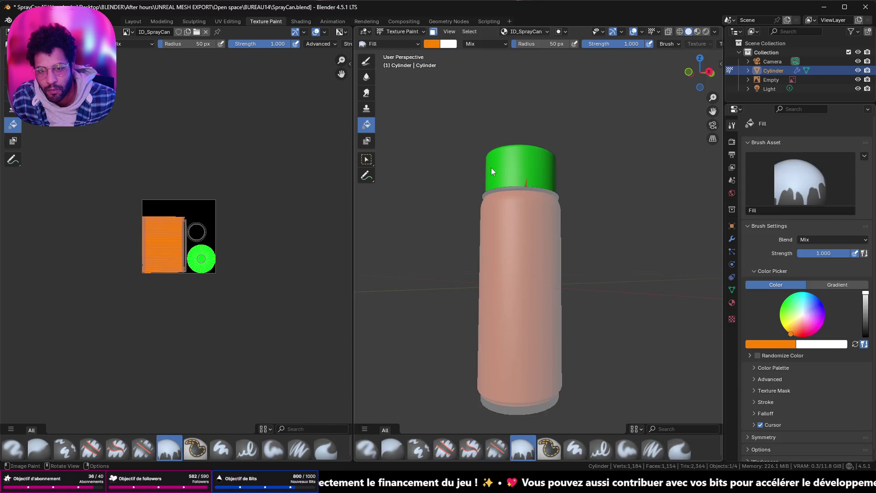
- Sample the green cap colour from the screen as the brush colour
left_click(436, 44)
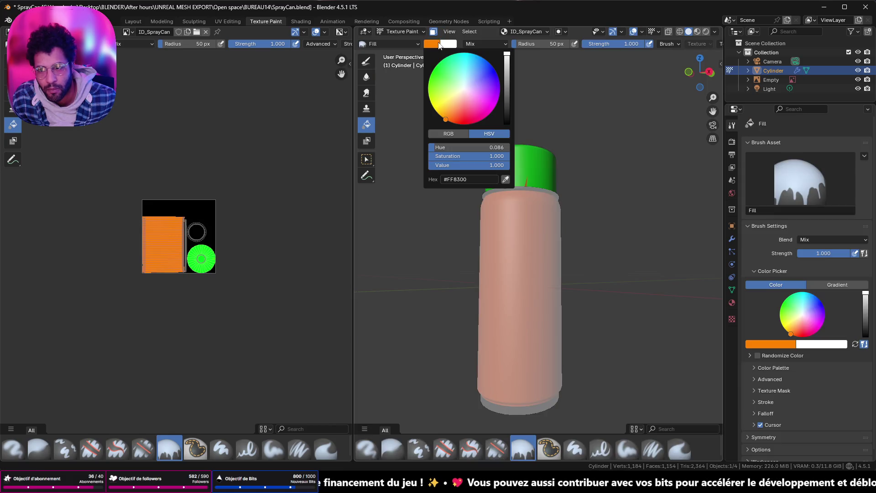
left_click(506, 180)
left_click(203, 258)
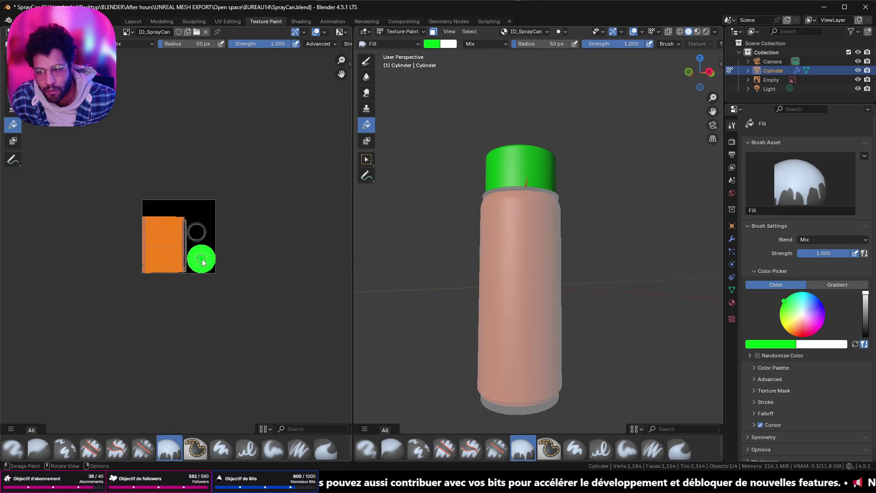
scroll(625, 222, "down", 2)
scroll(625, 220, "down", 2)
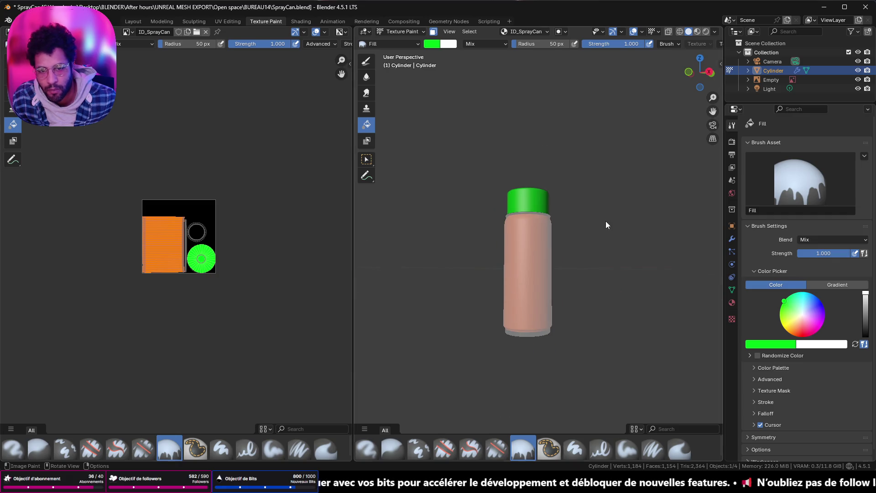
scroll(606, 221, "up", 3)
- In Edit Mode select the rim face loops just under the green cap
middle_click_drag(589, 191, 559, 207)
scroll(560, 207, "up", 4)
key("Tab")
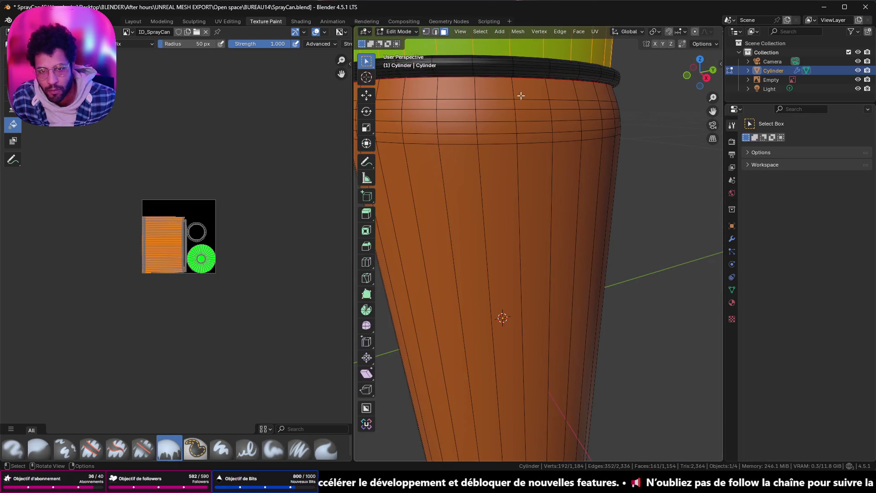
mouse_move(473, 66)
middle_mouse_down()
mouse_move(510, 234)
mouse_move(499, 260)
middle_mouse_up()
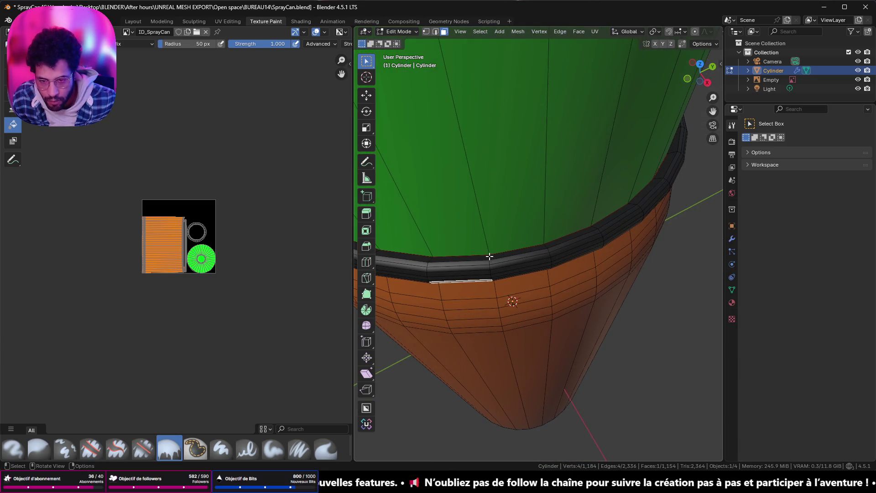
left_click(489, 258, "alt")
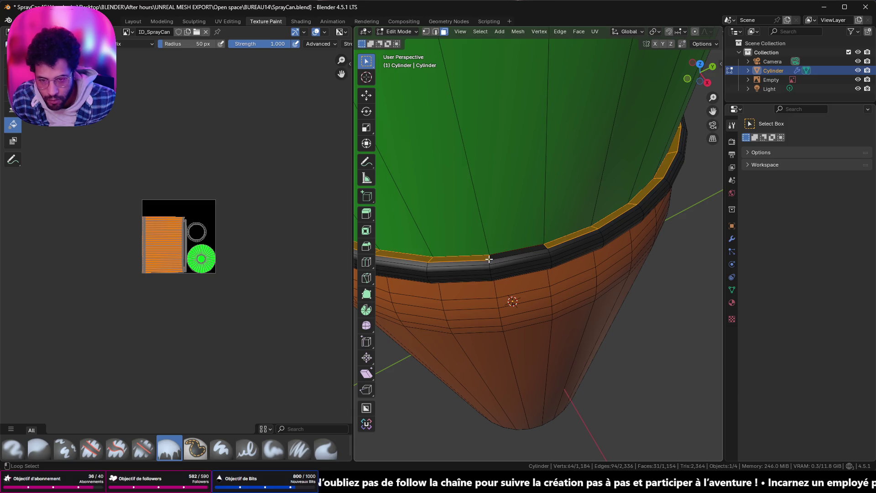
left_click(491, 275, "alt+shift")
key("ctrl+z")
key("ctrl+KP_Add")
key("ctrl+KP_Add")
mouse_move(491, 275)
middle_mouse_down()
mouse_move(482, 124)
mouse_move(493, 245)
middle_mouse_up()
scroll(490, 154, "up", 3)
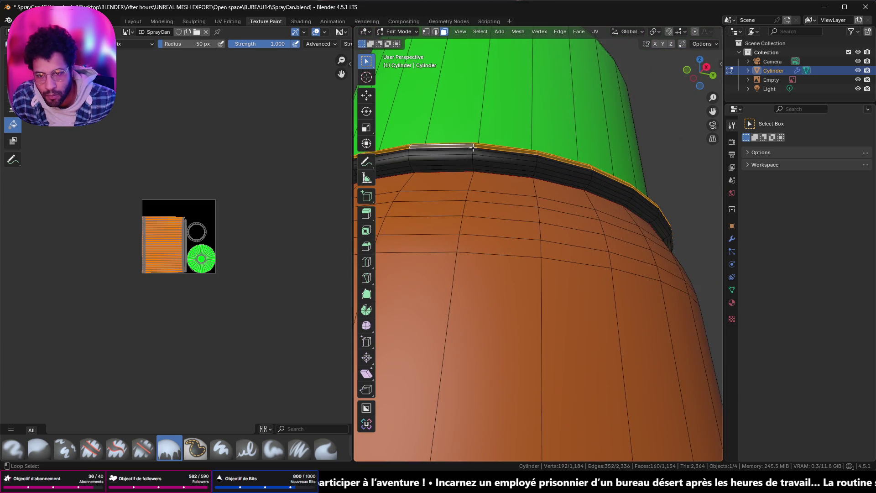
left_click(472, 150, "alt+shift")
left_click(472, 157, "alt+shift")
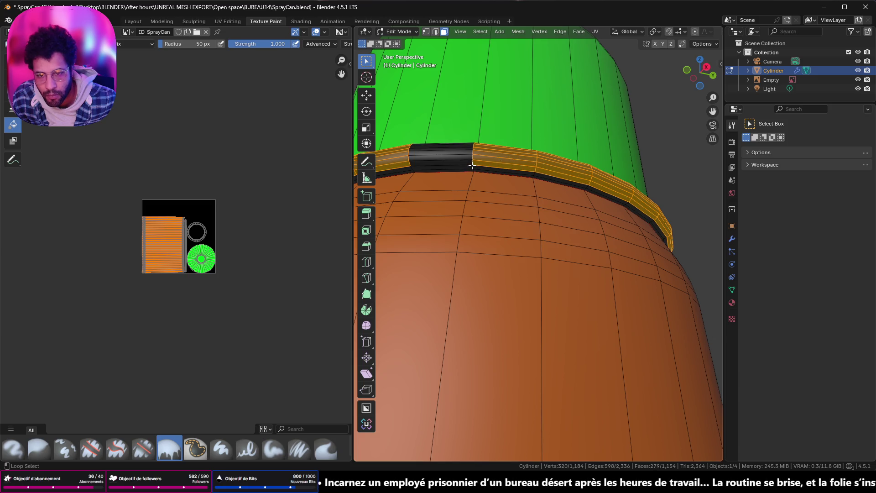
left_click(474, 165, "alt+shift")
scroll(475, 167, "up", 2)
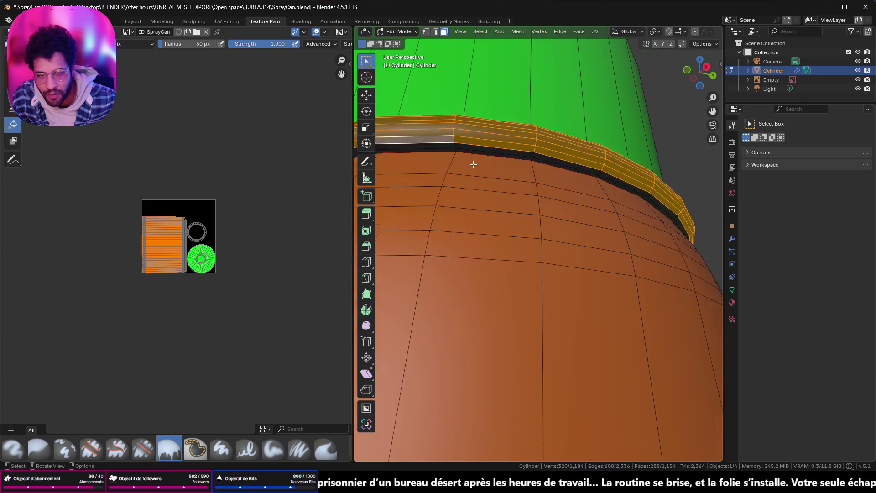
scroll(493, 151, "up", 1)
left_click(531, 134, "alt+shift")
left_click(530, 135, "alt+shift")
scroll(526, 151, "down", 3)
scroll(524, 349, "up", 3)
scroll(545, 233, "up", 4)
scroll(545, 233, "up", 4)
scroll(564, 62, "up", 1)
scroll(560, 167, "down", 2)
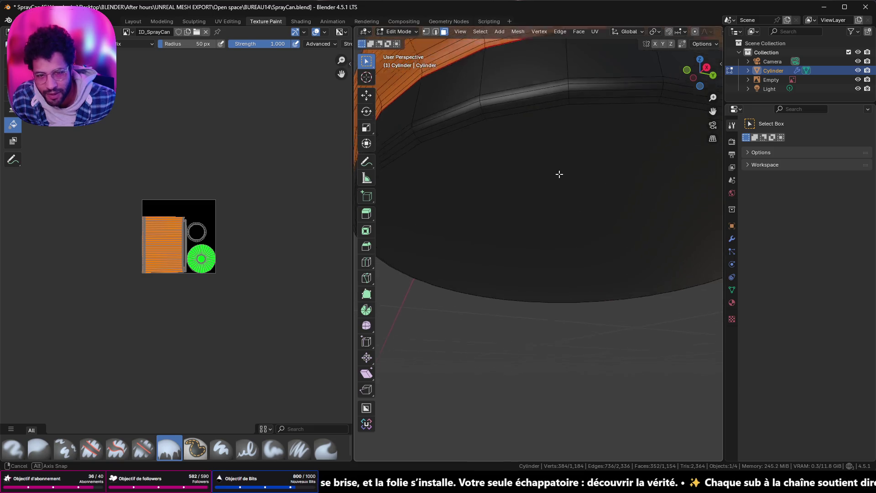
scroll(560, 172, "down", 2)
- Add the bottom band face loops to the selection and return to texture painting
left_click(575, 185, "alt")
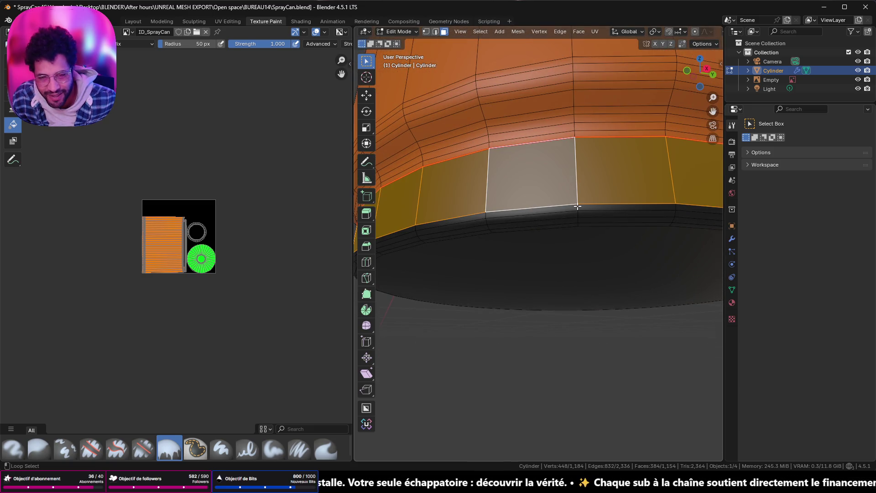
key("e")
left_click(578, 223)
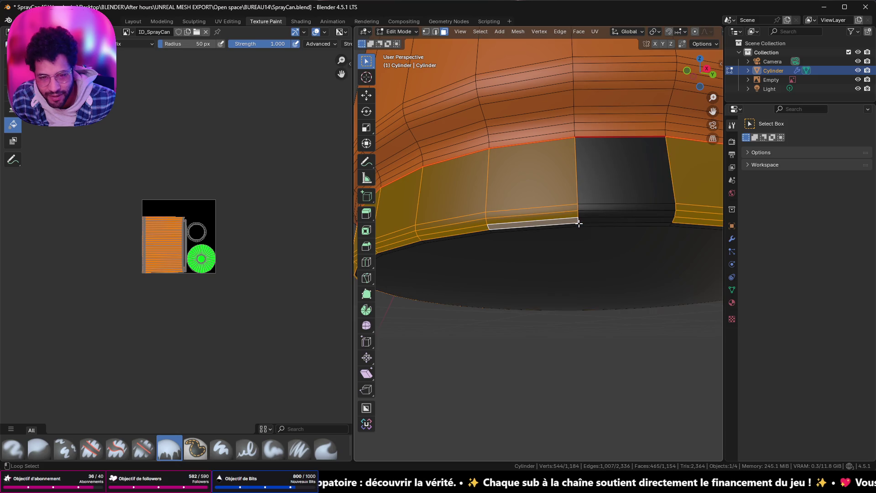
left_click(577, 219, "alt")
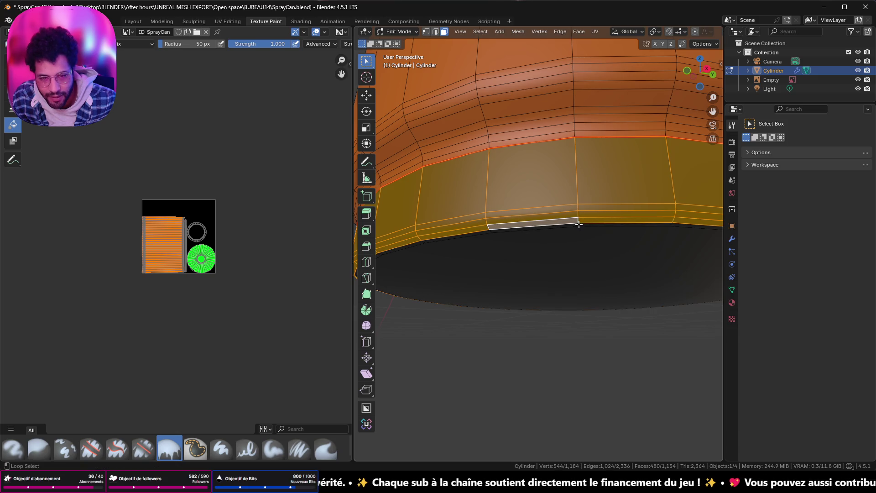
left_click(578, 223, "alt+shift")
scroll(581, 244, "down", 8)
mouse_move(582, 243)
middle_mouse_down()
mouse_move(472, 147)
mouse_move(568, 148)
middle_mouse_up()
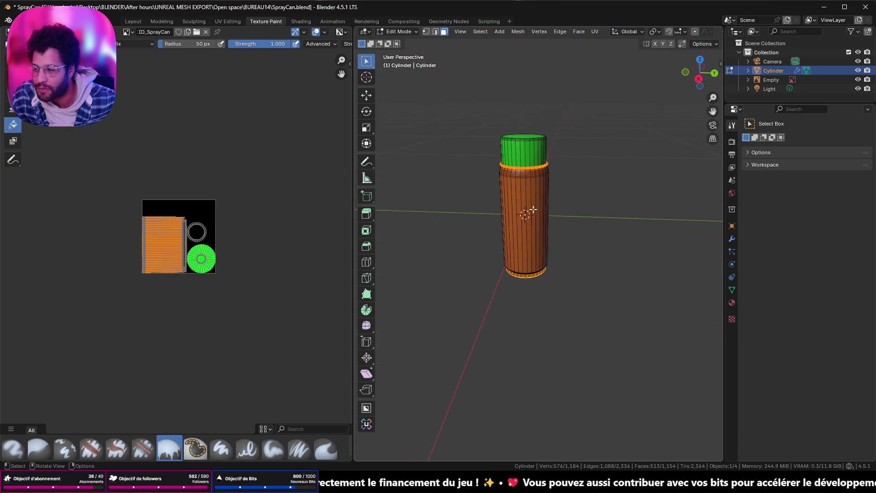
scroll(593, 136, "up", 5)
scroll(567, 145, "down", 4)
key("Tab")
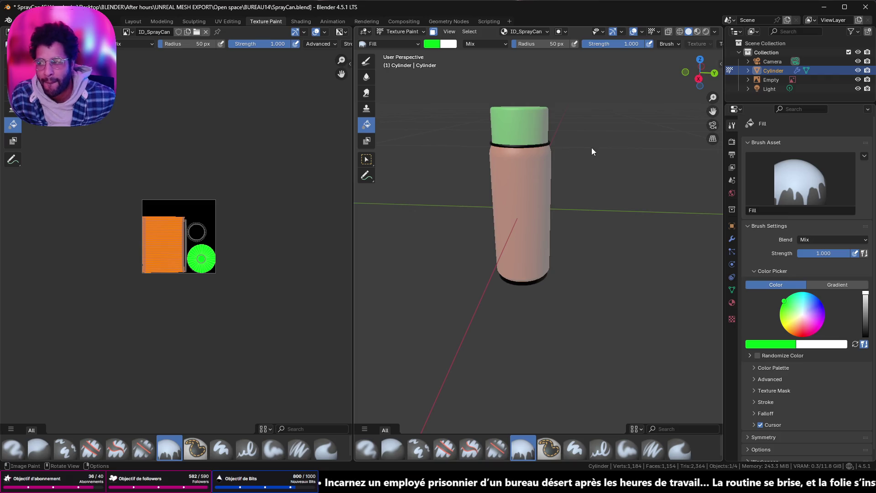
scroll(592, 130, "down", 3)
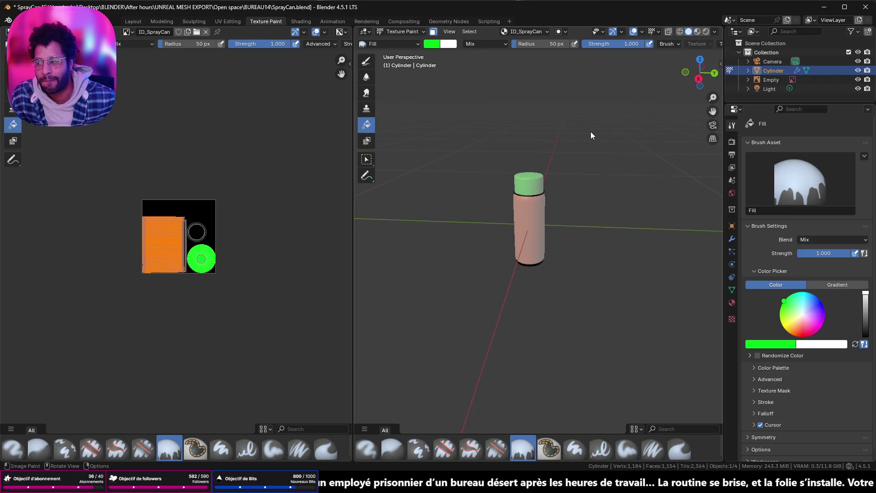
- Fill the selected rim ring and bottom faces with a pink colour on the ID_SprayCan texture
left_click(433, 46)
left_click(481, 110)
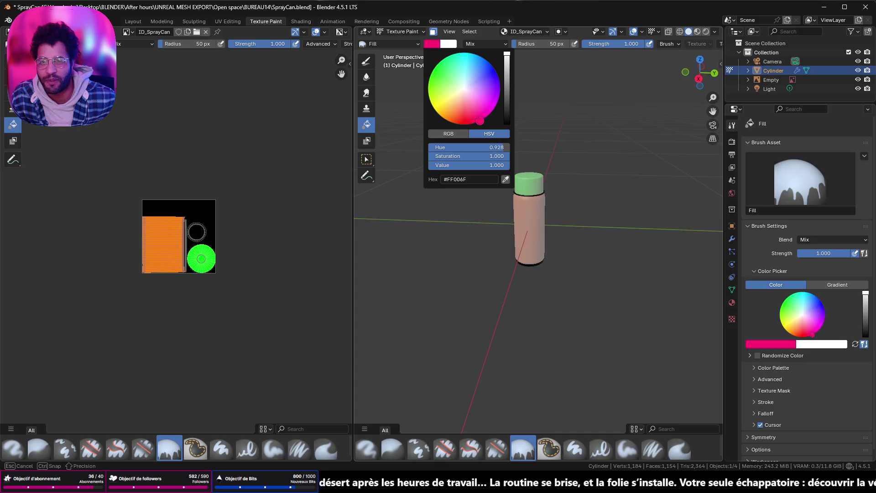
left_click(609, 203)
scroll(608, 204, "up", 3)
scroll(607, 201, "up", 2)
mouse_move(554, 164)
middle_mouse_down()
mouse_move(458, 206)
mouse_move(520, 117)
mouse_move(524, 254)
mouse_move(659, 336)
mouse_move(631, 221)
mouse_move(404, 165)
middle_mouse_up()
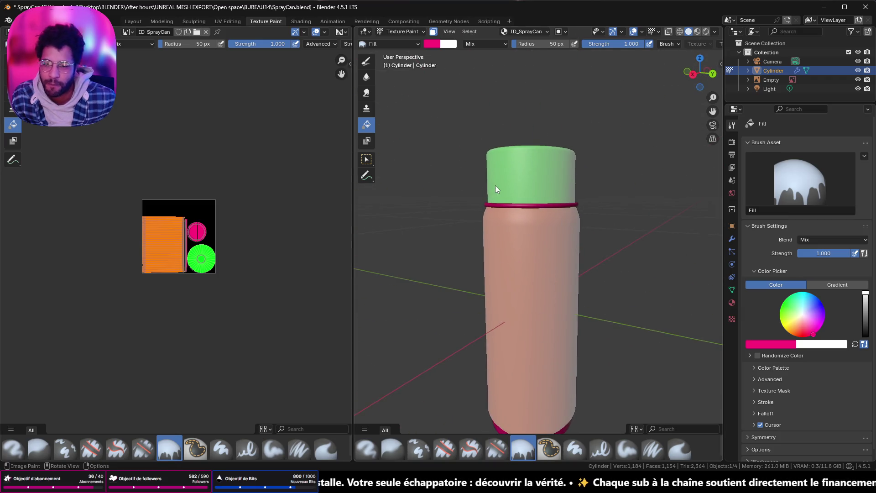
key("Tab")
key("Tab")
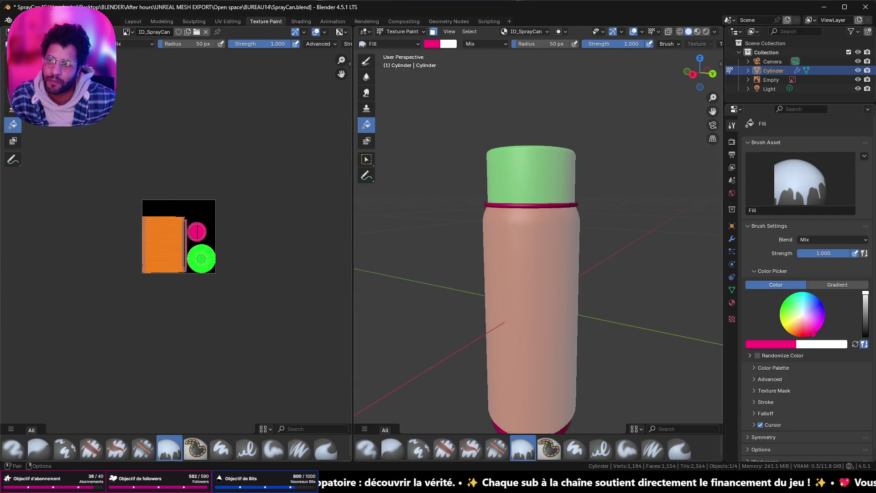
left_click(96, 32)
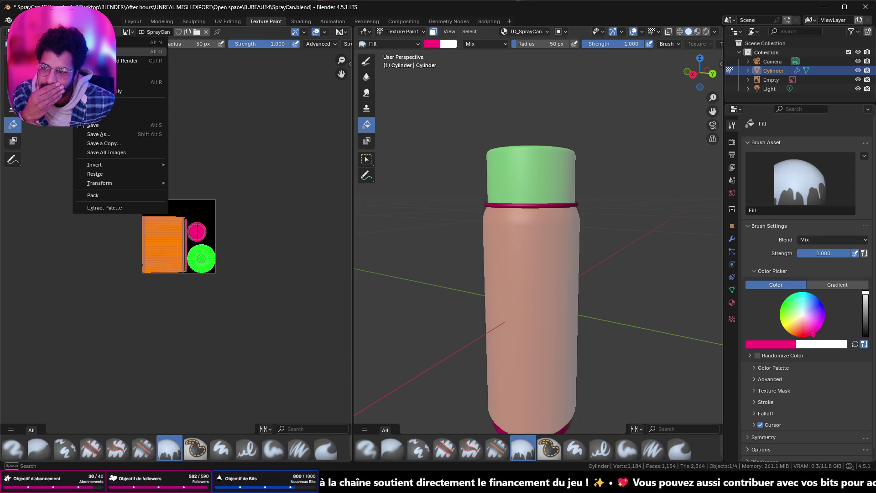
- Save the painted texture as ID_SprayCan.png and switch to the Layout workspace
left_click(113, 134)
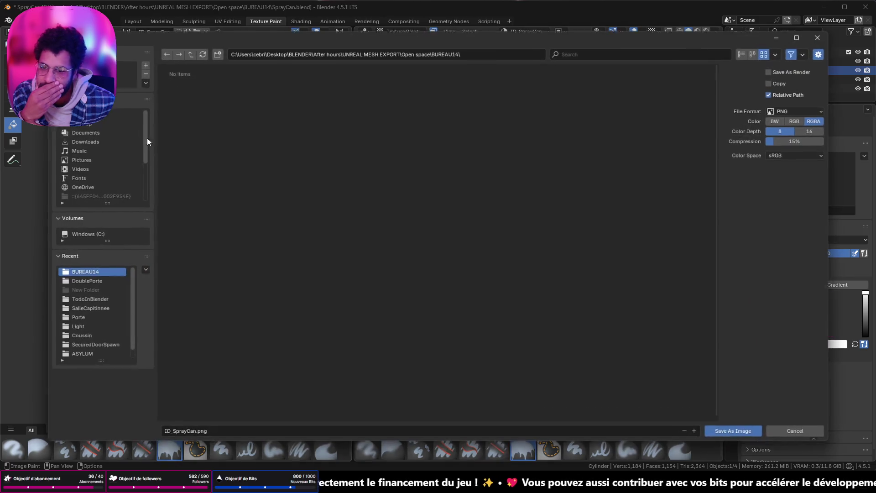
left_click(716, 430)
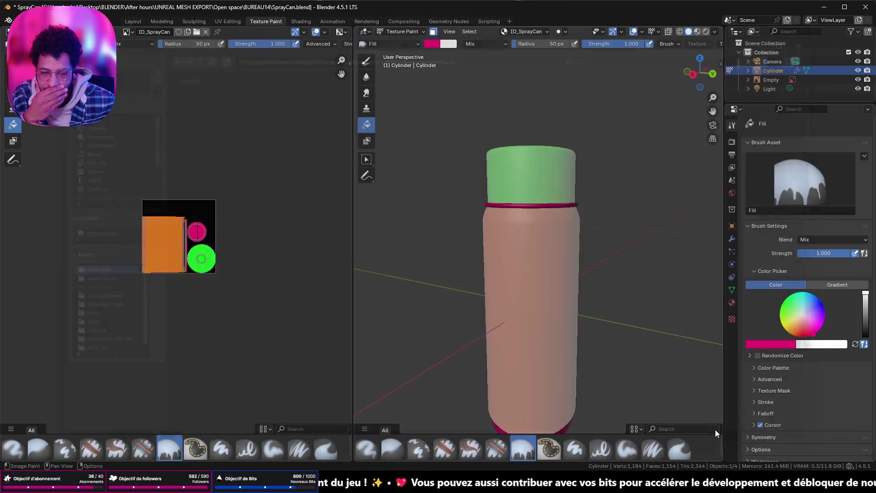
key("Tab")
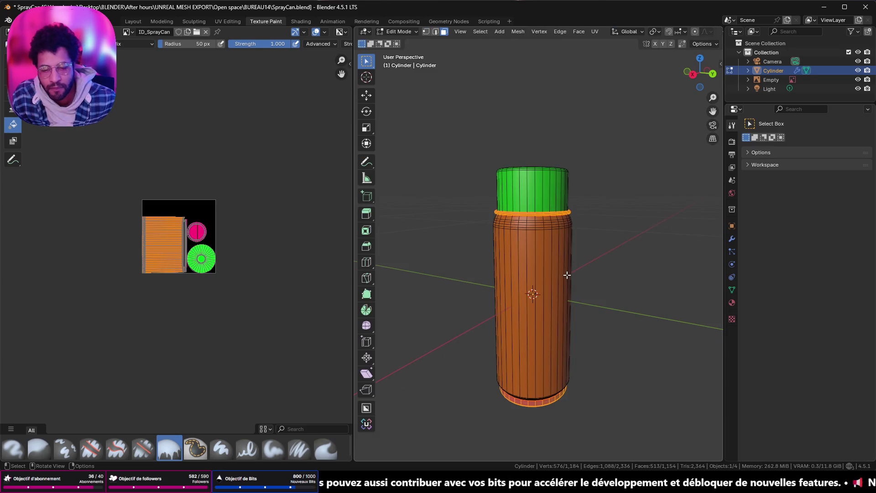
key("Tab")
scroll(567, 275, "down", 3)
mouse_move(536, 284)
middle_mouse_down()
mouse_move(570, 238)
mouse_move(569, 275)
middle_mouse_up()
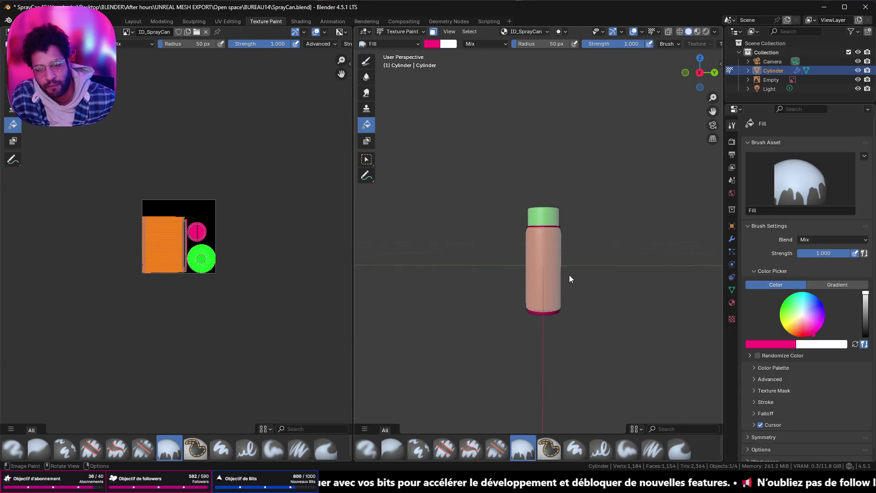
left_click(133, 22)
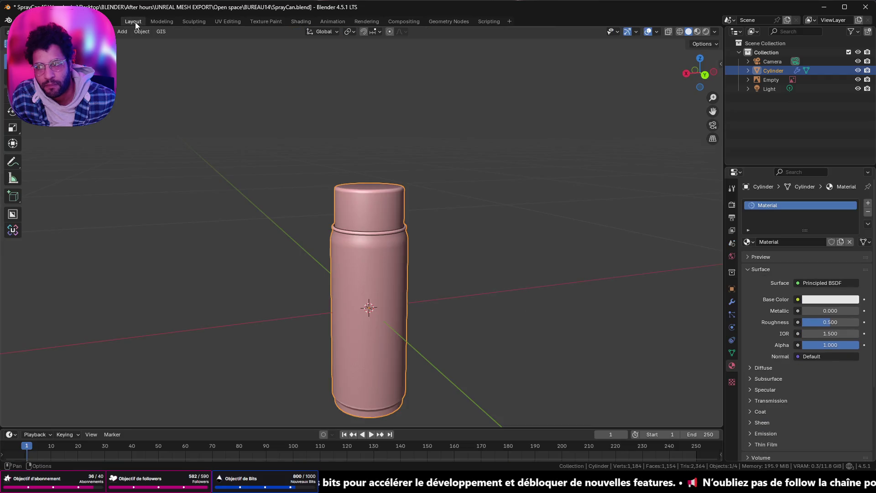
- Move the cylinder's origin to its bottom via Align Origin
key("a")
right_click(500, 266)
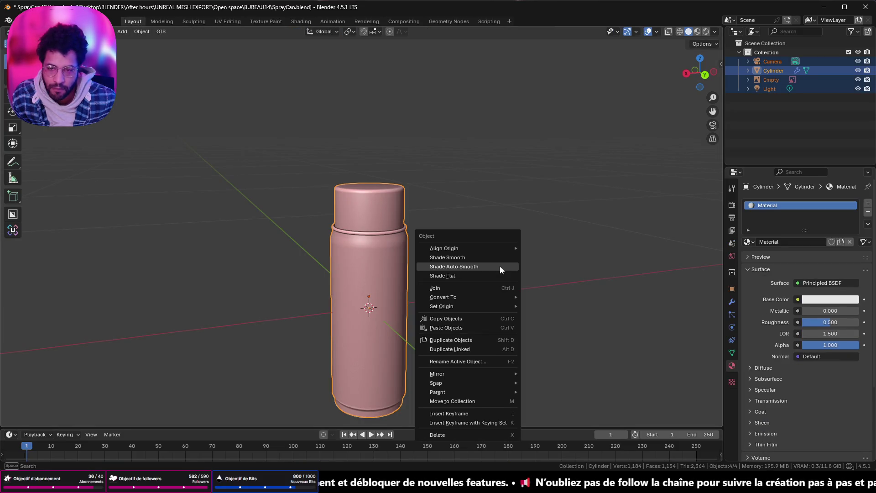
left_click(401, 260)
mouse_move(443, 248)
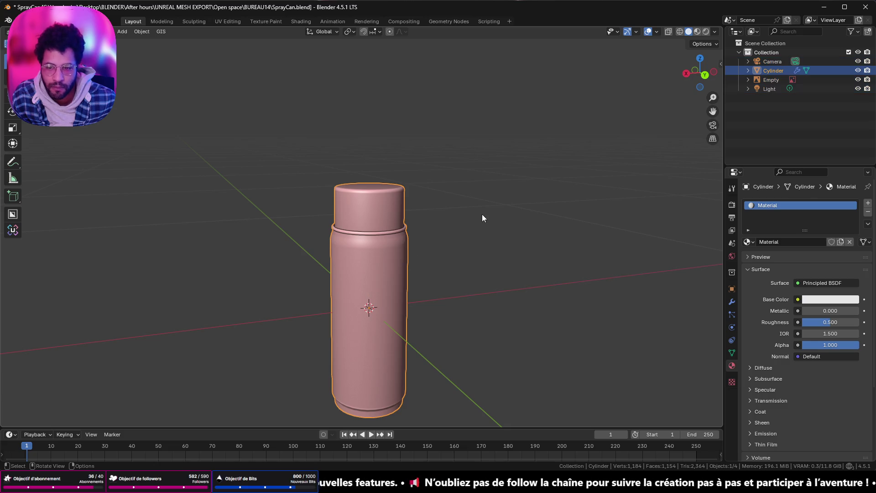
right_click(481, 215)
left_click(532, 213)
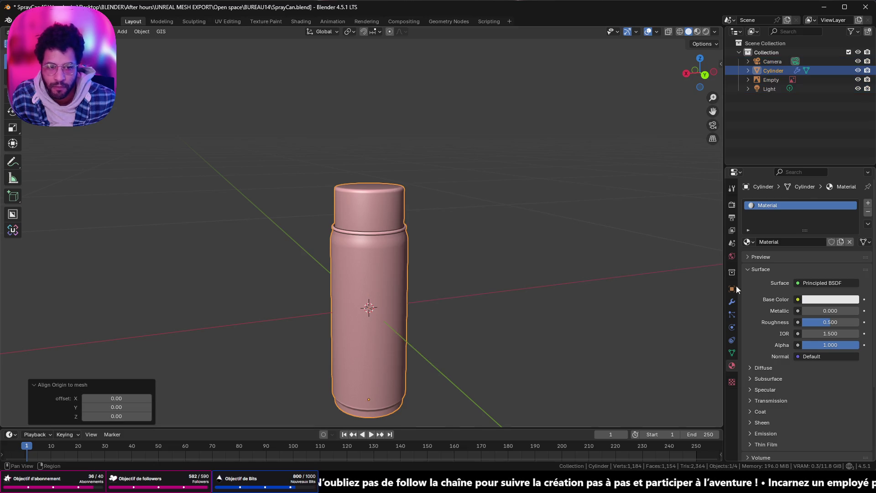
- Set the cylinder's Location X/Y/Z to 0 and bring up the FBX export settings from Quick Favorites
left_click(731, 289)
left_click_drag(820, 249, 821, 232)
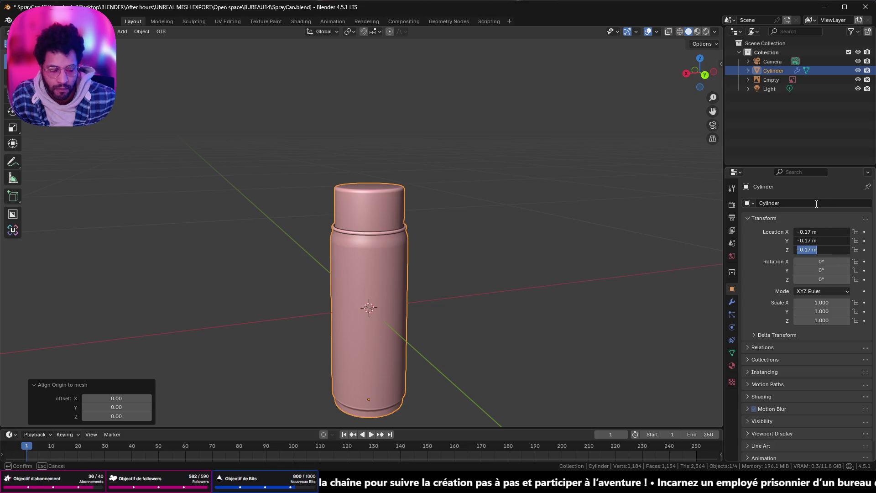
type("0")
key("Return")
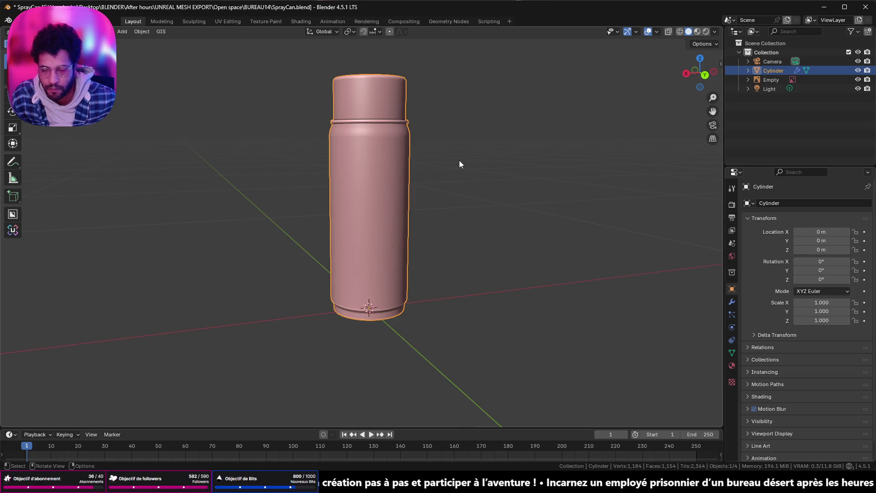
key("q")
left_click(454, 177)
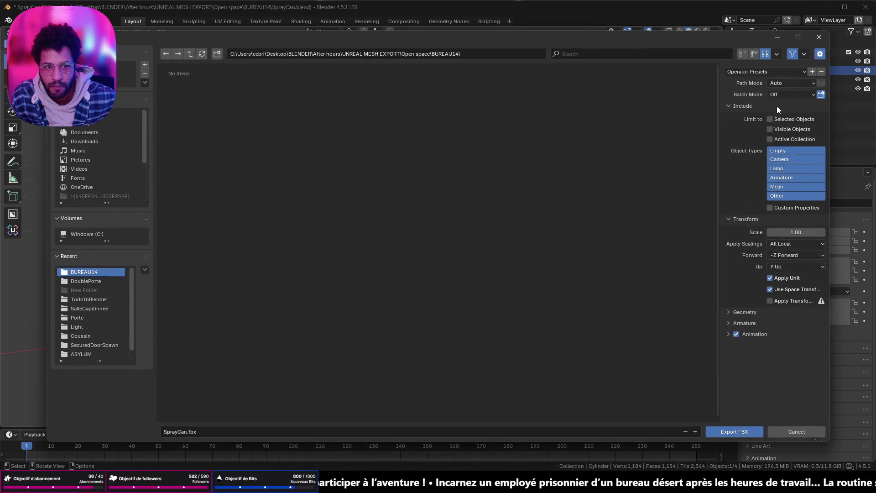
- Export SprayCan.fbx with a saved operator preset and minimize Blender to the desktop
left_click(780, 74)
left_click(761, 96)
left_click(739, 432)
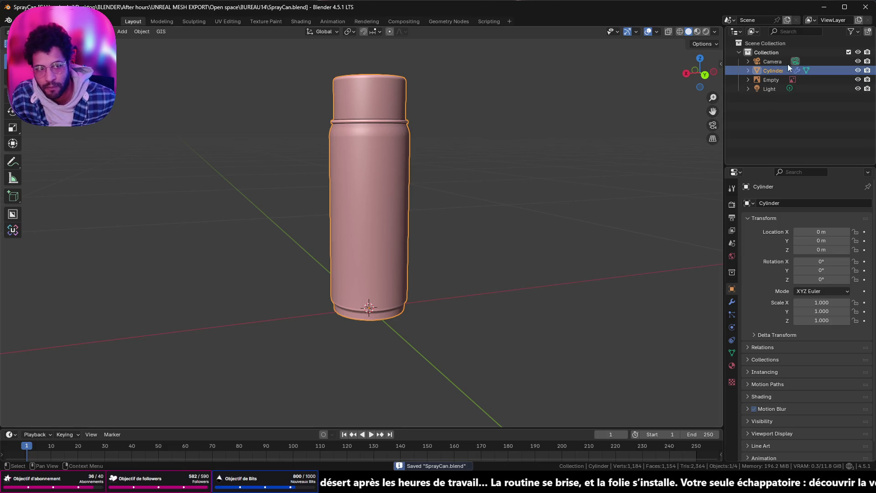
left_click(827, 7)
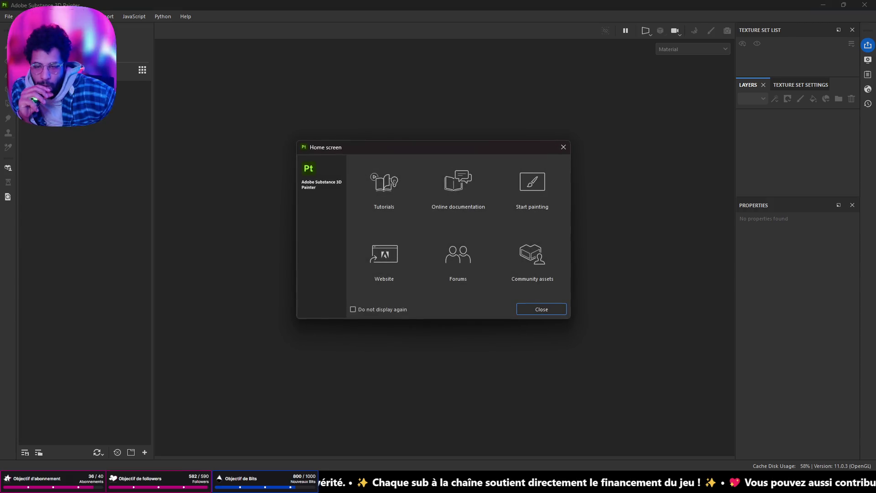
- Dismiss the Home screen, start a new project and browse for its mesh
left_click(557, 307)
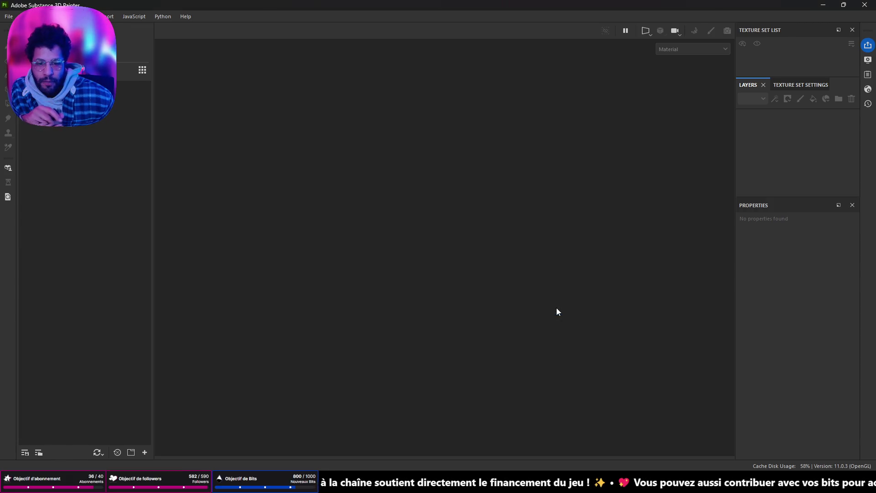
left_click(9, 16)
key("Escape")
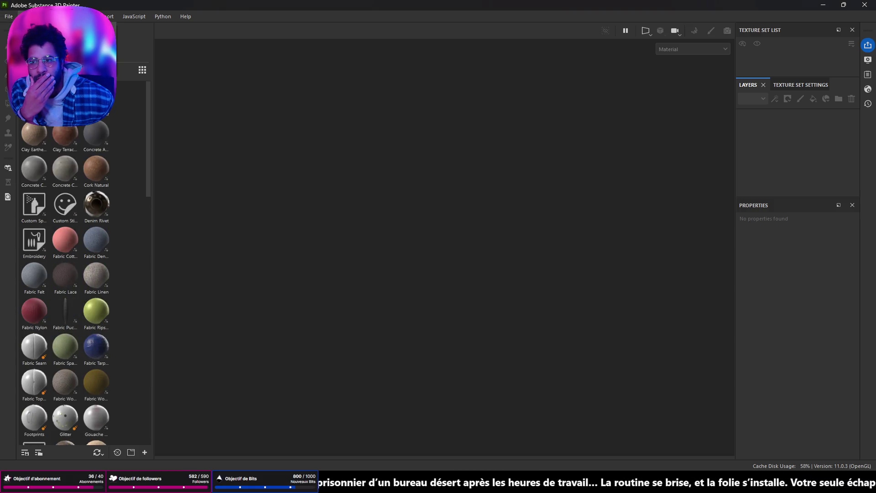
left_click(8, 16)
left_click(21, 28)
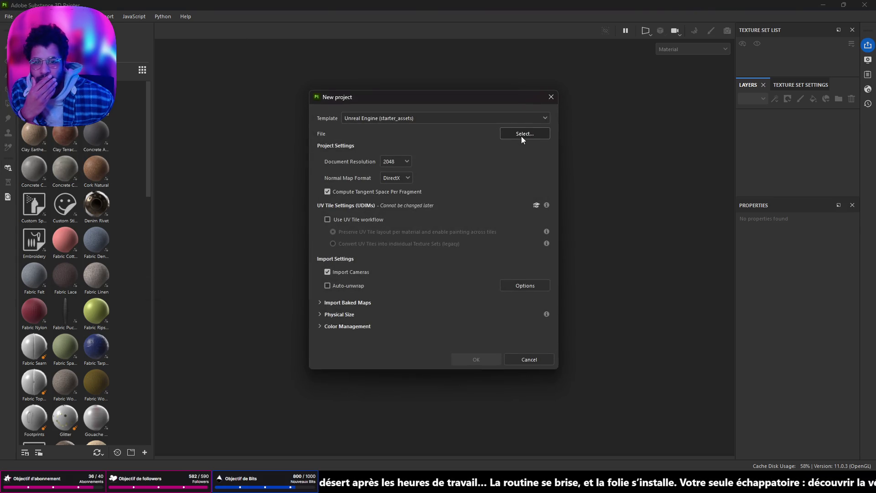
left_click(525, 136)
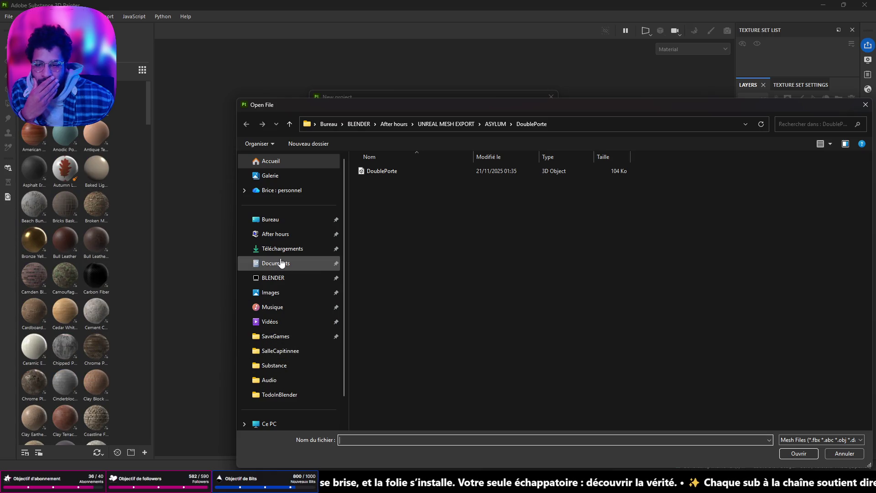
- Select BUREAU14\SprayCan.fbx as the project mesh and create the Unreal Engine project
left_click(281, 234)
double_click(404, 362)
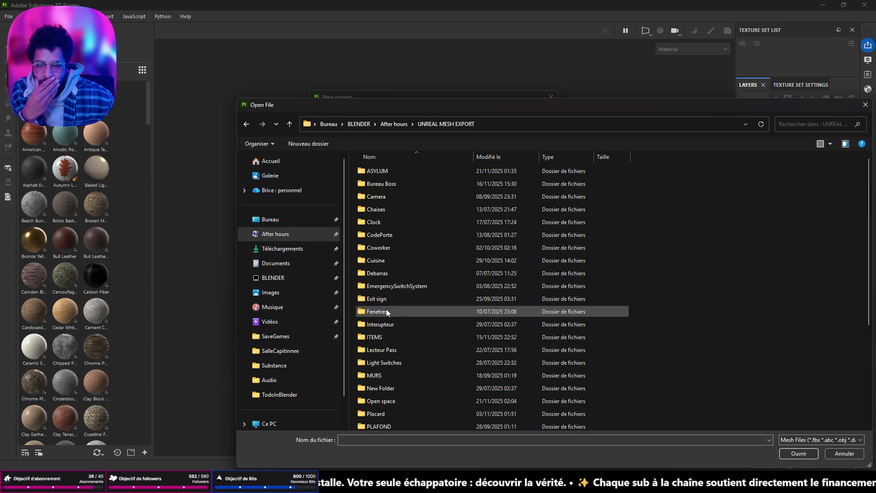
scroll(384, 294, "down", 3)
double_click(378, 291)
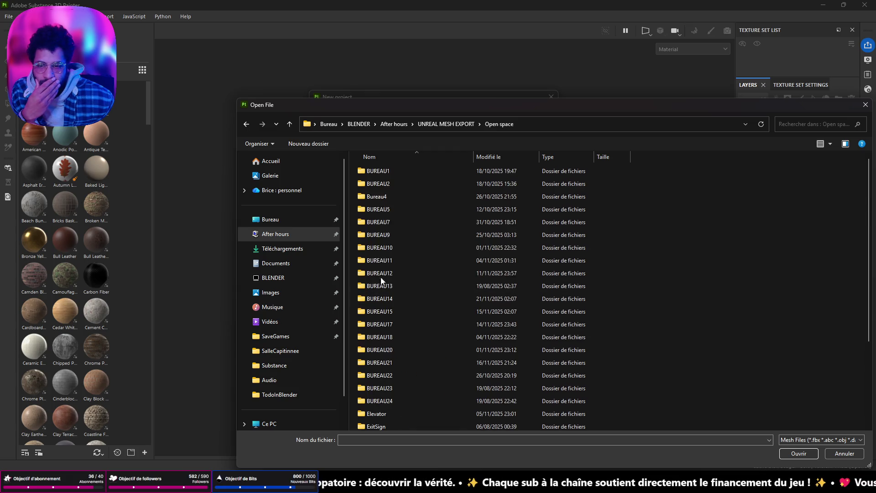
double_click(390, 298)
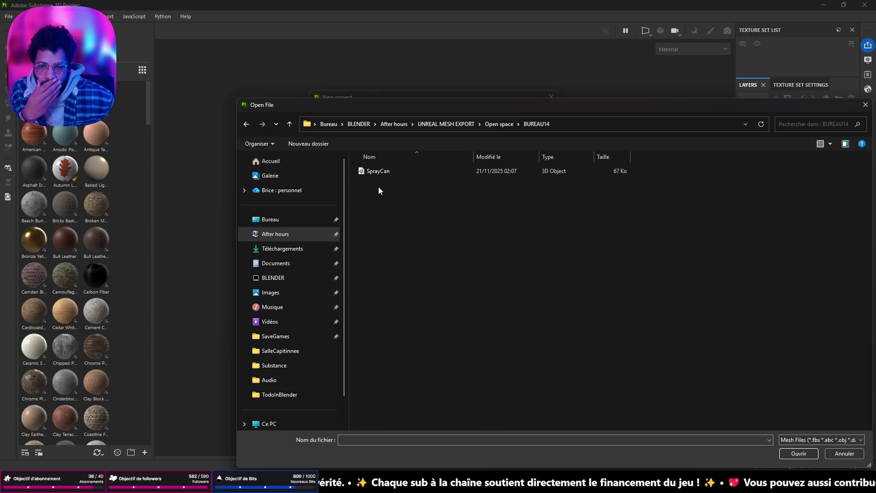
left_click(378, 171)
left_click(786, 453)
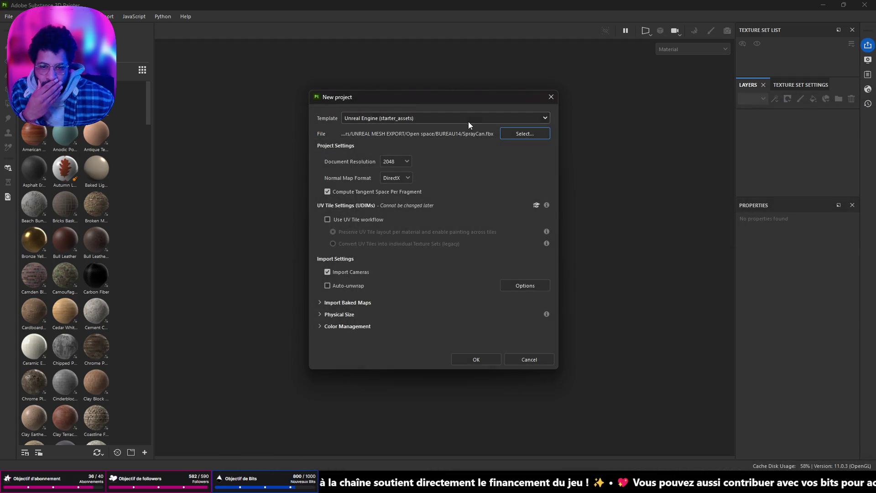
left_click(490, 361)
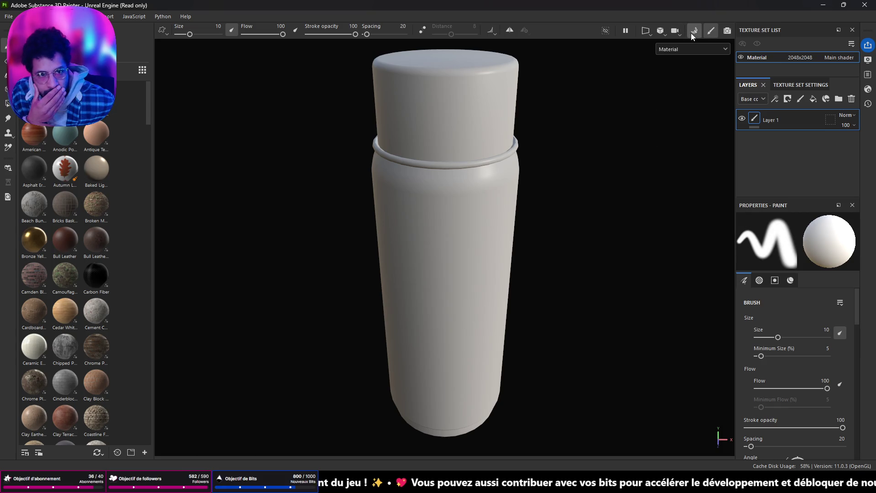
- Bake the can's mesh maps with the ID baker unchecked
key("ctrl+shift+b")
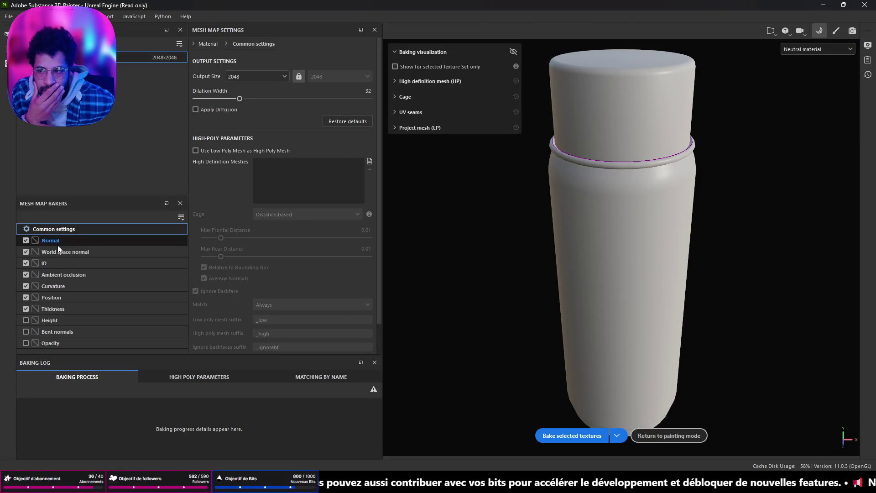
left_click(29, 263)
left_click(572, 435)
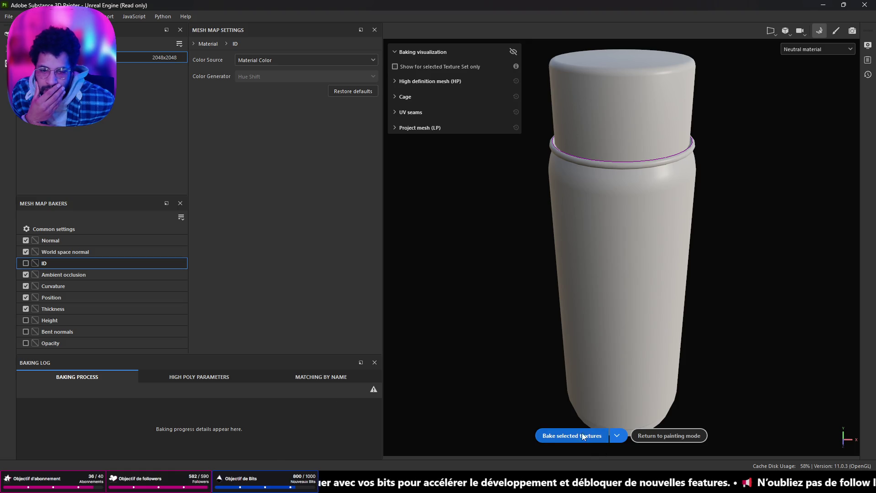
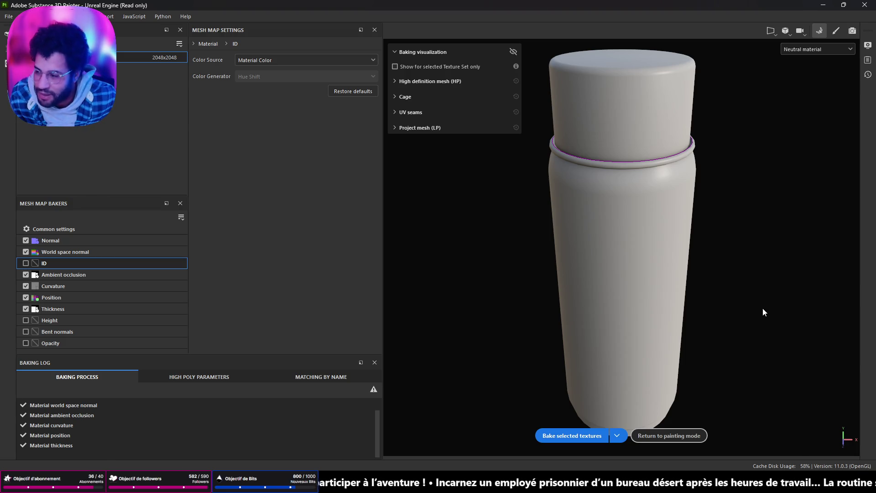
- Return from baking to painting mode and show the texture set's Mesh Maps with the empty ID slot
mouse_move(760, 178)
left_mouse_down("alt")
mouse_move(675, 215)
mouse_move(714, 105)
left_mouse_up("alt")
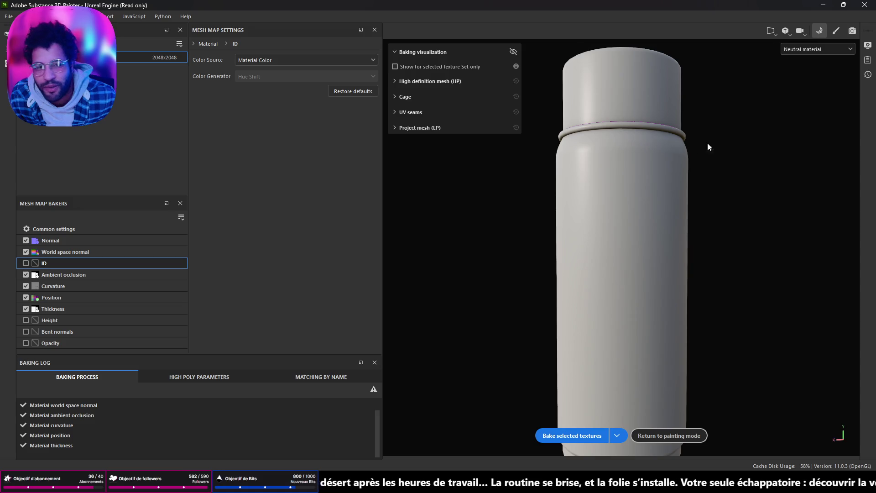
left_click(669, 435)
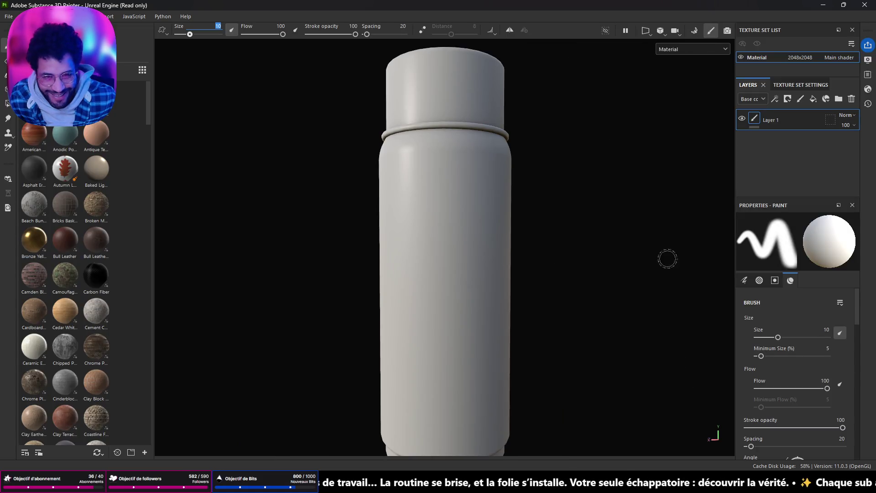
left_click_drag(547, 166, 532, 196, "alt")
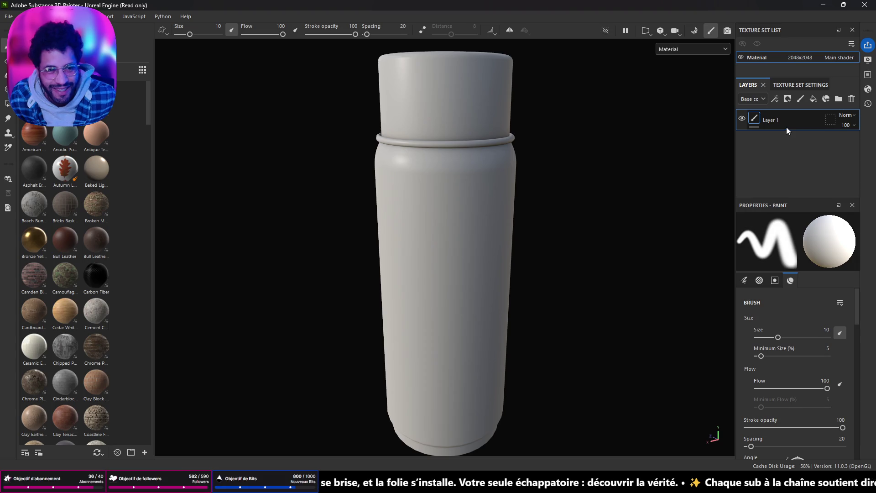
left_click(801, 84)
scroll(812, 166, "down", 3)
scroll(812, 167, "down", 2)
scroll(811, 170, "down", 2)
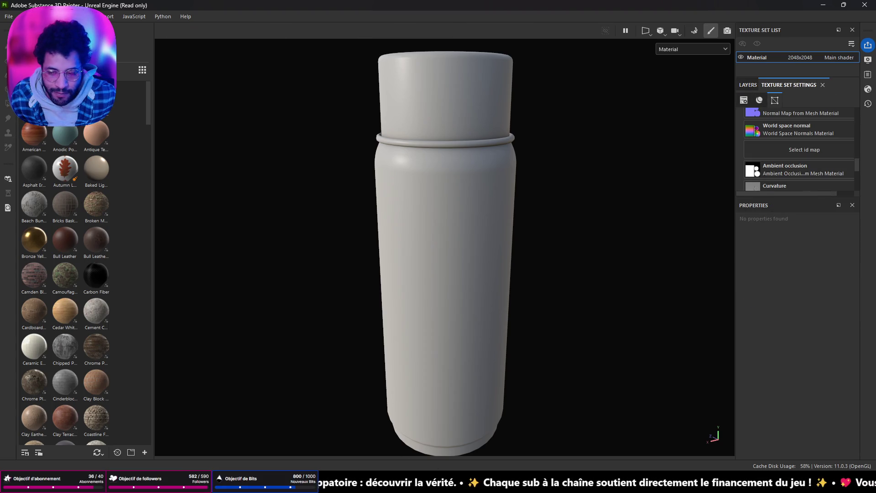
key("alt+Tab")
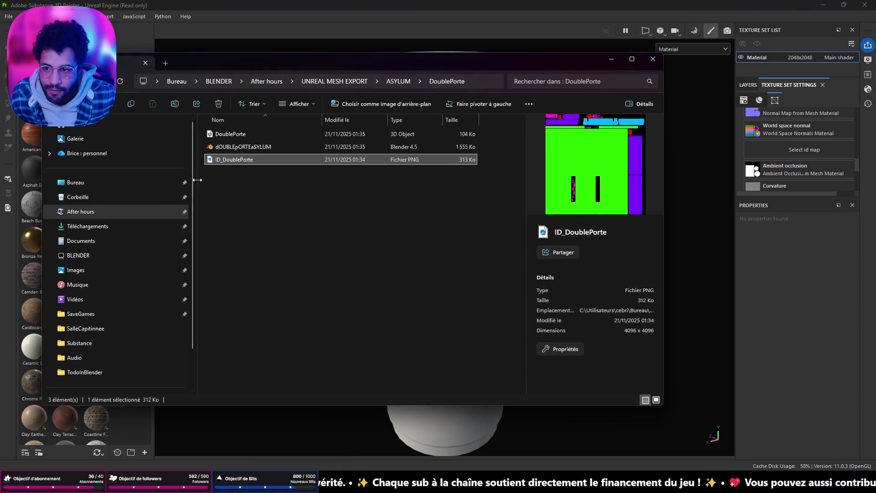
scroll(114, 366, "down", 2)
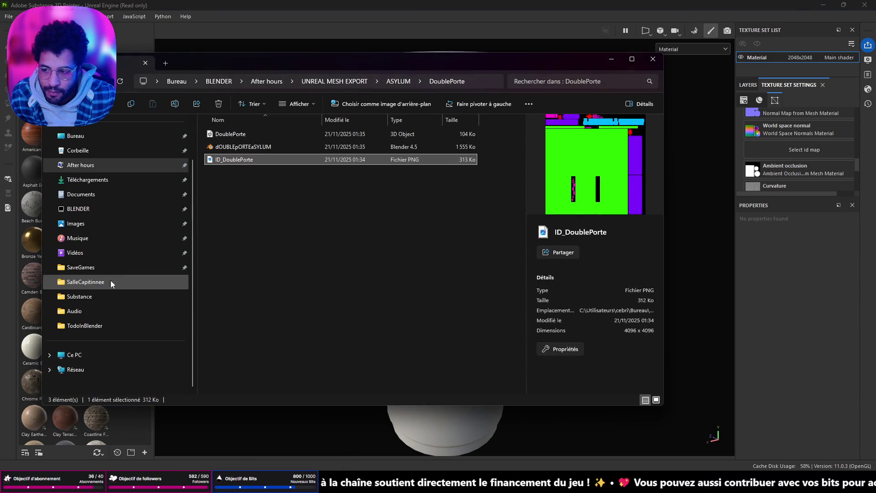
- Navigate After hours > UNREAL MESH EXPORT > Open space > BUREAU14 in File Explorer
left_click(100, 166)
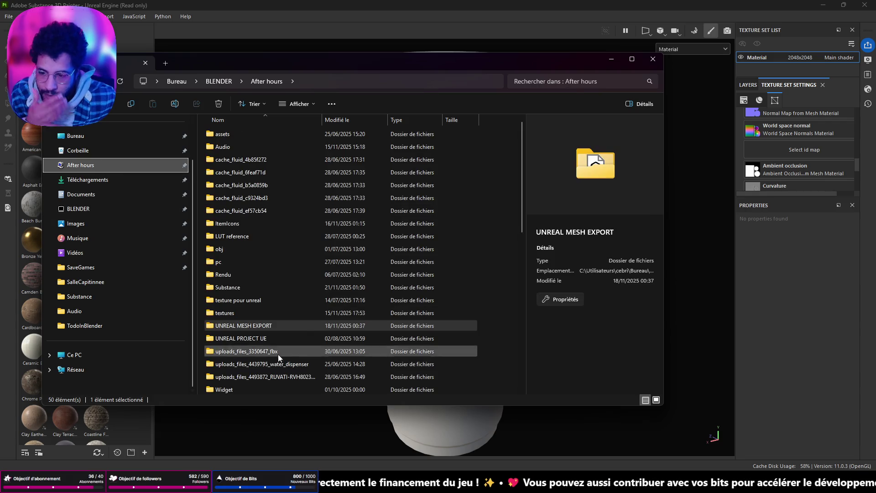
double_click(272, 326)
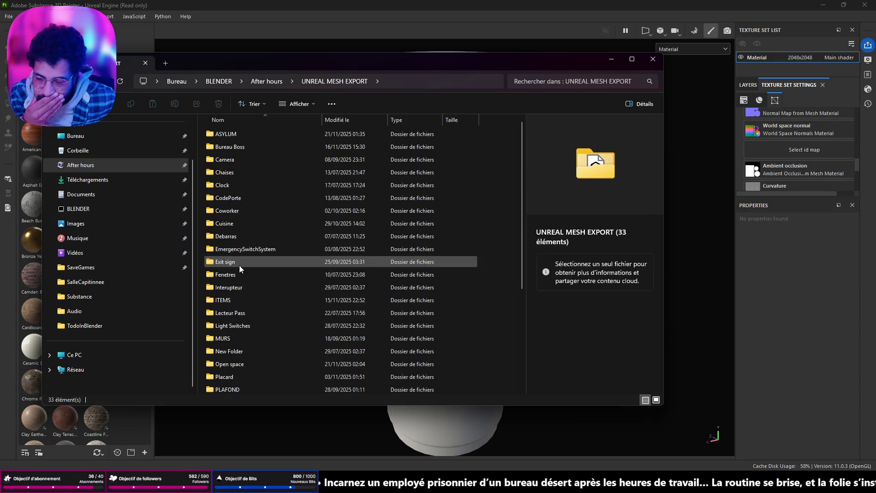
double_click(229, 364)
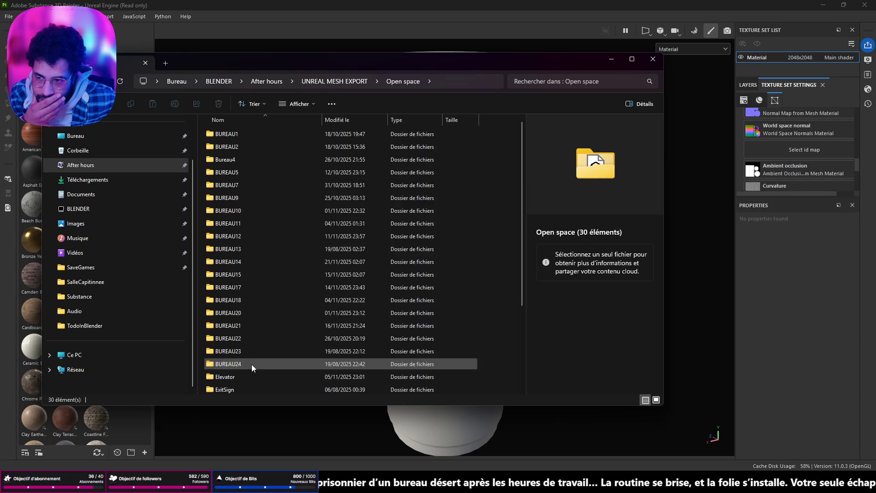
double_click(238, 263)
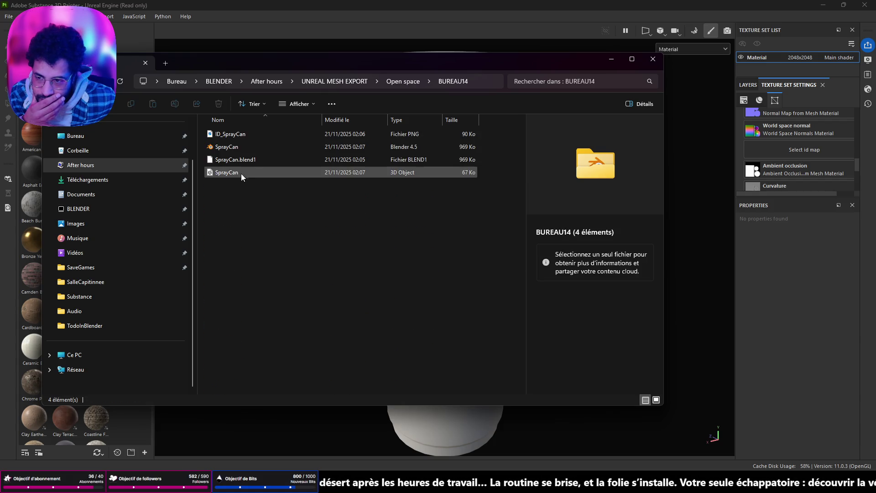
- Select the ID_SprayCan image and drag it toward Substance Painter's ID map slot
left_click(230, 174)
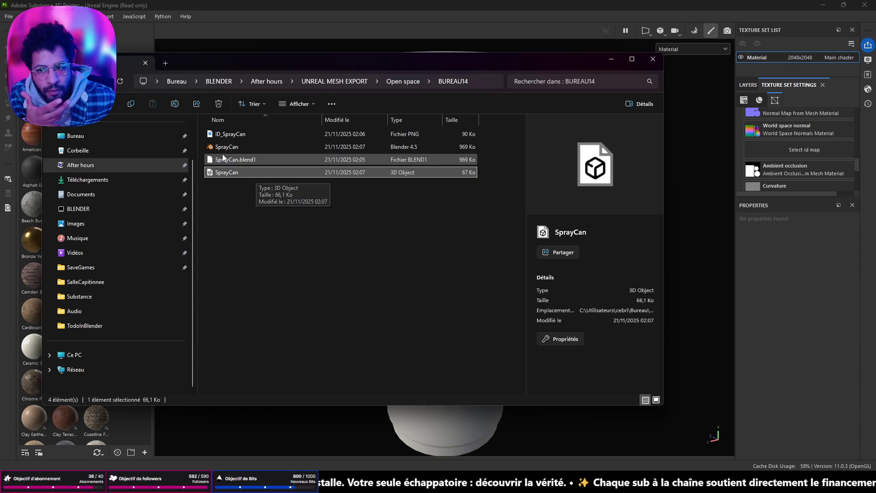
left_click(226, 135)
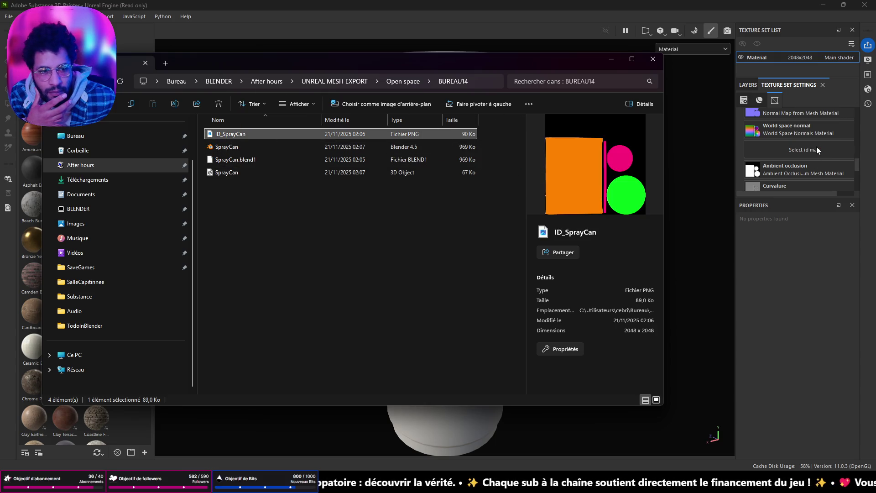
left_click_drag(545, 66, 509, 79)
left_click_drag(199, 154, 773, 145)
left_click_drag(540, 81, 717, 398)
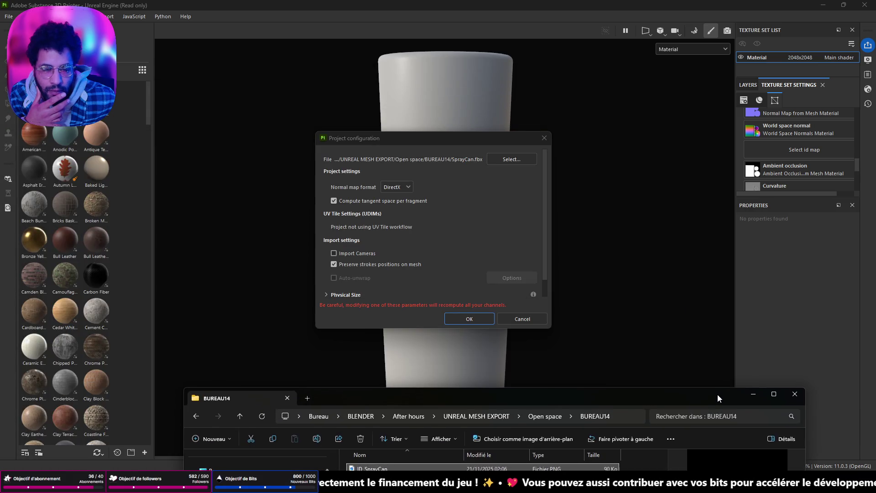
- Dismiss the project configuration dialog and load ID_SprayCan.png into the ID map slot
left_click(532, 320)
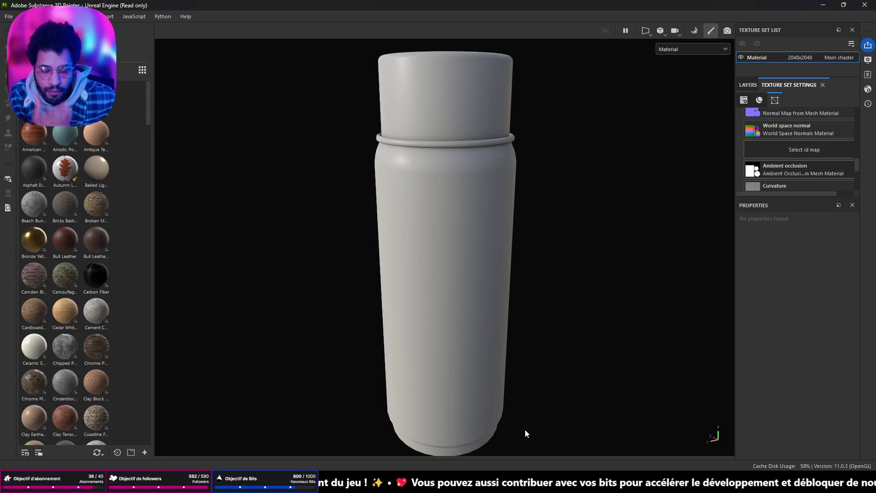
left_click(406, 331)
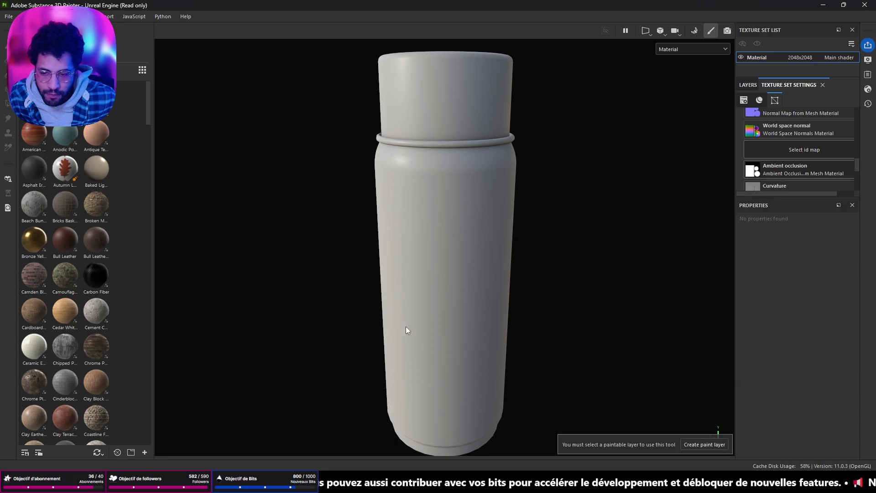
left_click_drag(407, 389, 327, 131)
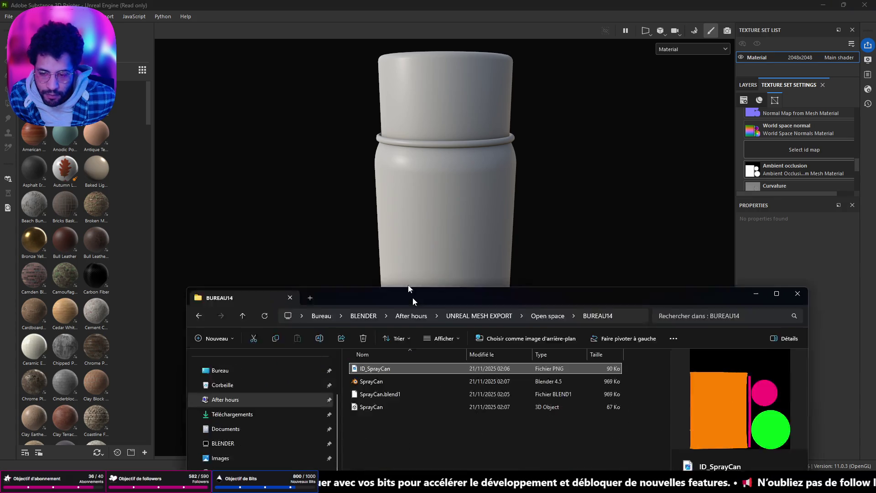
left_click_drag(783, 178, 827, 151)
left_click(675, 125)
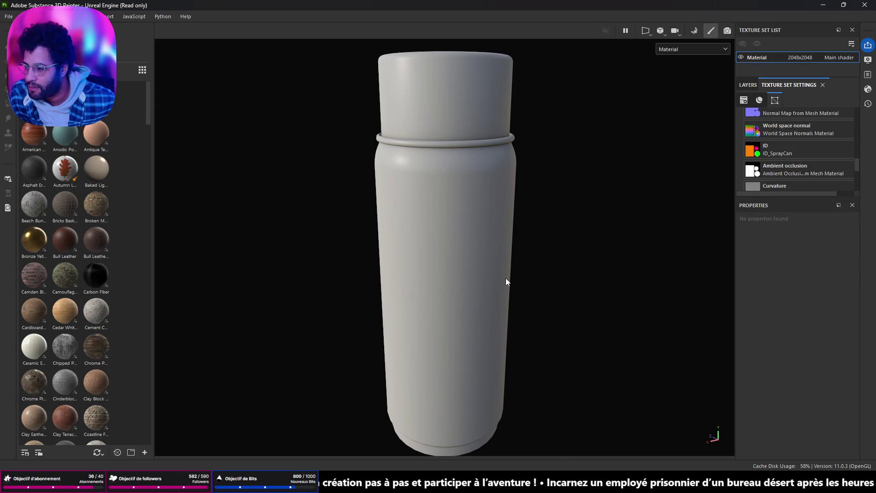
scroll(506, 280, "down", 2)
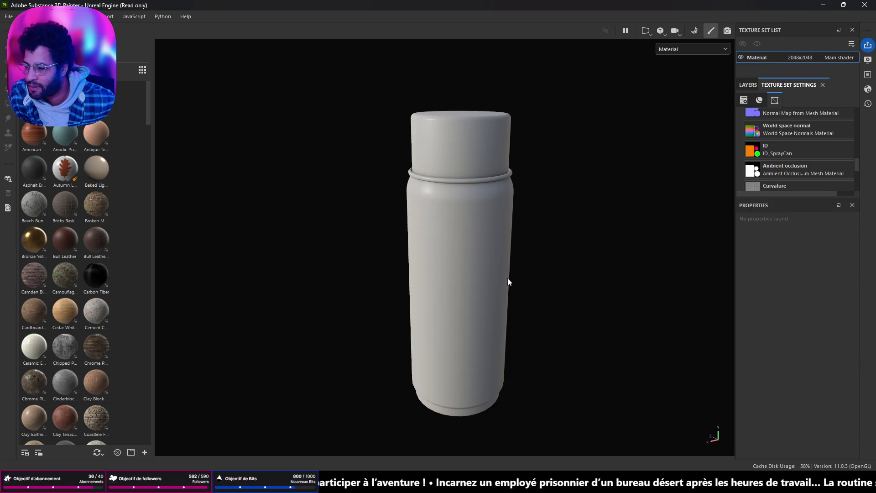
scroll(507, 281, "up", 1)
- Widen the shelf and apply a metal material to the neck ring's ID area
left_click_drag(427, 225, 464, 242, "alt")
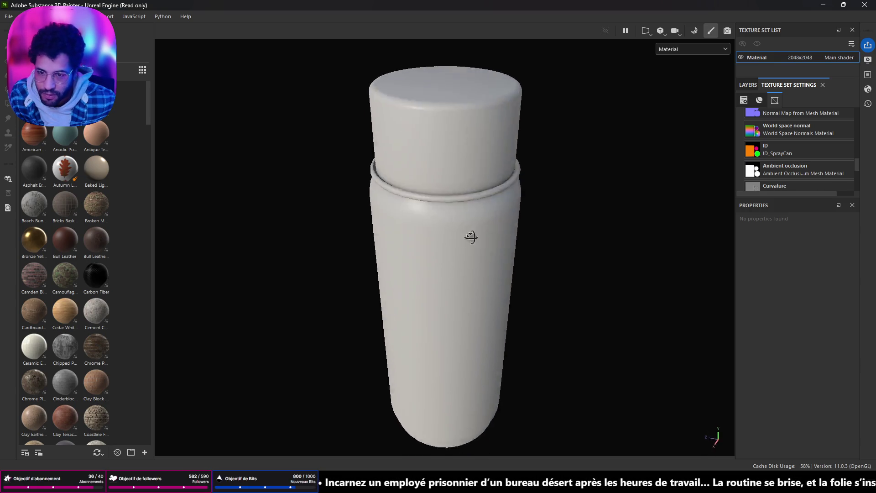
scroll(417, 176, "up", 3)
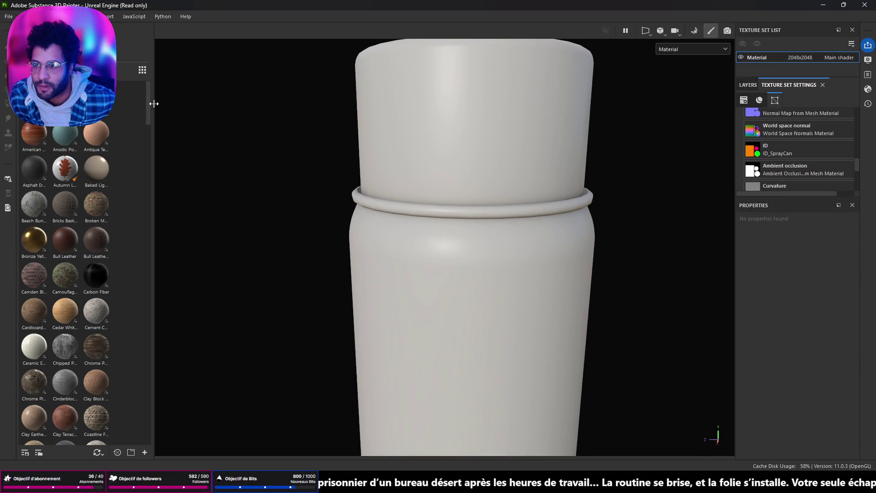
left_click_drag(154, 112, 209, 138)
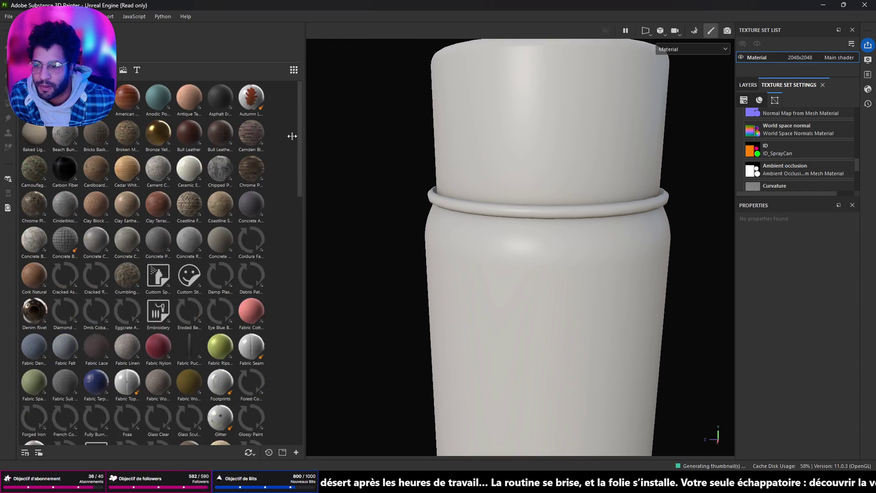
right_click_drag(385, 176, 433, 260, "alt")
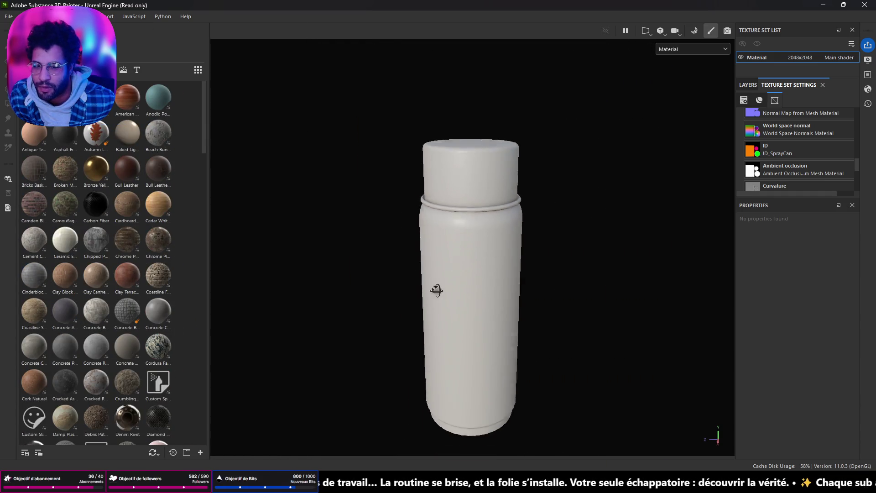
middle_click_drag(433, 261, 437, 267, "alt")
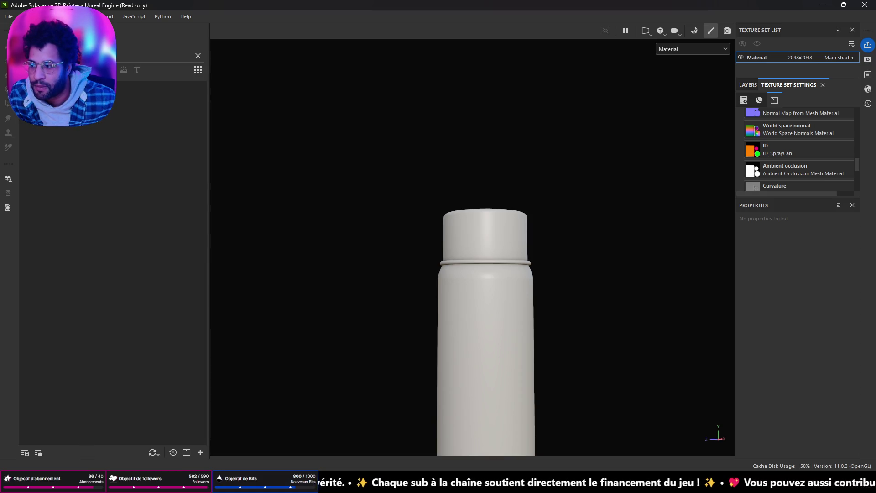
left_click_drag(140, 179, 477, 264)
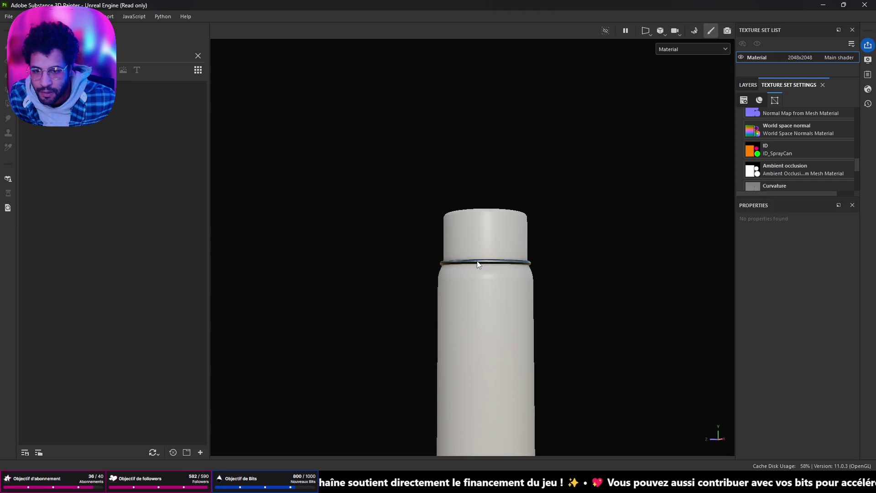
scroll(477, 264, "up", 5)
- Inspect the metal ring from several angles and clear the shelf search to list all materials
mouse_move(477, 264)
left_mouse_down("alt")
mouse_move(352, 281)
mouse_move(561, 239)
left_mouse_up("alt")
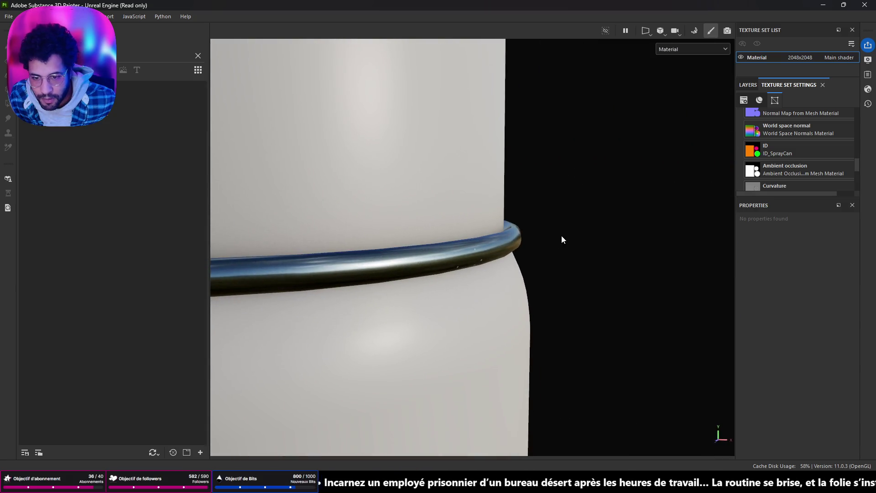
scroll(534, 239, "down", 5)
scroll(513, 248, "up", 2)
scroll(470, 244, "up", 3)
left_click(469, 245)
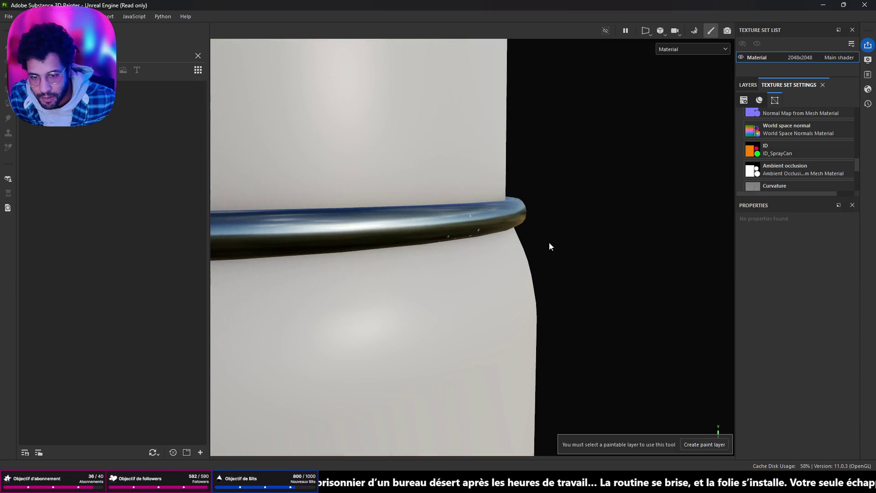
left_click_drag(547, 246, 371, 205, "alt")
scroll(371, 205, "up", 3)
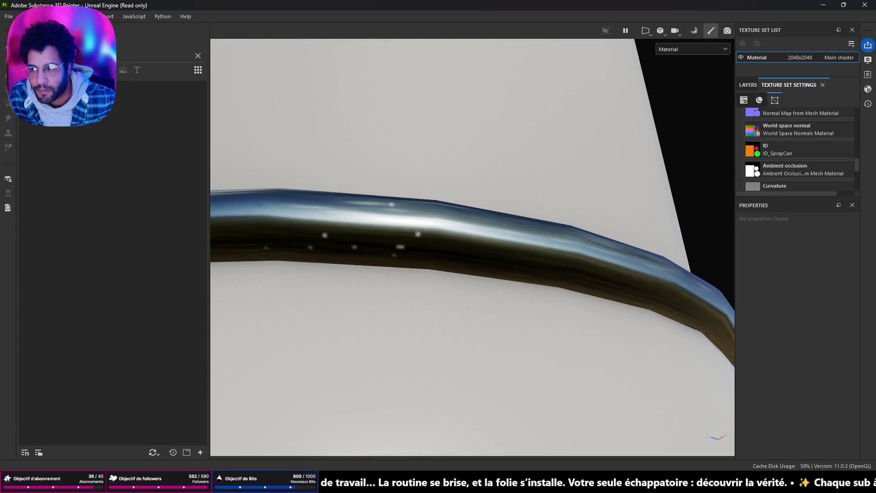
scroll(446, 171, "down", 3)
scroll(438, 206, "down", 3)
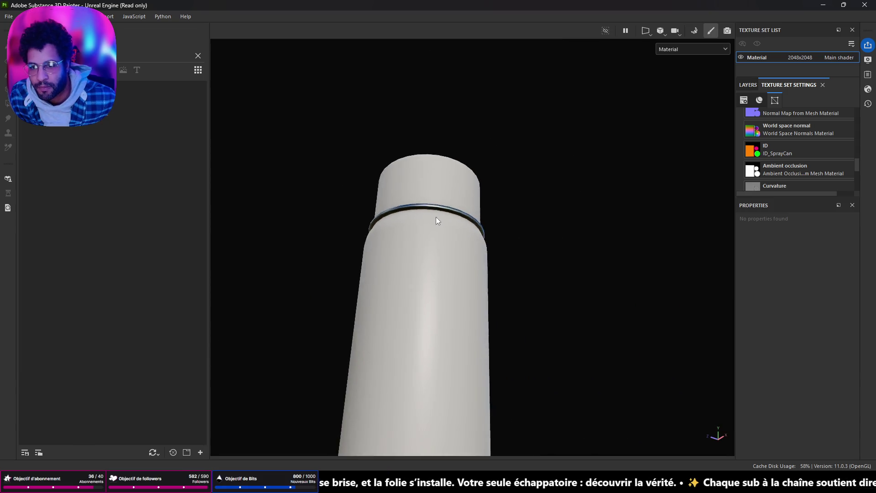
scroll(436, 220, "down", 3)
mouse_move(407, 240)
left_mouse_down("alt")
mouse_move(454, 290)
mouse_move(515, 248)
mouse_move(472, 143)
mouse_move(499, 293)
left_mouse_up("alt")
scroll(444, 263, "up", 3)
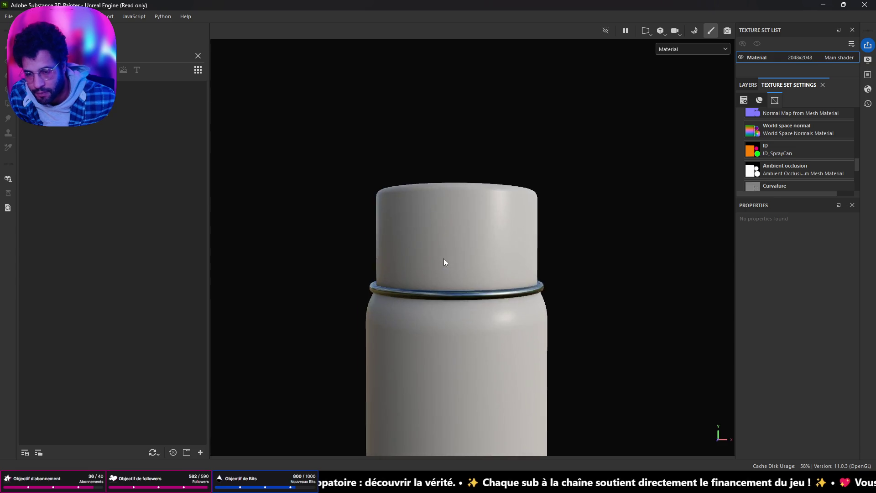
scroll(445, 262, "up", 2)
scroll(418, 231, "down", 3)
scroll(419, 231, "down", 2)
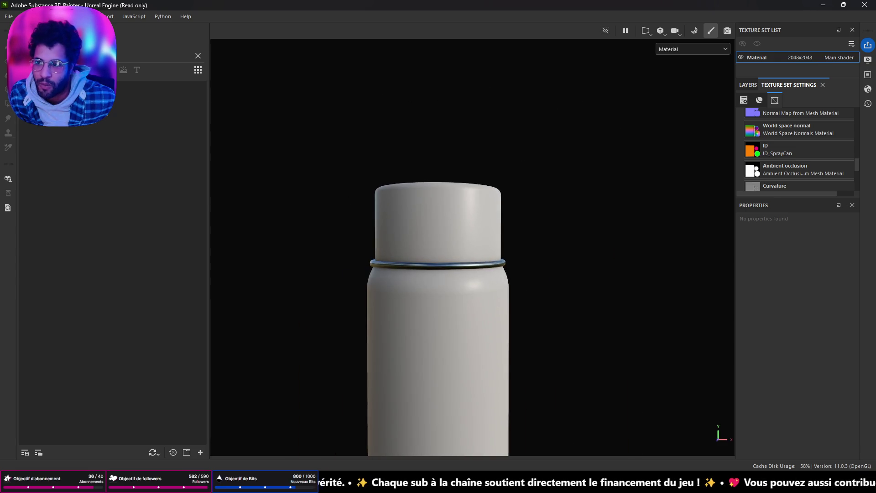
left_click(198, 56)
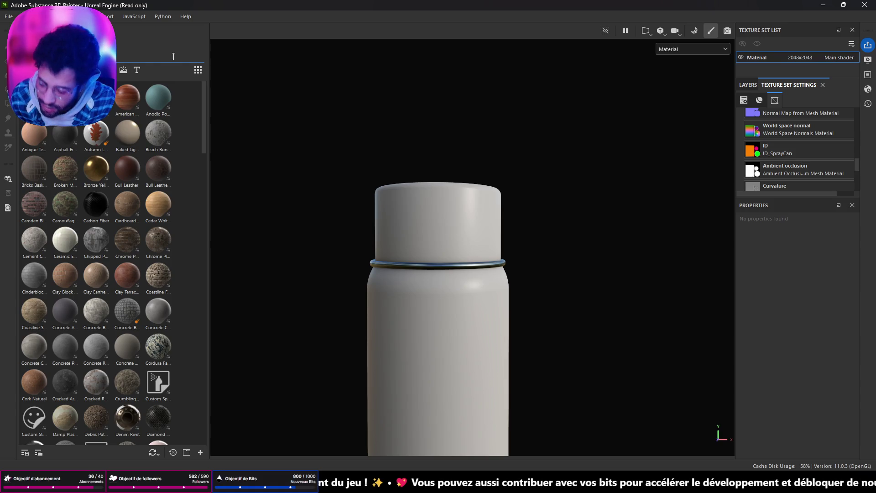
type("a")
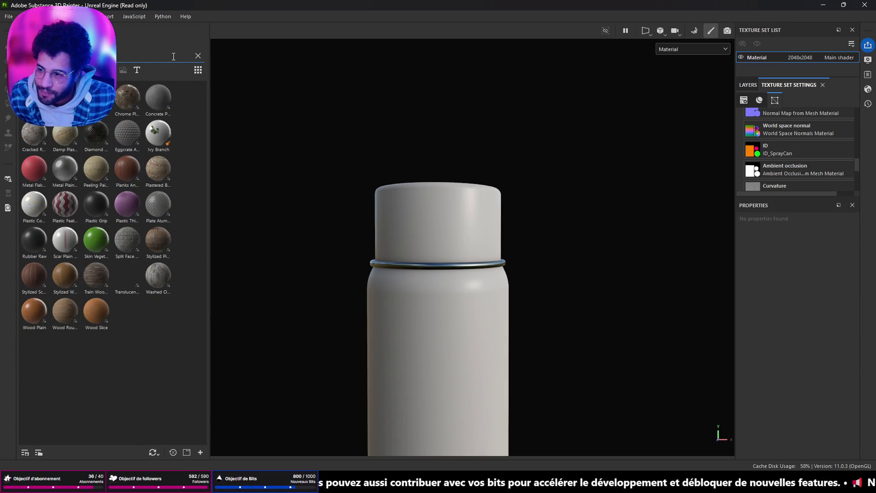
type("l")
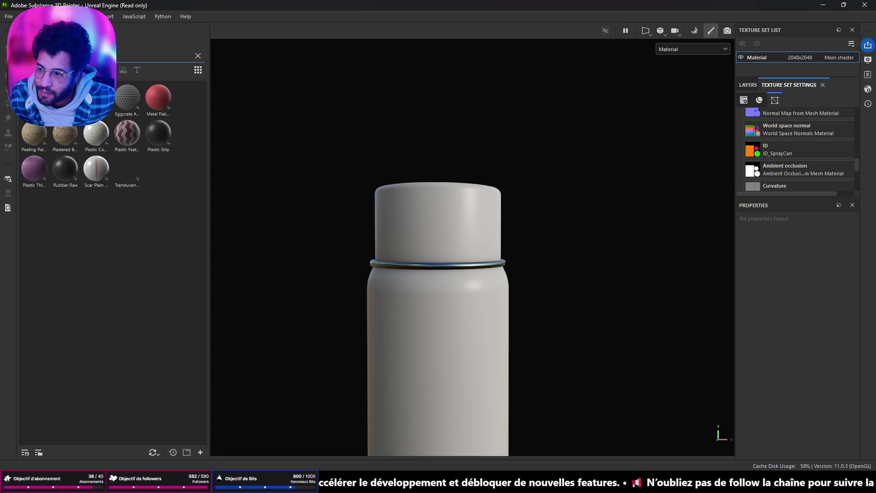
type("a")
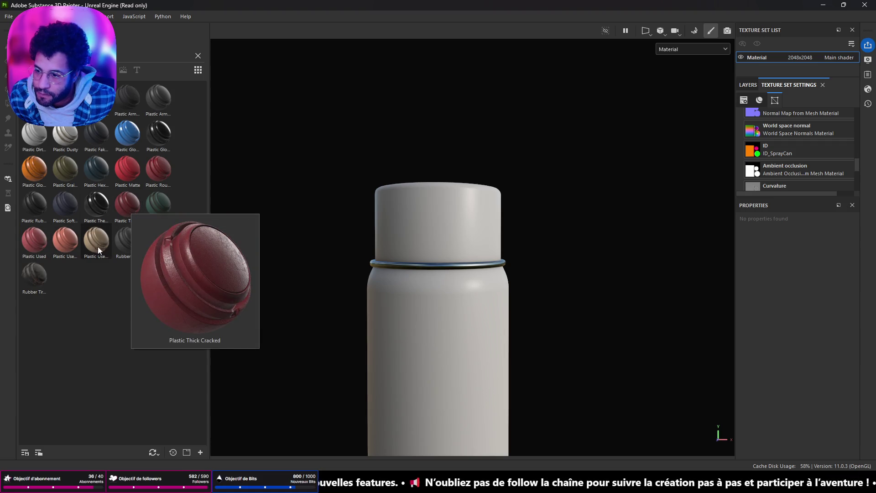
mouse_move(96, 204)
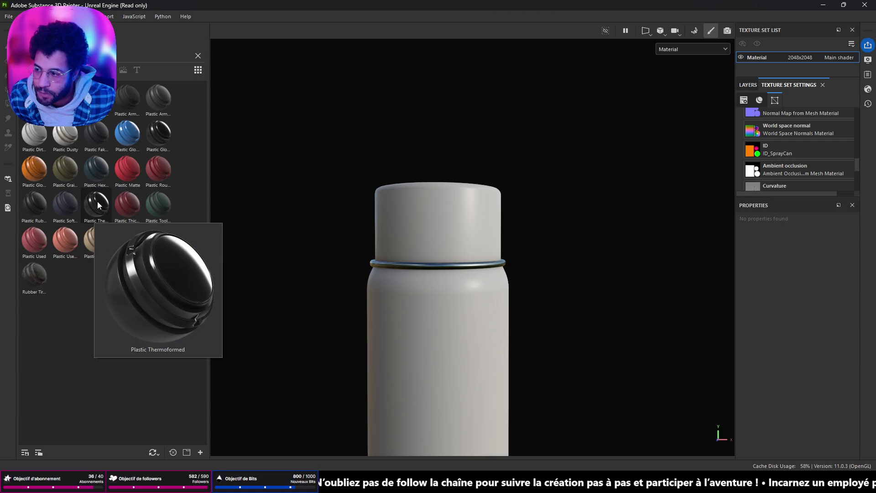
- Apply the Plastic Thermoformed material from the shelf onto the spray can's cap
left_click_drag(99, 203, 447, 204)
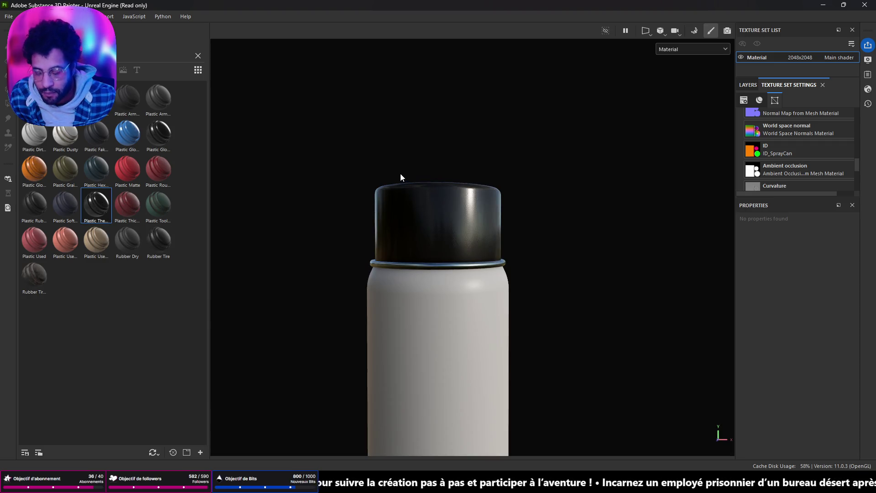
mouse_move(400, 177)
left_mouse_down("alt")
mouse_move(446, 196)
mouse_move(415, 157)
left_mouse_up("alt")
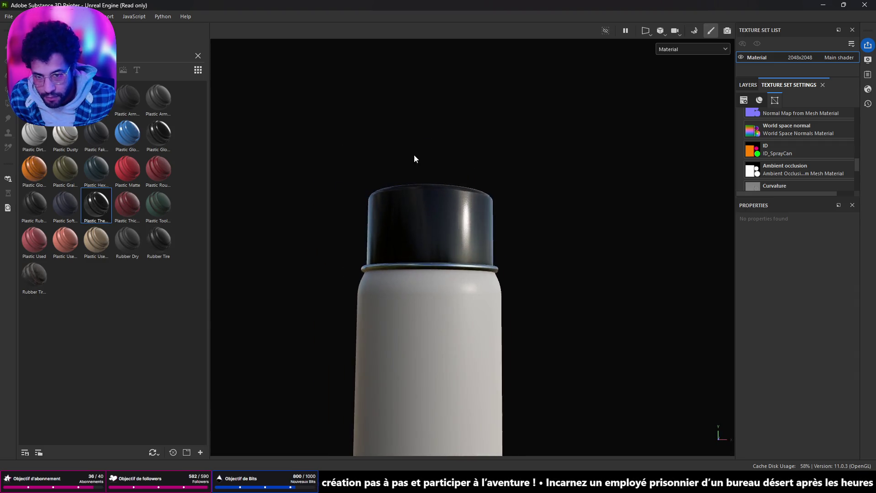
scroll(480, 160, "up", 3)
scroll(539, 174, "up", 3)
scroll(539, 174, "down", 3)
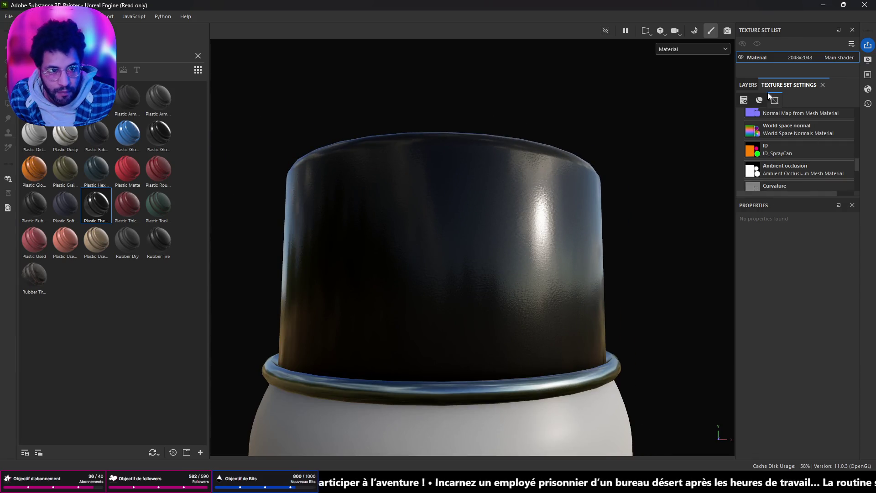
left_click(748, 86)
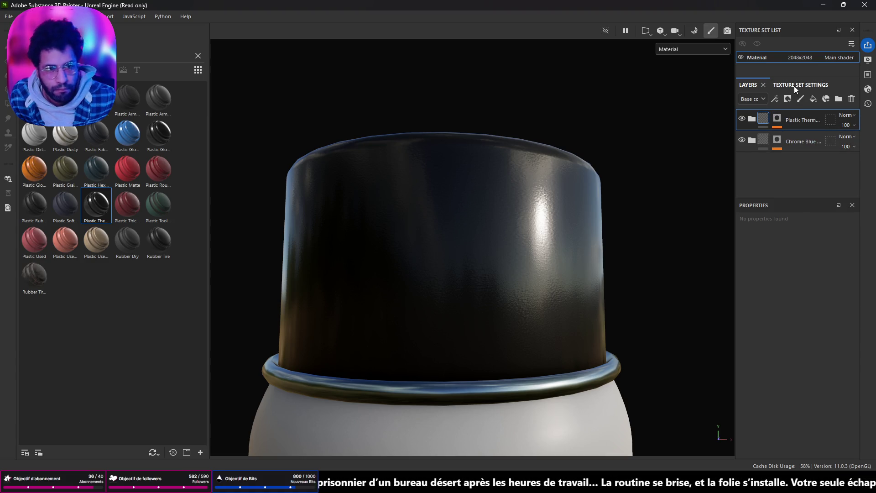
- Set the cap's Plastic fill to Tri-planar projection scaled by Physical size
left_click(751, 119)
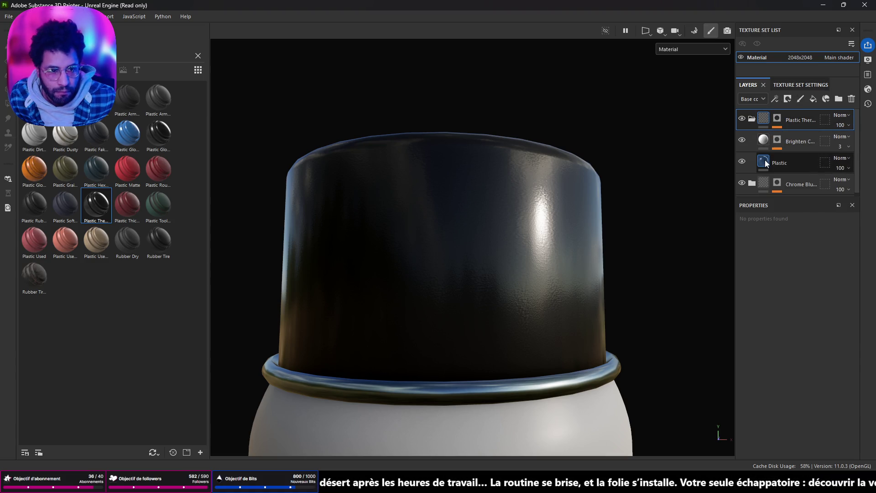
left_click(774, 163)
left_click(808, 256)
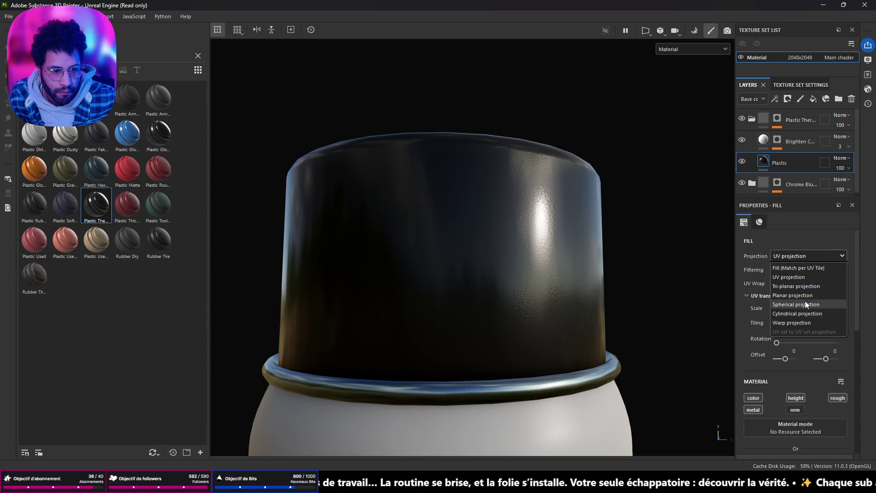
left_click(809, 285)
left_click(790, 325)
left_click(784, 344)
mouse_move(581, 250)
left_mouse_down("alt")
mouse_move(641, 256)
mouse_move(564, 254)
left_mouse_up("alt")
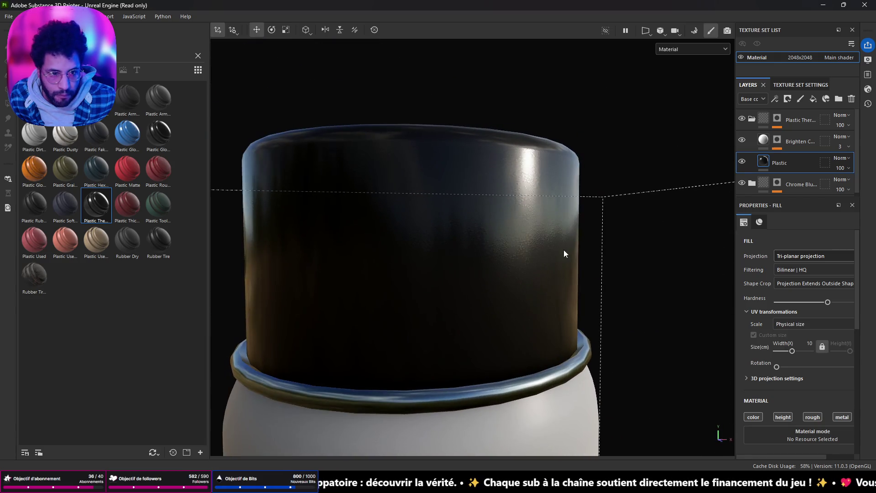
- Toggle the brightening layer to compare, then raise the Plastic fill's roughness to a satin finish
left_click(742, 140)
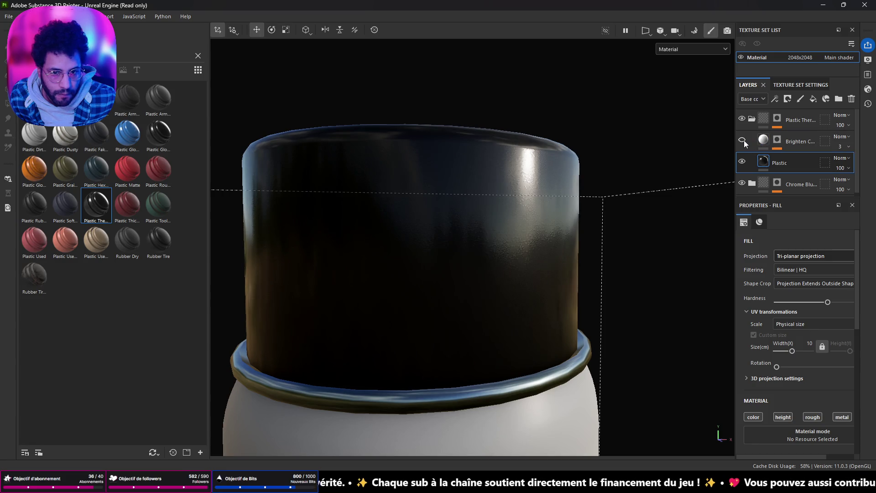
left_click(741, 141)
left_click_drag(518, 206, 455, 183, "alt")
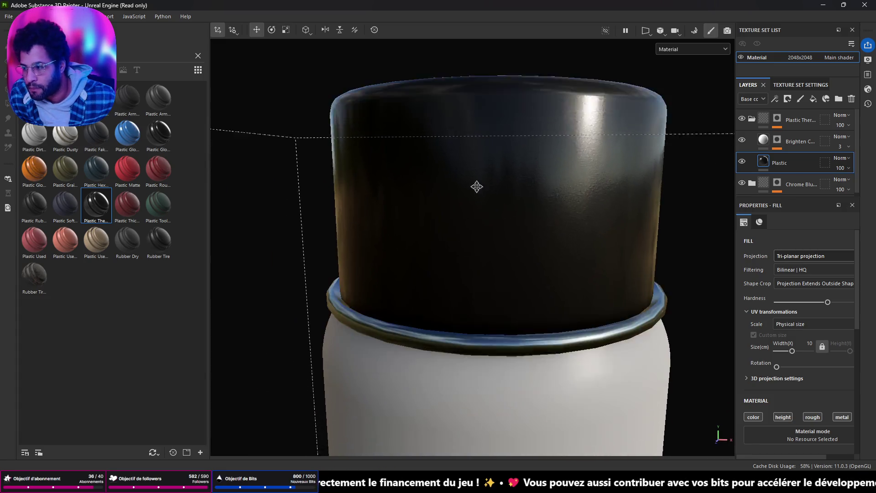
scroll(524, 152, "down", 3)
scroll(580, 186, "down", 5)
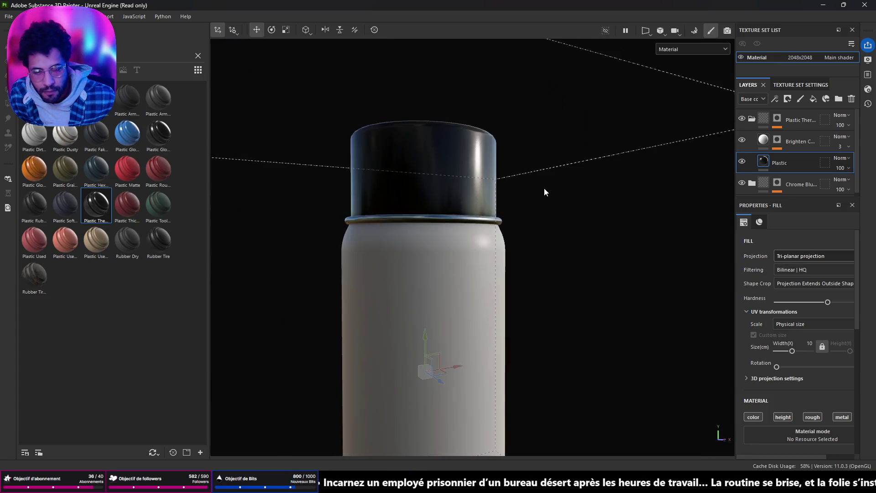
scroll(542, 203, "up", 3)
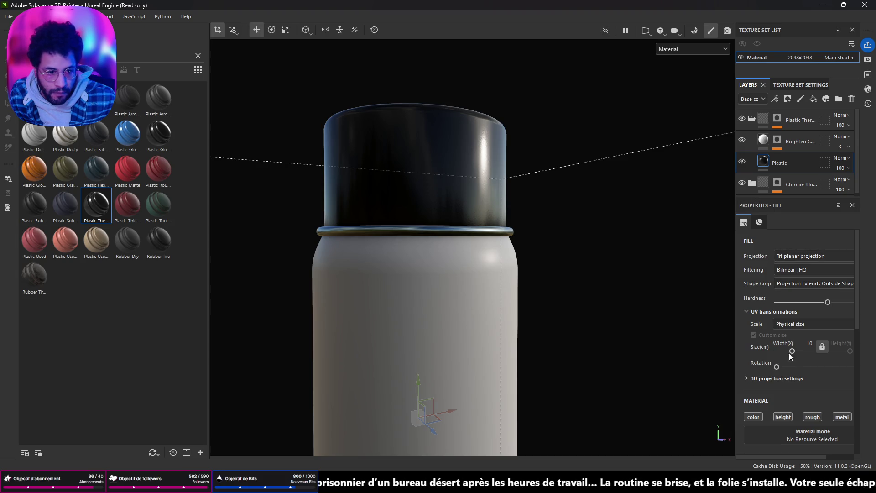
scroll(807, 387, "down", 5)
scroll(807, 387, "down", 3)
scroll(807, 387, "down", 3)
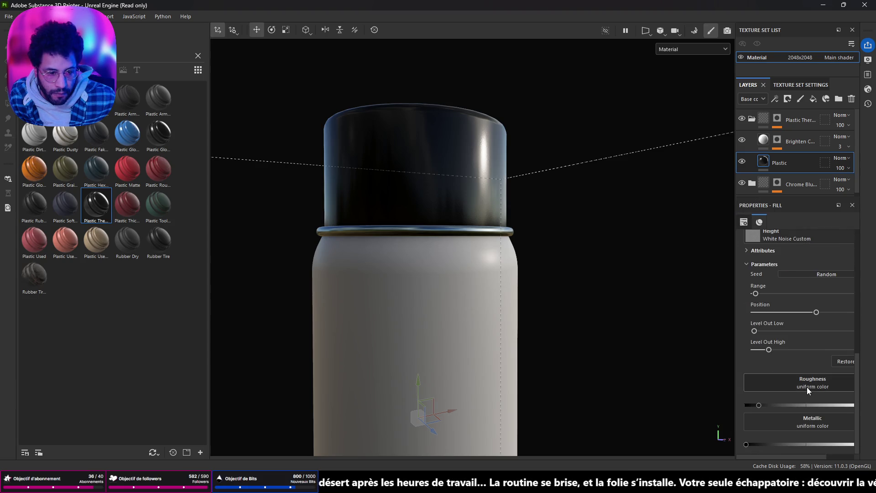
left_click_drag(758, 405, 784, 404)
left_click_drag(675, 251, 729, 189, "alt")
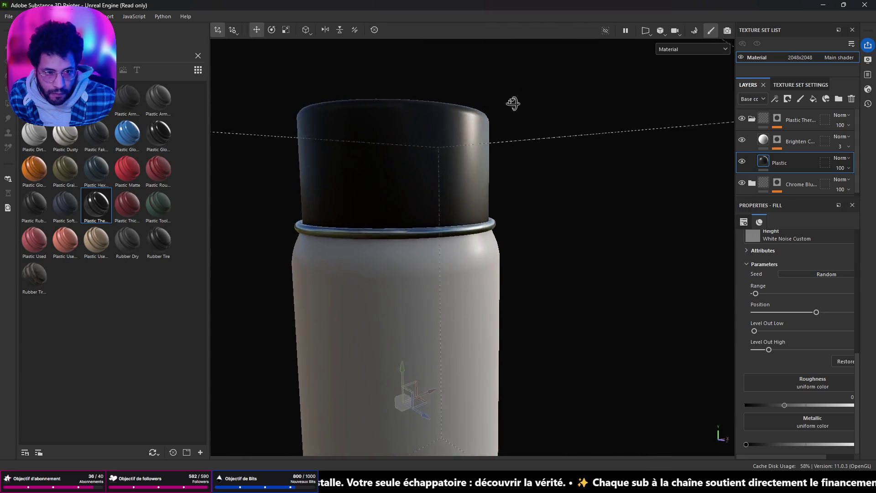
scroll(788, 325, "up", 3)
scroll(788, 325, "up", 2)
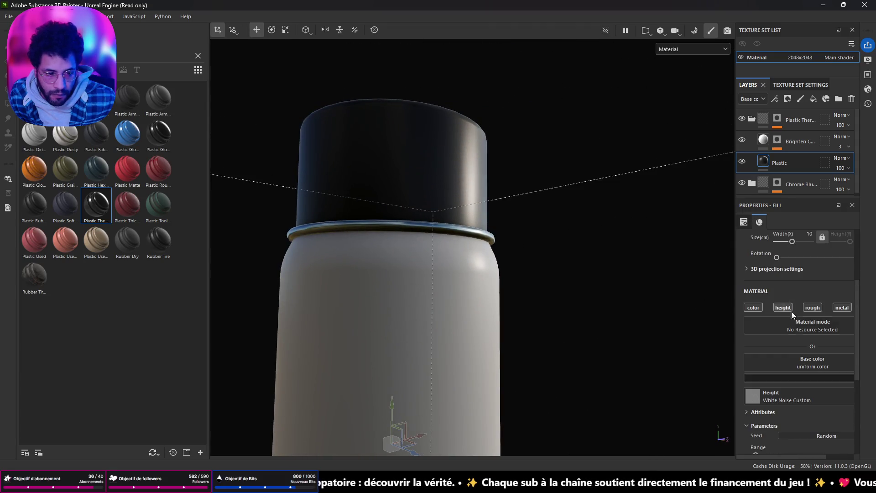
left_click(791, 378)
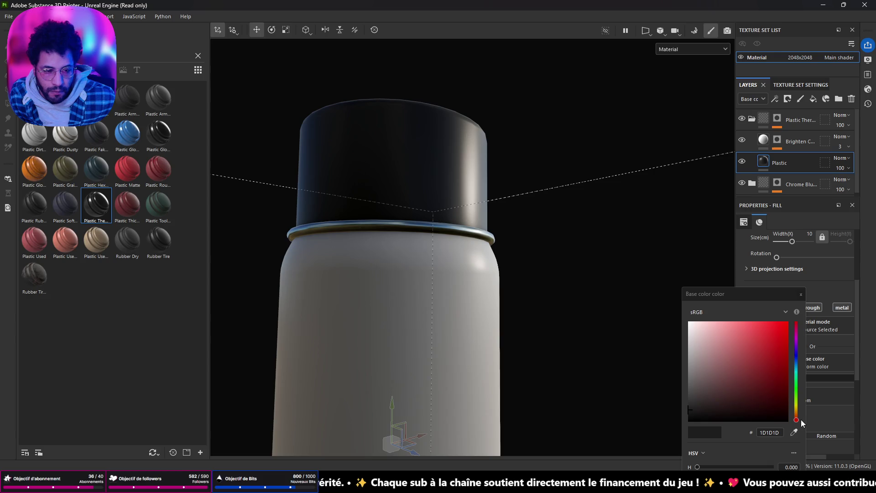
- Try a purple base colour on the cap's plastic and view it from several angles
left_click_drag(797, 419, 796, 351)
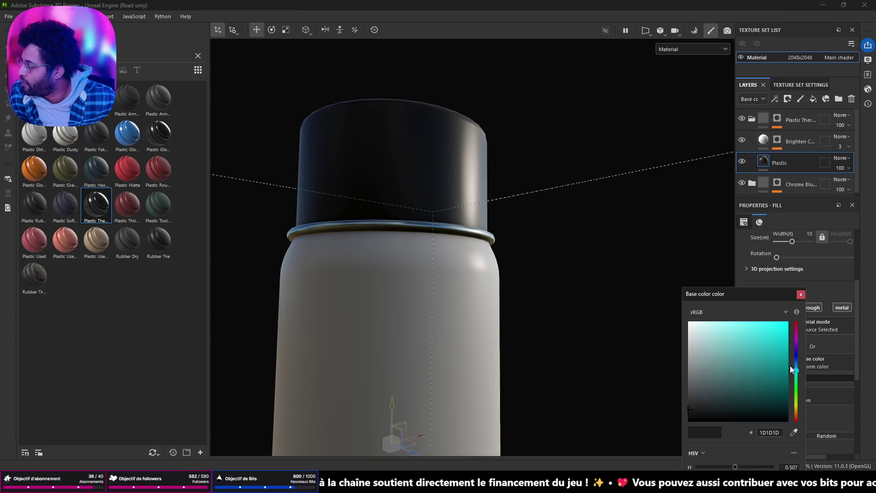
left_click_drag(796, 387, 796, 341)
left_click(762, 368)
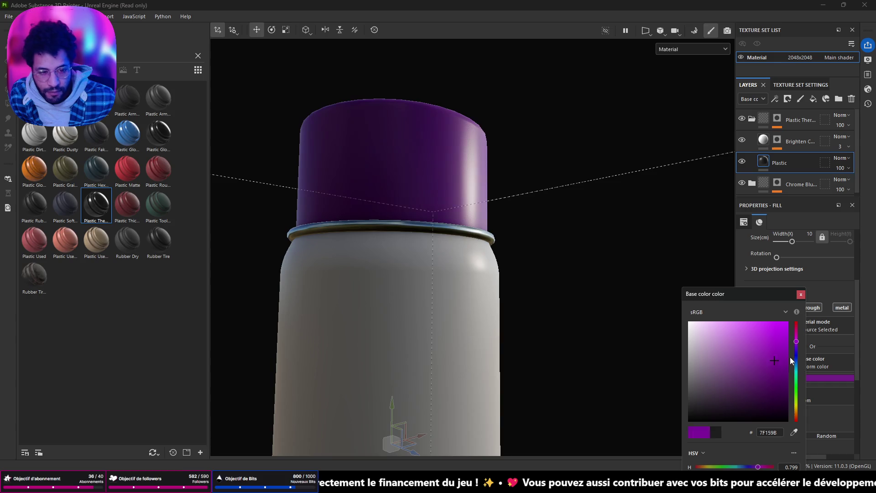
scroll(503, 153, "down", 5)
mouse_move(502, 153)
left_mouse_down("alt")
mouse_move(299, 254)
mouse_move(322, 152)
mouse_move(388, 186)
left_mouse_up("alt")
scroll(322, 152, "up", 3)
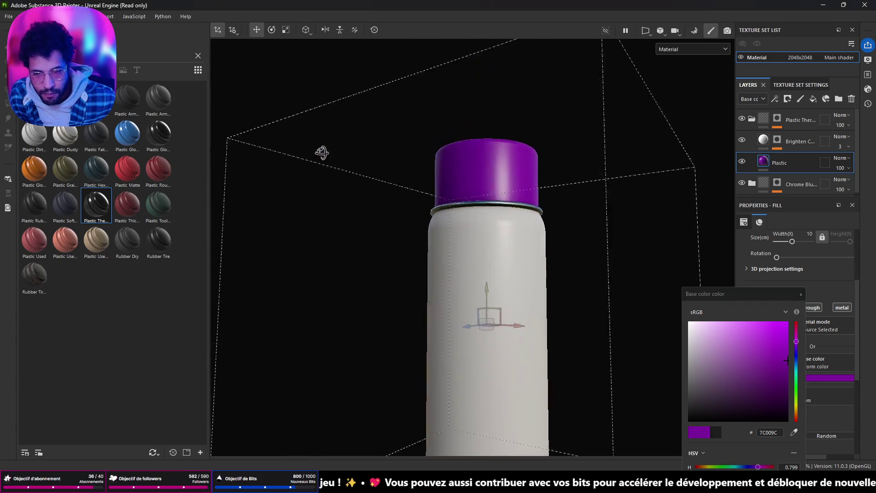
scroll(388, 186, "down", 3)
scroll(503, 243, "up", 3)
scroll(510, 231, "up", 3)
scroll(509, 232, "down", 3)
left_click_drag(509, 232, 448, 313, "alt")
scroll(448, 313, "up", 2)
mouse_move(439, 283)
left_mouse_down("alt")
mouse_move(485, 142)
mouse_move(478, 177)
left_mouse_up("alt")
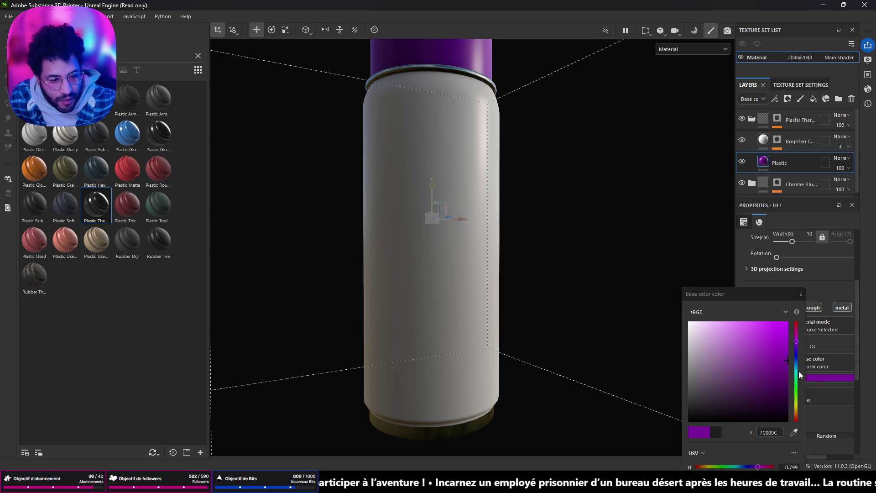
- Change the cap's base colour to bright green (hex 00FF7F) and close the picker
left_click(794, 432)
left_click(283, 212)
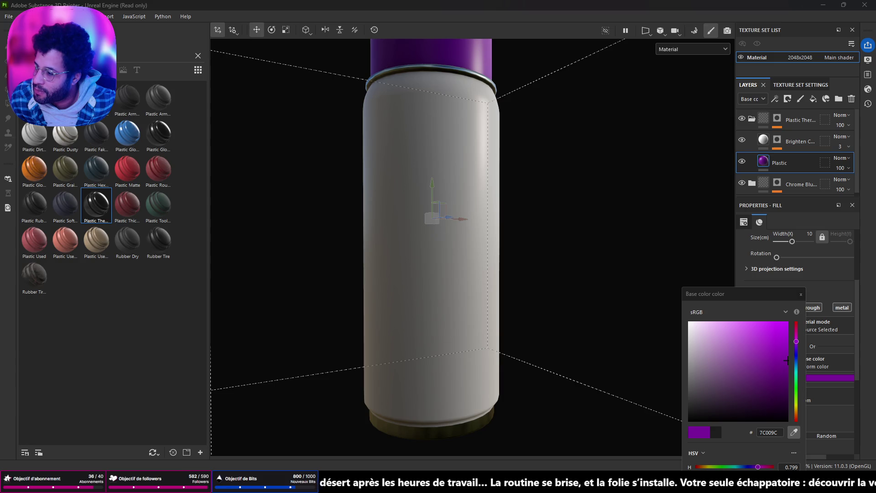
left_click_drag(786, 361, 795, 379)
mouse_move(472, 194)
left_mouse_down("alt")
mouse_move(536, 153)
mouse_move(504, 151)
mouse_move(132, 235)
mouse_move(244, 356)
mouse_move(336, 352)
mouse_move(411, 288)
mouse_move(462, 212)
mouse_move(486, 242)
left_mouse_up("alt")
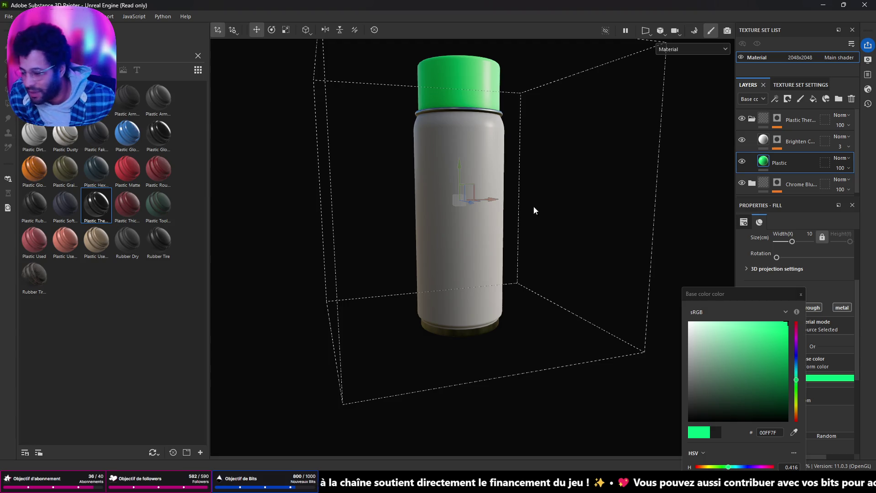
left_click(801, 294)
mouse_move(493, 106)
left_mouse_down("alt")
mouse_move(448, 192)
mouse_move(475, 319)
mouse_move(626, 215)
mouse_move(475, 243)
mouse_move(509, 73)
mouse_move(505, 191)
mouse_move(495, 113)
mouse_move(427, 133)
left_mouse_up("alt")
key("alt+Tab")
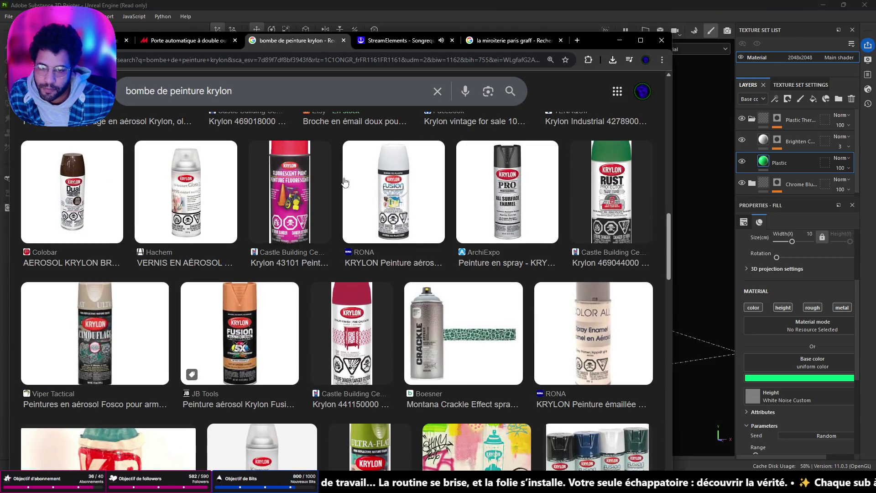
scroll(345, 182, "up", 4)
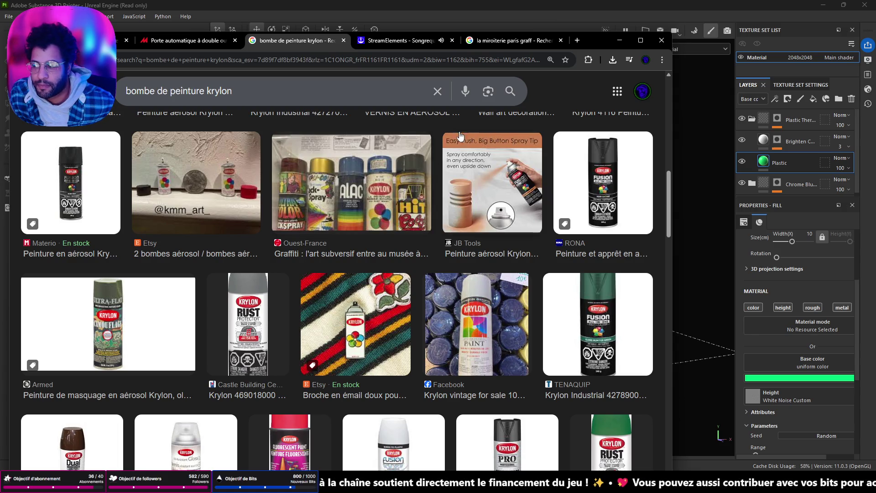
left_click(621, 43)
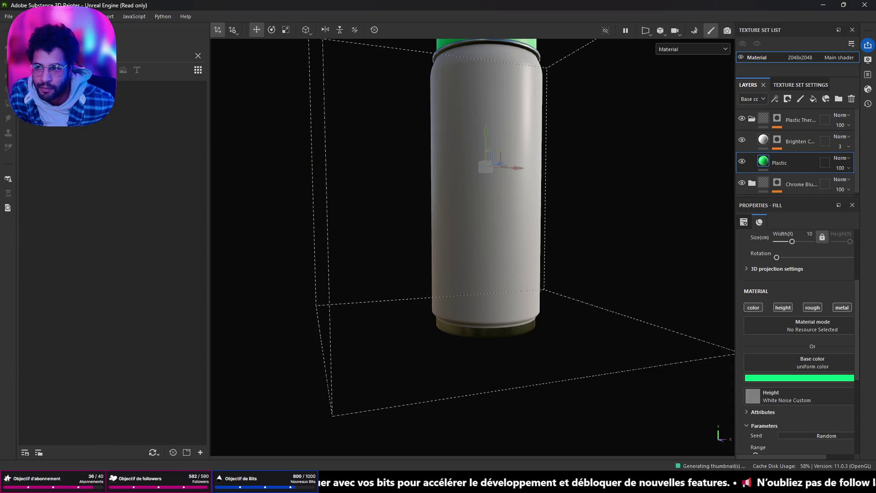
- Clear the shelf search and drop the Circle Dots alpha onto the can body as a new fill layer
left_click(197, 57)
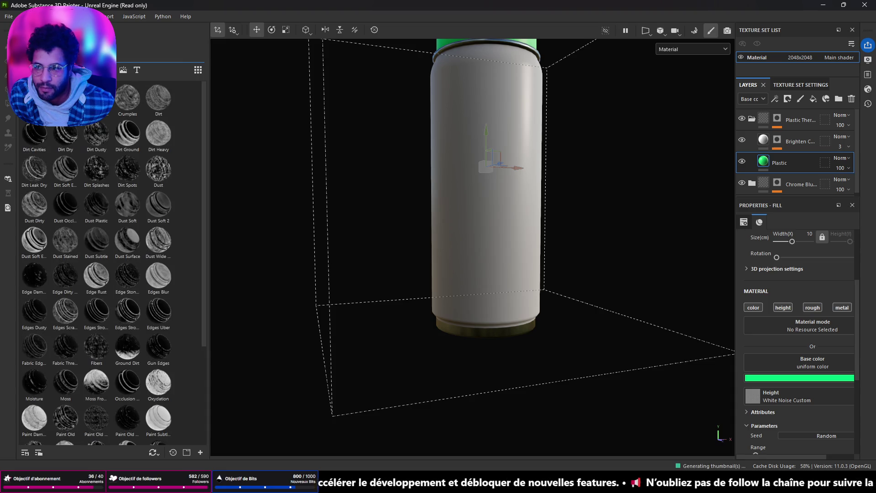
scroll(123, 183, "down", 10)
scroll(124, 183, "down", 10)
scroll(123, 183, "down", 10)
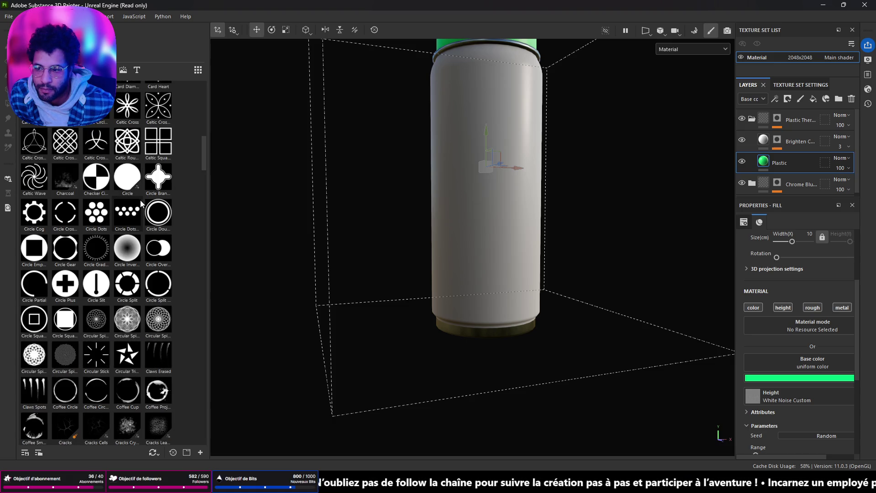
scroll(140, 200, "up", 5)
scroll(140, 200, "up", 5)
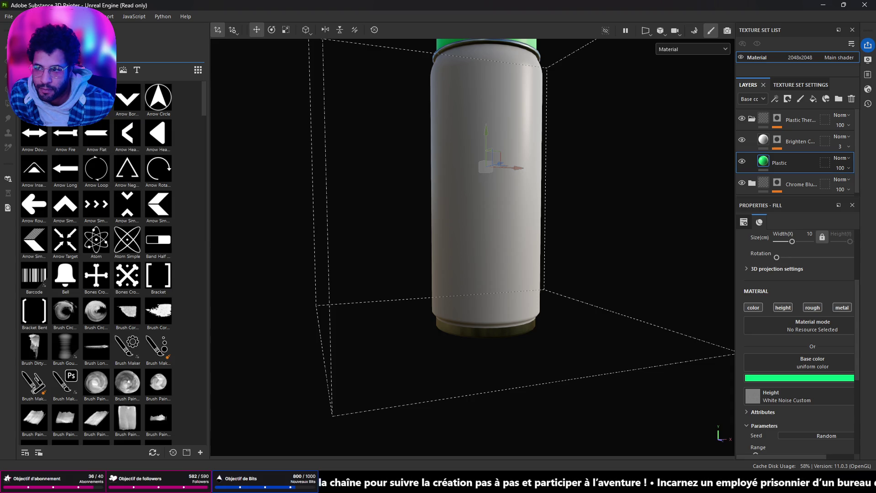
scroll(95, 267, "down", 5)
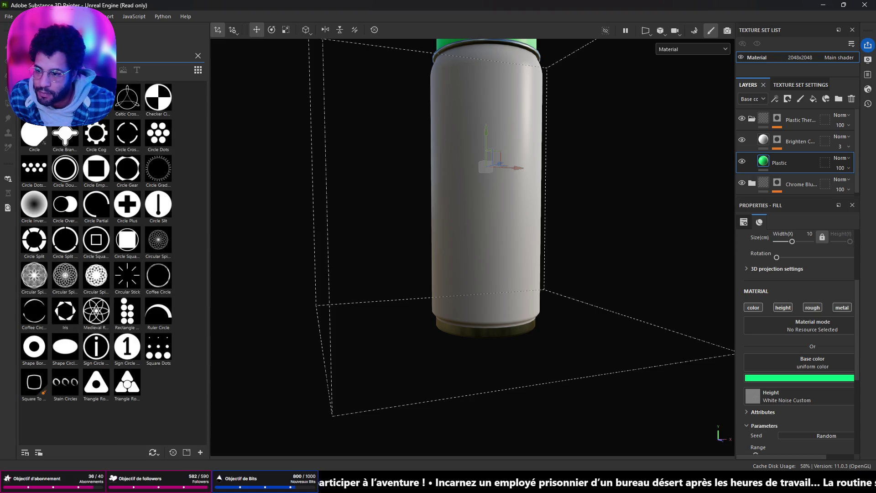
mouse_move(159, 135)
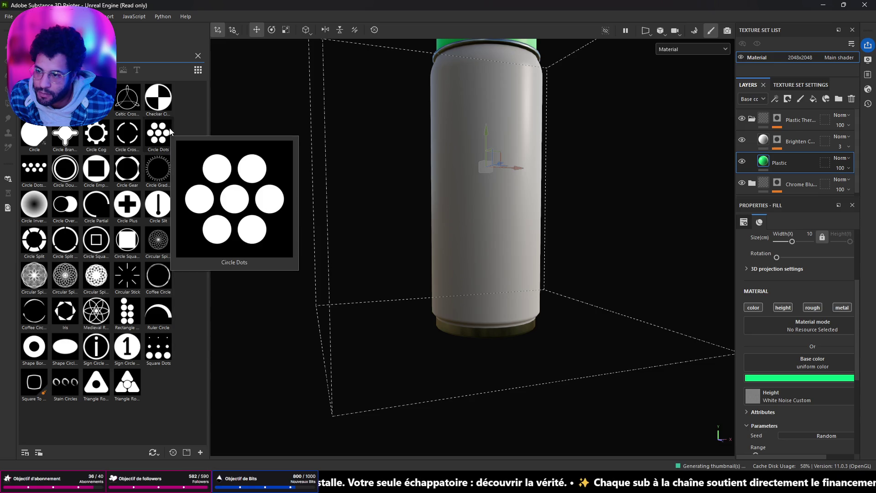
left_click_drag(158, 135, 488, 174)
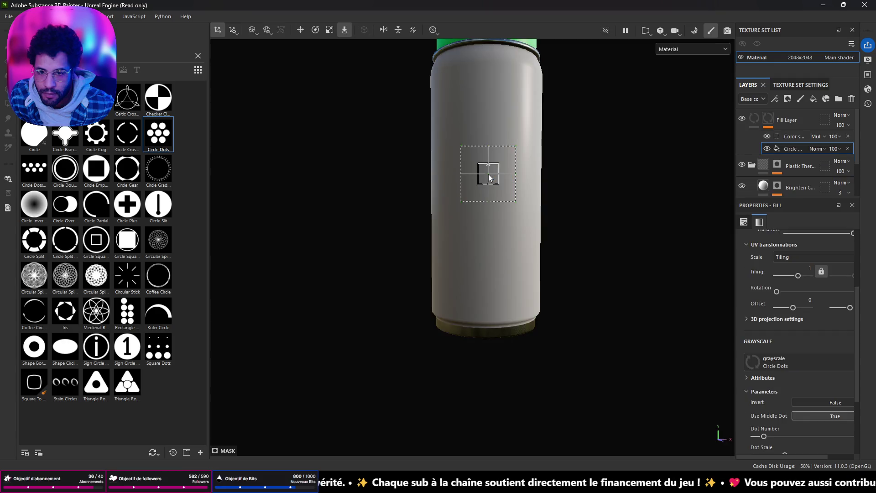
- Make the new dots fill layer's base colour black
left_click(755, 119)
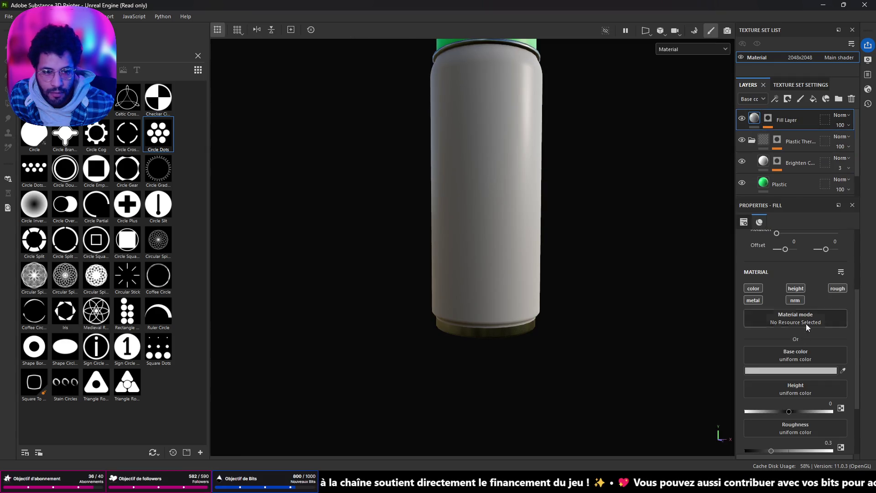
left_click(821, 371)
left_click_drag(774, 404, 778, 428)
mouse_move(524, 261)
left_mouse_down("alt")
mouse_move(623, 280)
mouse_move(532, 239)
left_mouse_up("alt")
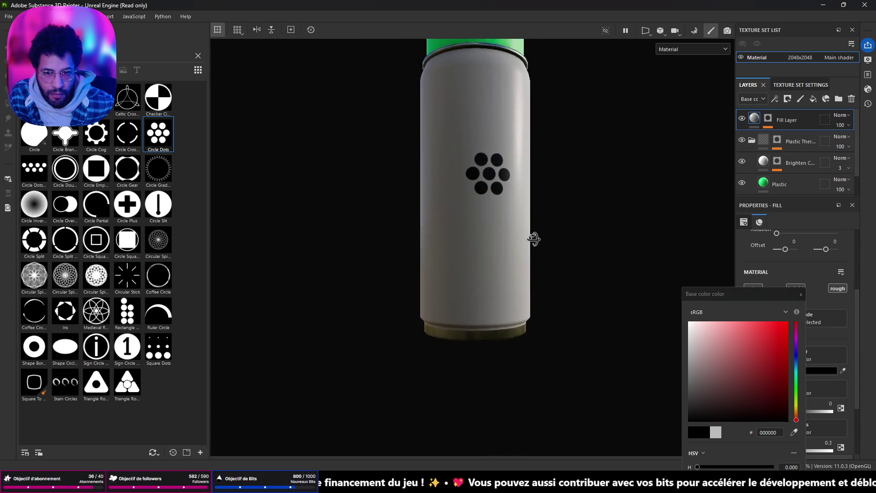
left_click(801, 295)
scroll(570, 229, "up", 2)
- Reduce the fill's UV tiling to 0.84 and show the layer's mask effects
mouse_move(373, 170)
left_mouse_down("alt")
mouse_move(385, 85)
mouse_move(380, 165)
left_mouse_up("alt")
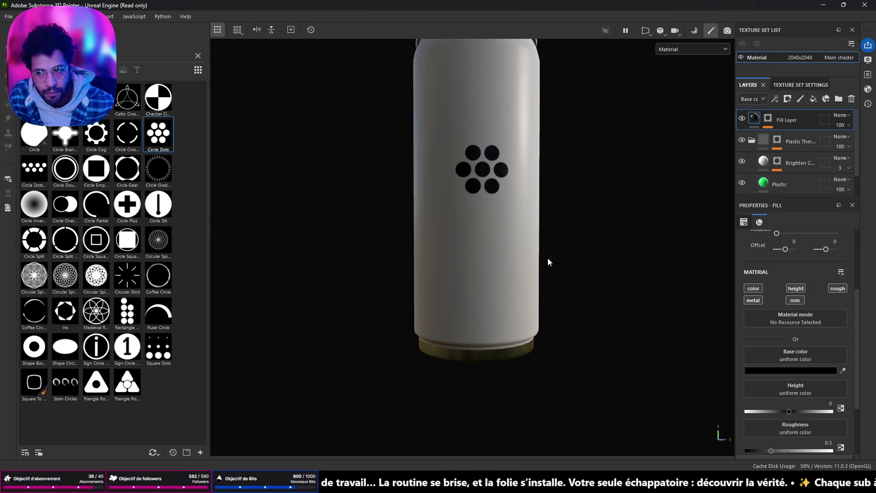
left_click_drag(436, 224, 470, 229, "alt")
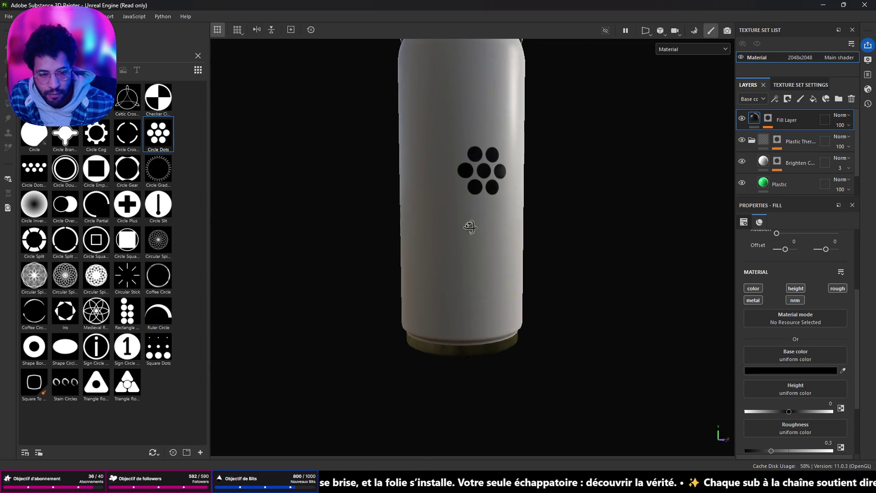
scroll(756, 269, "up", 3)
scroll(755, 268, "up", 1)
left_click_drag(788, 328, 787, 328)
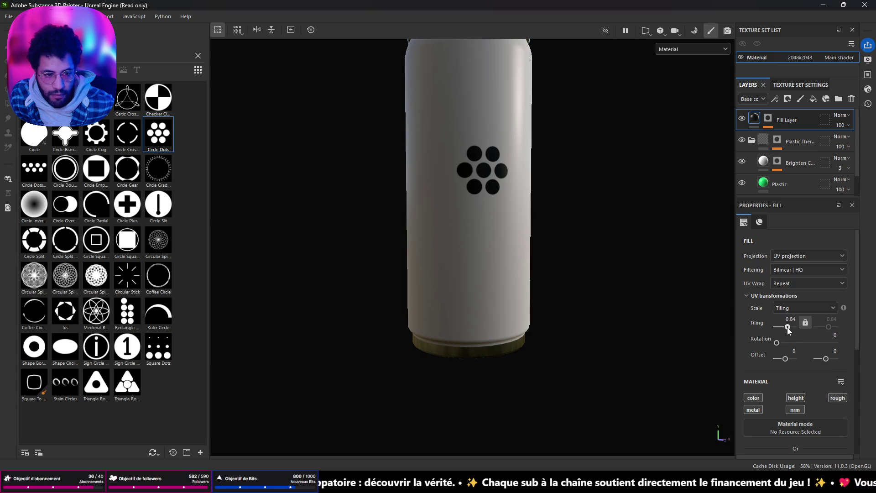
scroll(792, 357, "down", 3)
scroll(796, 377, "down", 4)
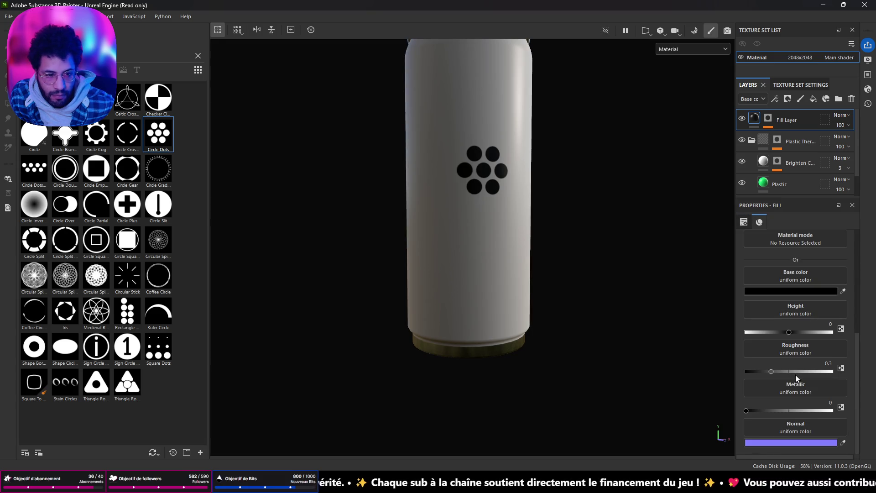
scroll(796, 378, "up", 4)
left_click(768, 119)
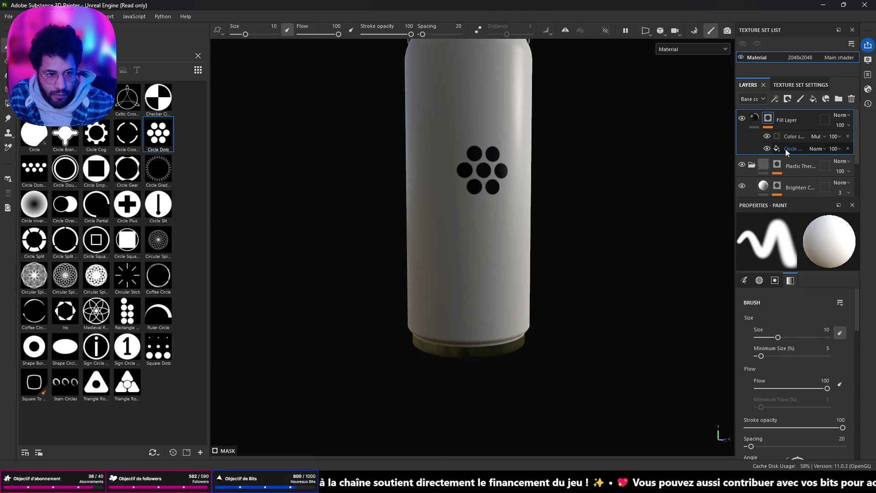
- Set the Circle Dots mask to 9 dots at 0.19 scale with the projection enlarged over the can
left_click(793, 149)
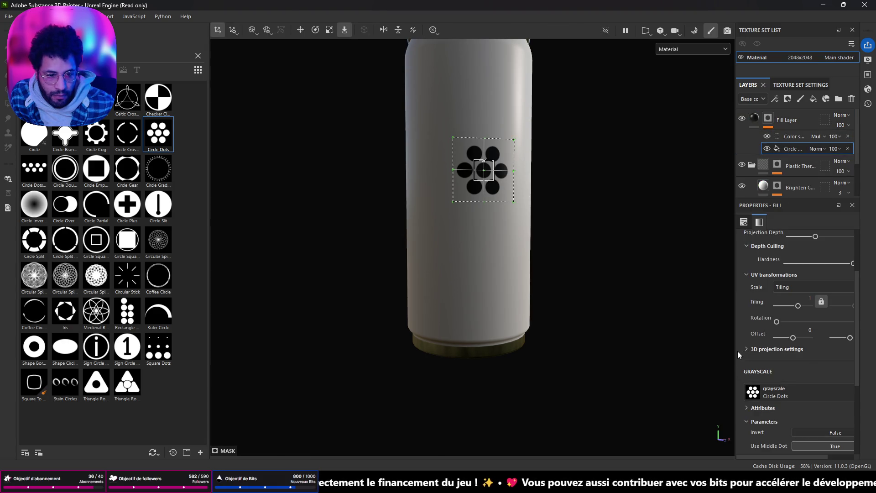
left_click_drag(737, 356, 662, 354)
scroll(773, 368, "down", 5)
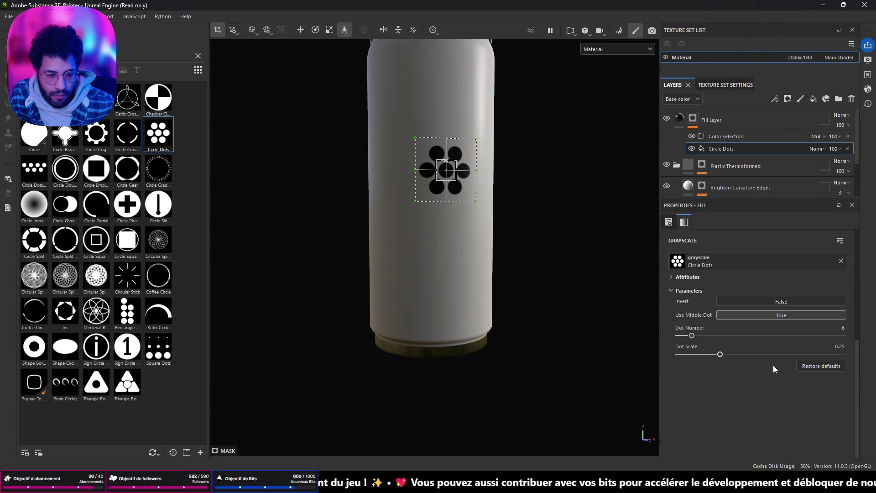
left_click_drag(718, 355, 851, 360)
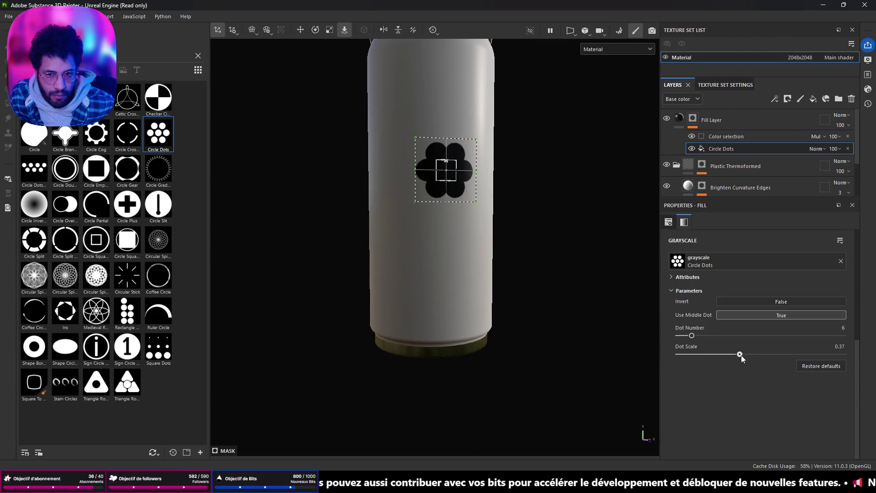
left_click_drag(693, 336, 705, 336)
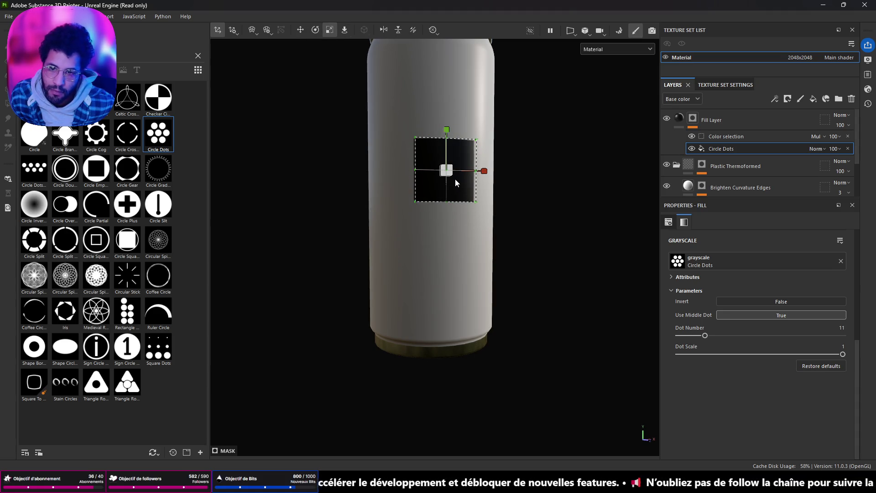
right_click_drag(444, 182, 598, 86, "ctrl")
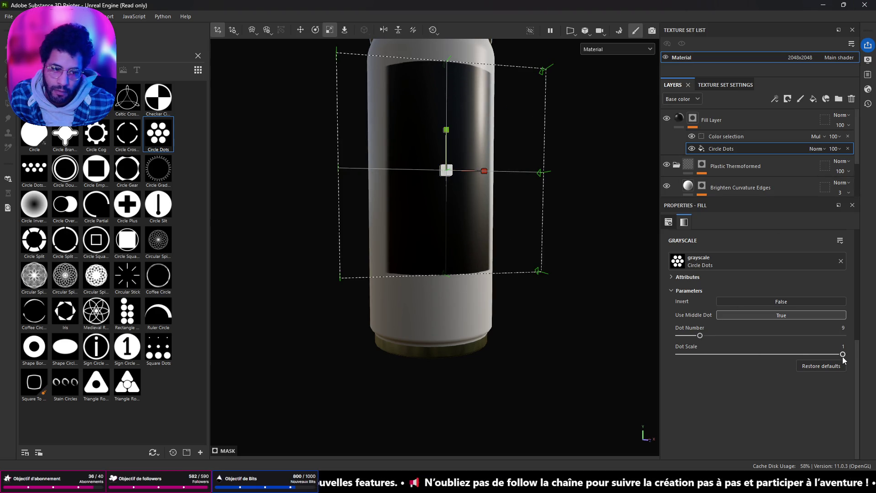
left_click_drag(800, 356, 710, 355)
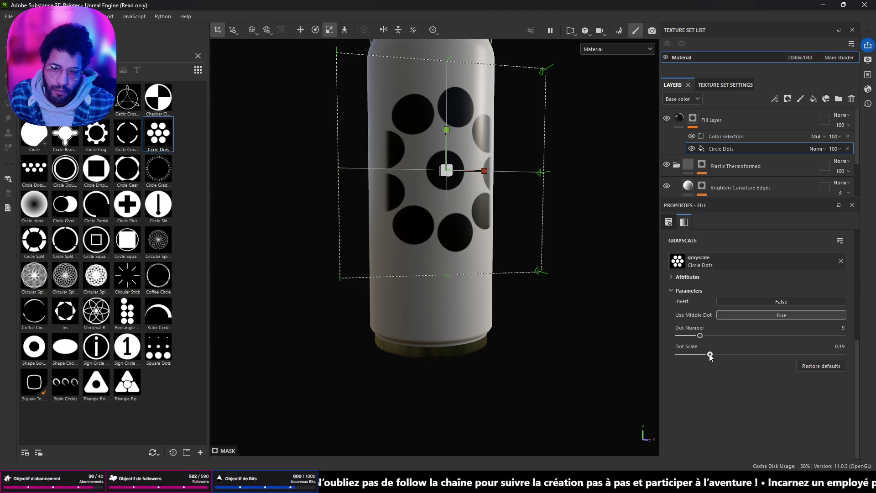
left_click_drag(393, 284, 636, 244, "alt")
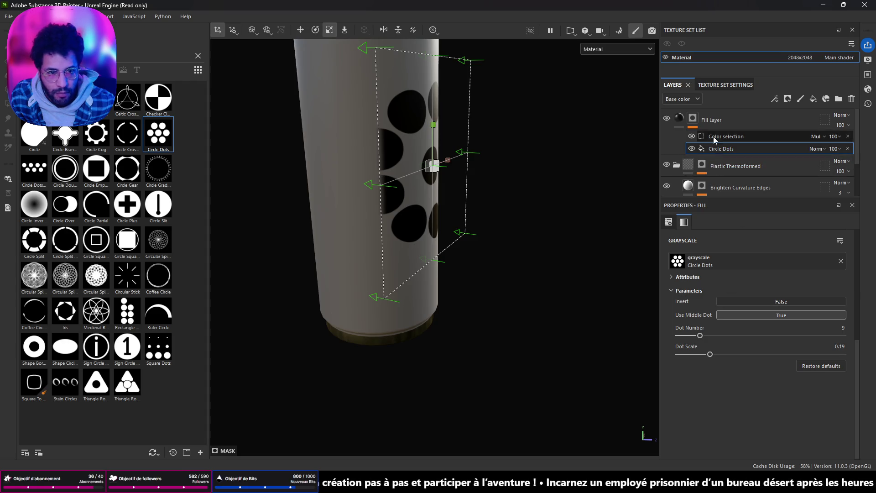
- Select the Circle Dots effect in the Fill Layer mask and raise its Projection Depth to 1
left_click(696, 125)
left_click(680, 120)
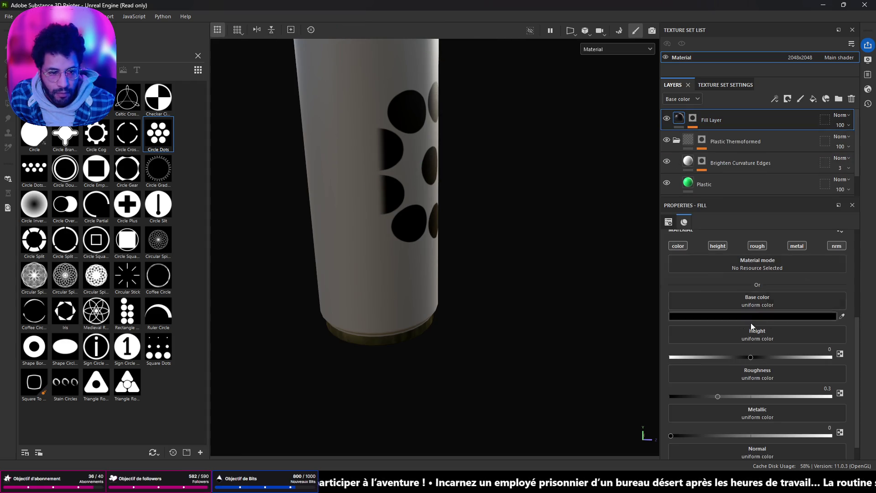
scroll(745, 317, "up", 3)
scroll(739, 356, "down", 2)
scroll(739, 356, "down", 2)
scroll(738, 354, "up", 3)
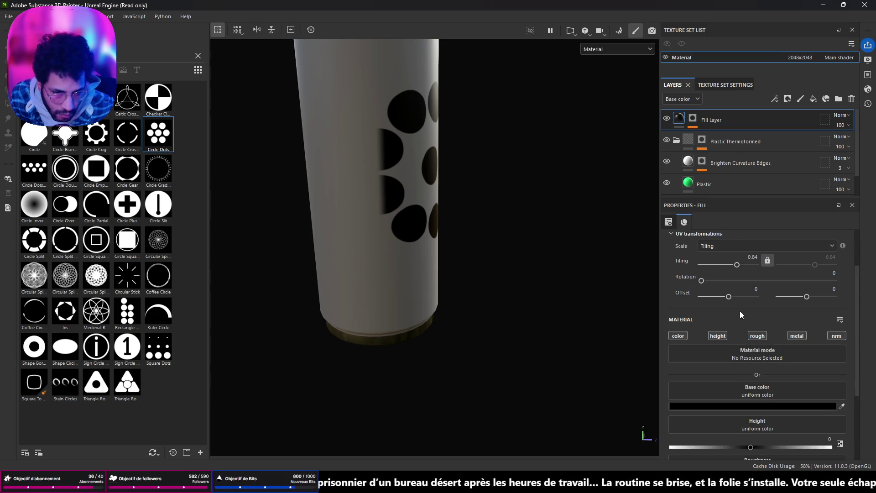
scroll(729, 292, "up", 1)
left_click(693, 120)
scroll(735, 407, "down", 2)
scroll(731, 411, "down", 2)
scroll(730, 412, "down", 2)
scroll(726, 406, "down", 2)
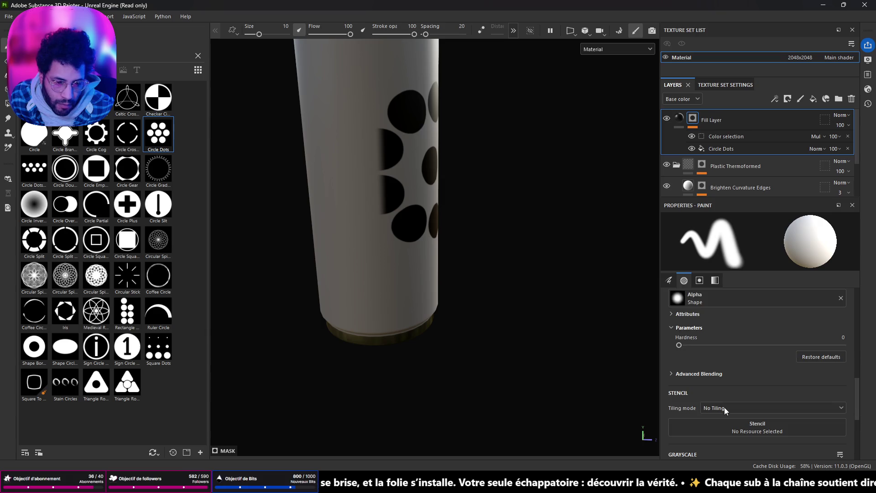
scroll(722, 402, "down", 2)
scroll(720, 400, "down", 1)
scroll(719, 399, "down", 2)
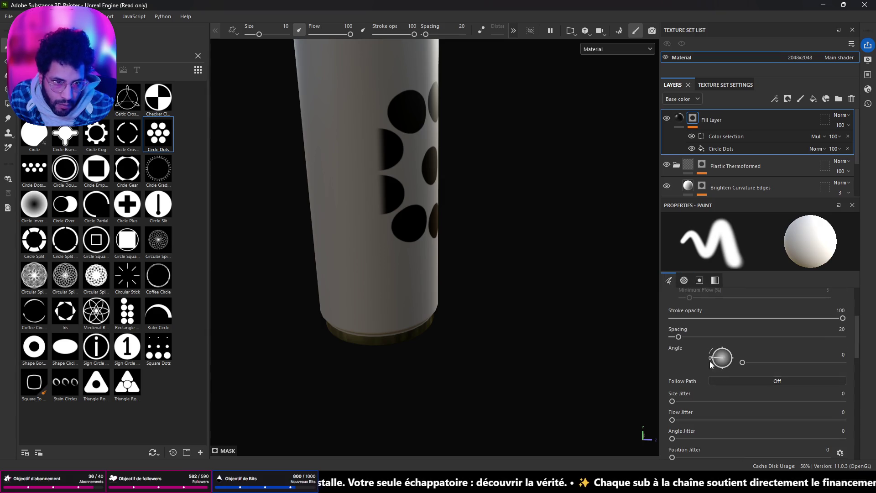
left_click(726, 137)
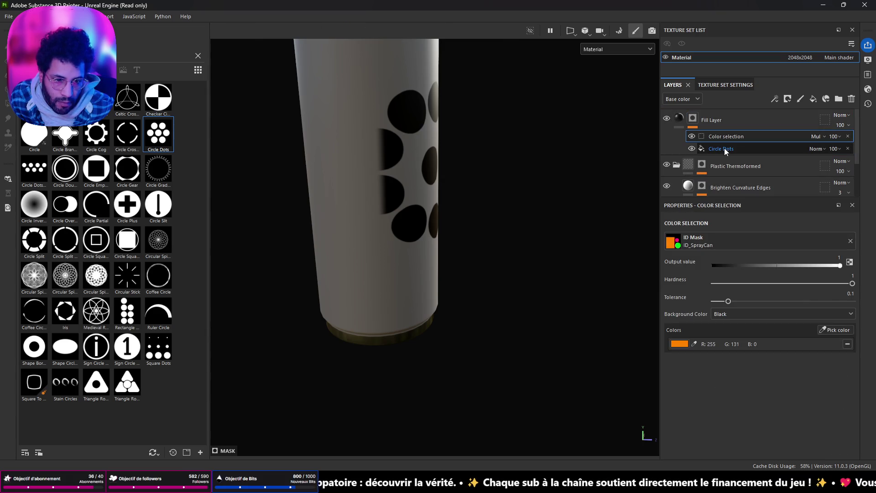
left_click(724, 148)
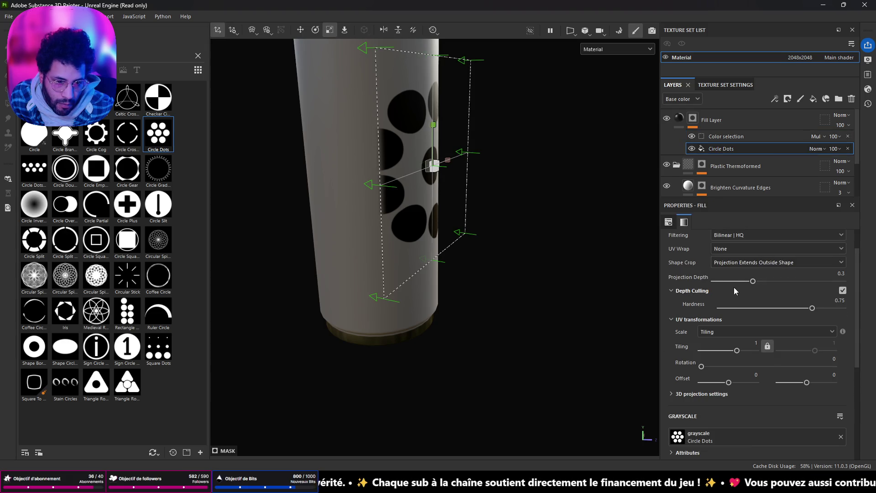
left_click_drag(753, 281, 849, 282)
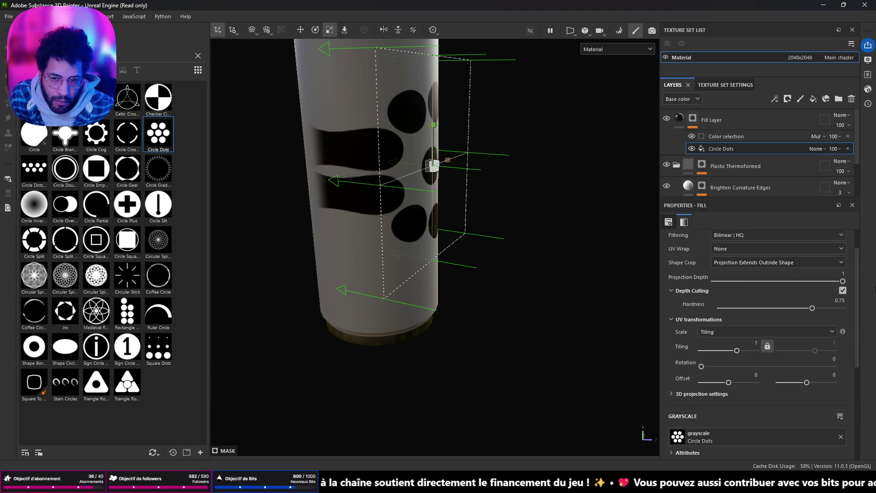
mouse_move(613, 197)
left_mouse_down("alt")
mouse_move(307, 160)
mouse_move(325, 170)
mouse_move(414, 165)
left_mouse_up("alt")
scroll(756, 274, "up", 2)
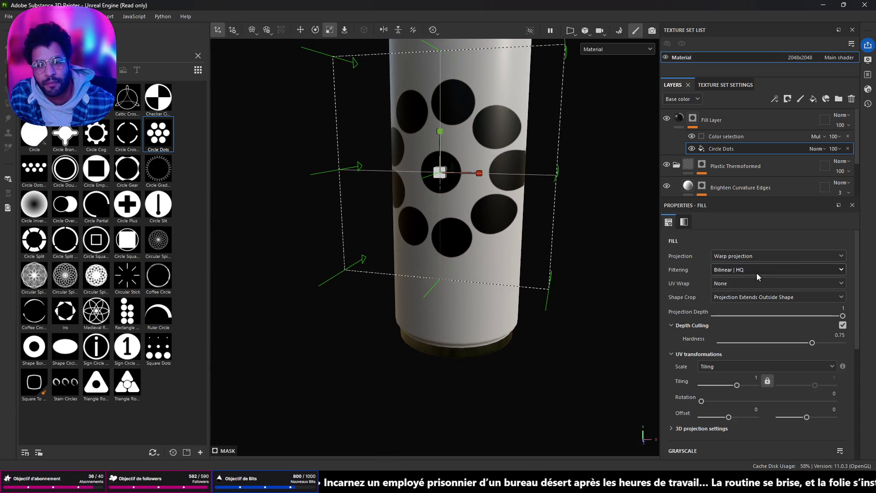
- Switch the Circle Dots to UV projection and raise the tiling to about 2.52
left_click(762, 259)
left_click(762, 280)
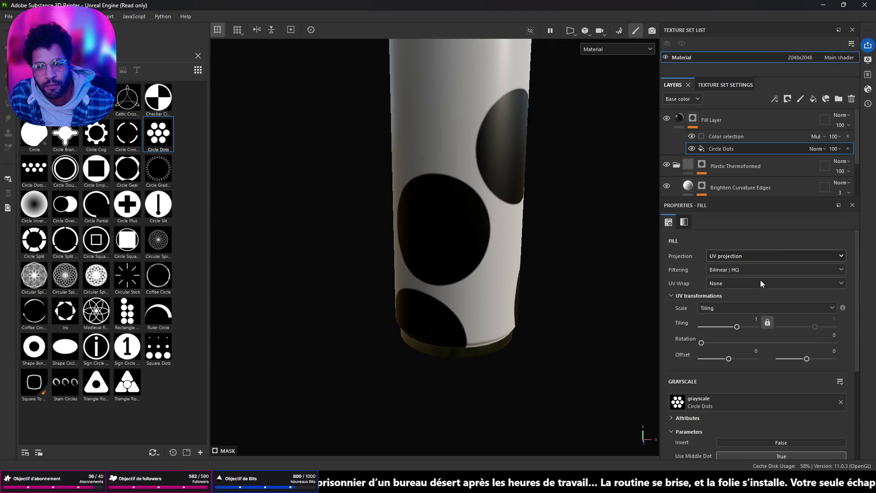
scroll(532, 266, "down", 3)
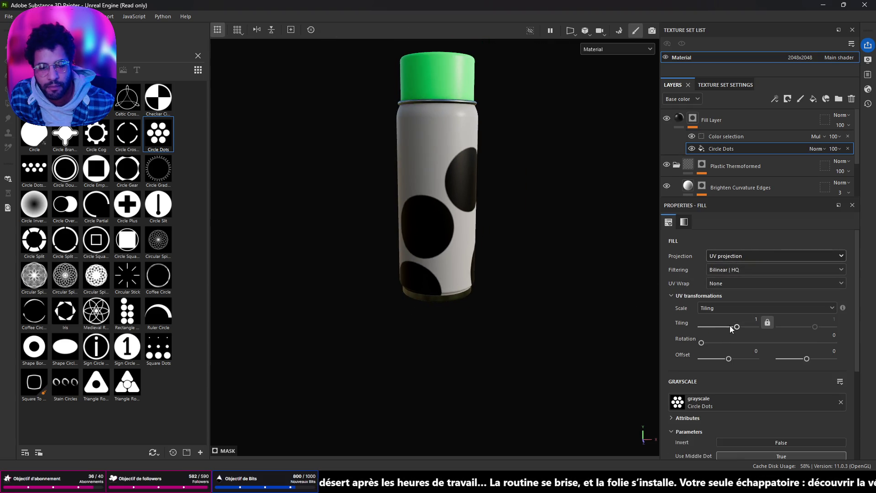
left_click_drag(737, 327, 741, 329)
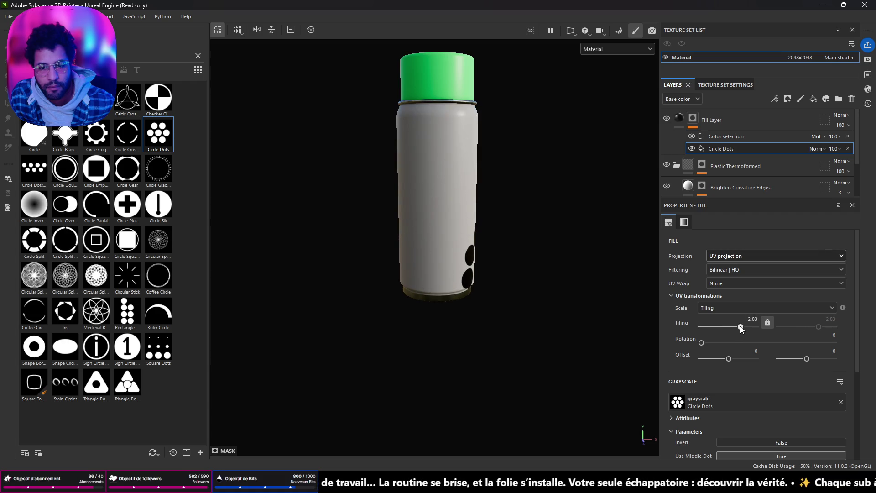
left_click_drag(628, 290, 440, 266, "alt")
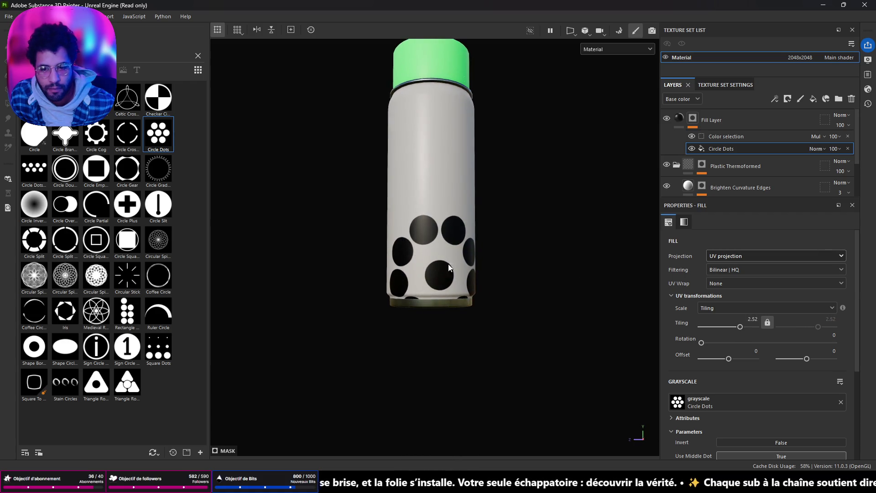
- Review the Fill Layer's fill settings and mask effects, leaving the filtering unchanged
left_click(697, 121)
left_click(675, 121)
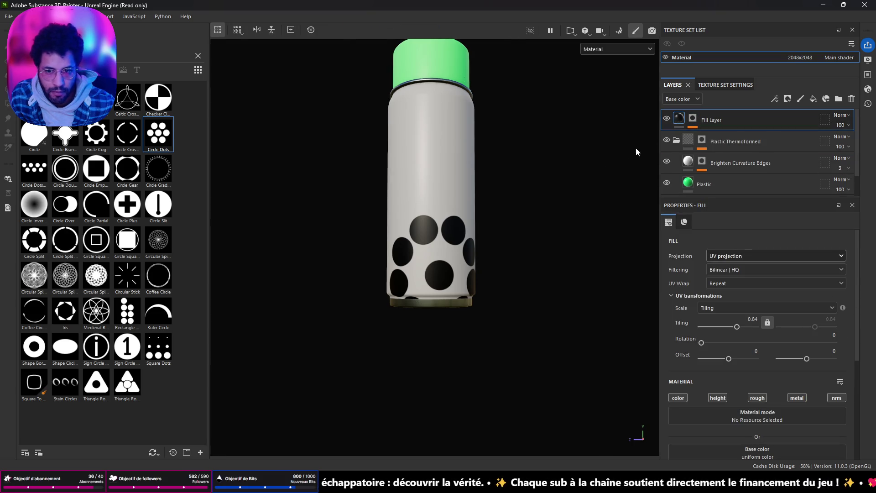
left_click(695, 122)
left_click(705, 148)
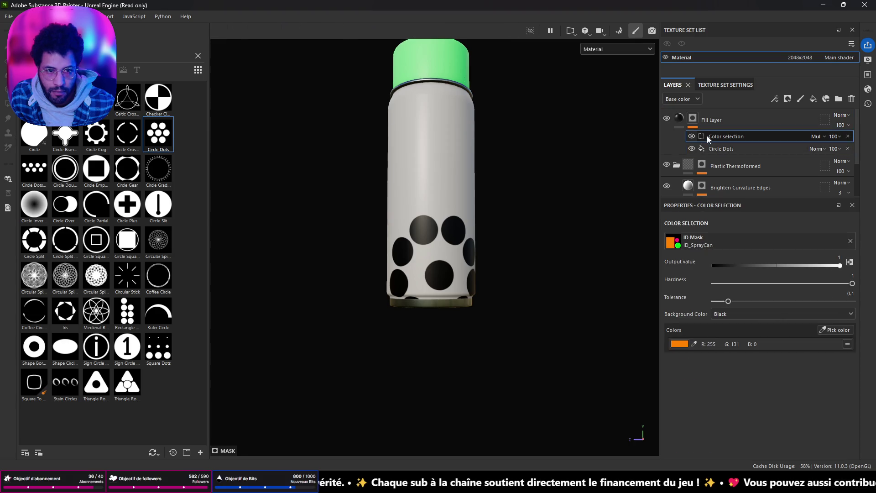
left_click(694, 121)
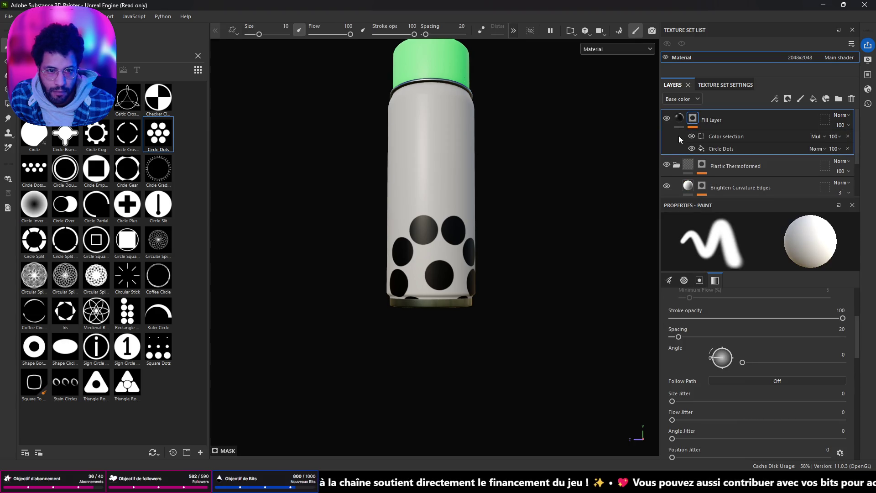
left_click(679, 120)
left_click(737, 269)
left_click(719, 282)
- Set the Fill Layer's fill to tri-planar projection and move its projection box down the can
left_click(731, 256)
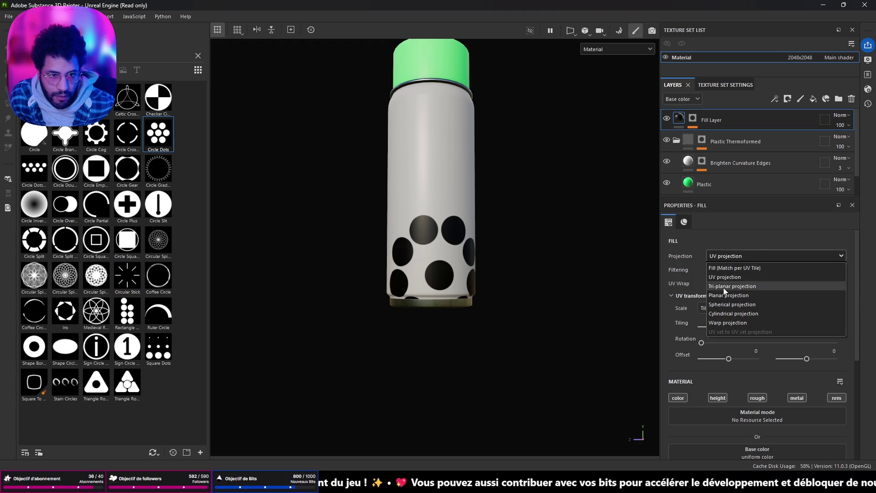
left_click(725, 287)
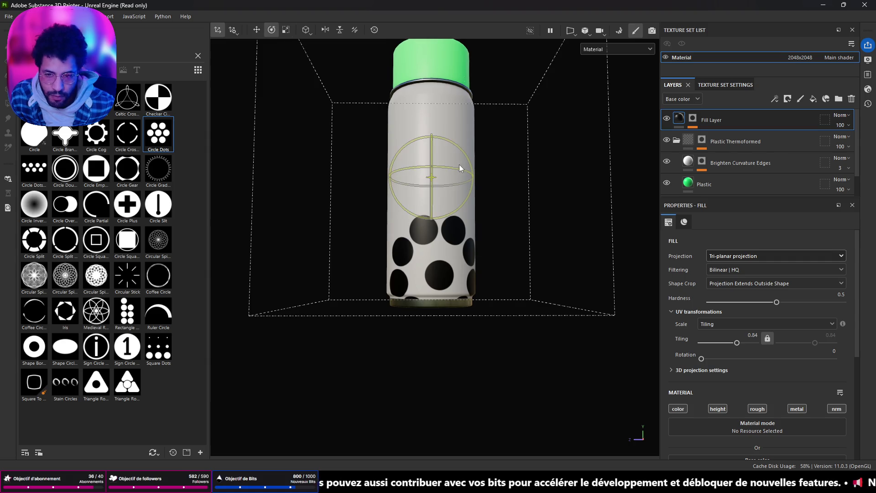
key("w")
left_click_drag(432, 132, 522, 186)
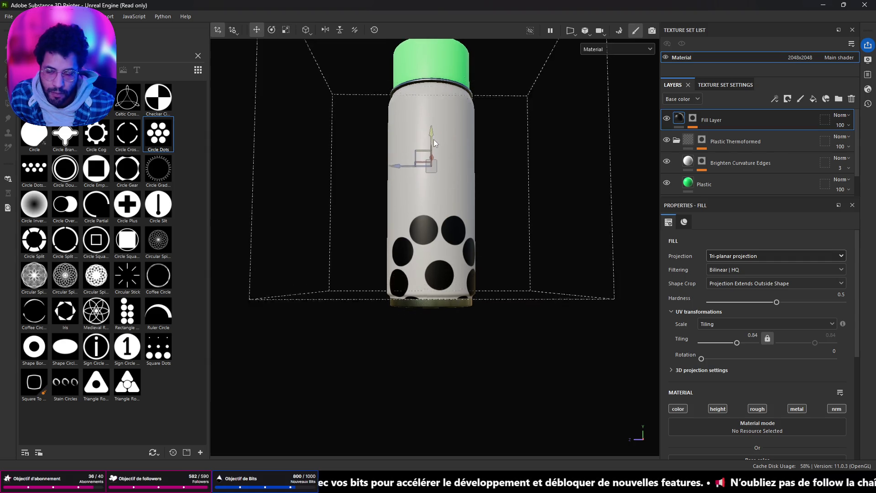
left_click(692, 120)
left_click(708, 149)
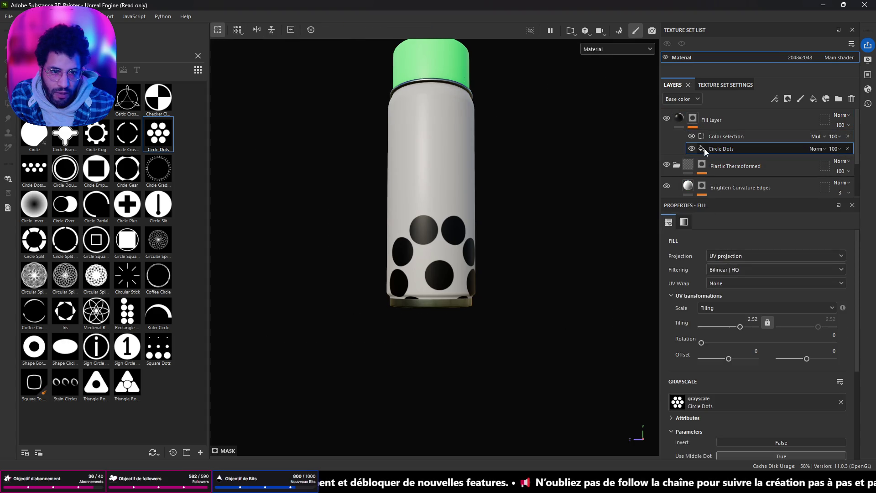
- Set the Circle Dots mask effect itself to tri-planar projection
left_click(681, 122)
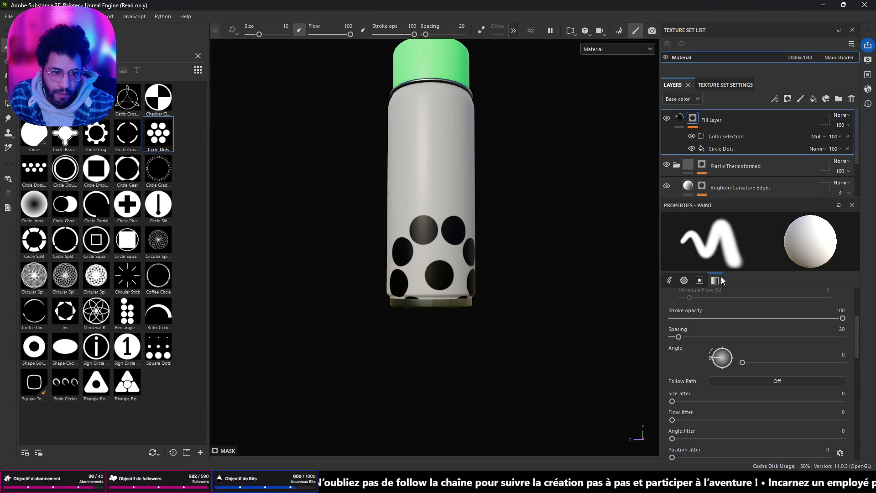
scroll(718, 301, "up", 2)
left_click(712, 136)
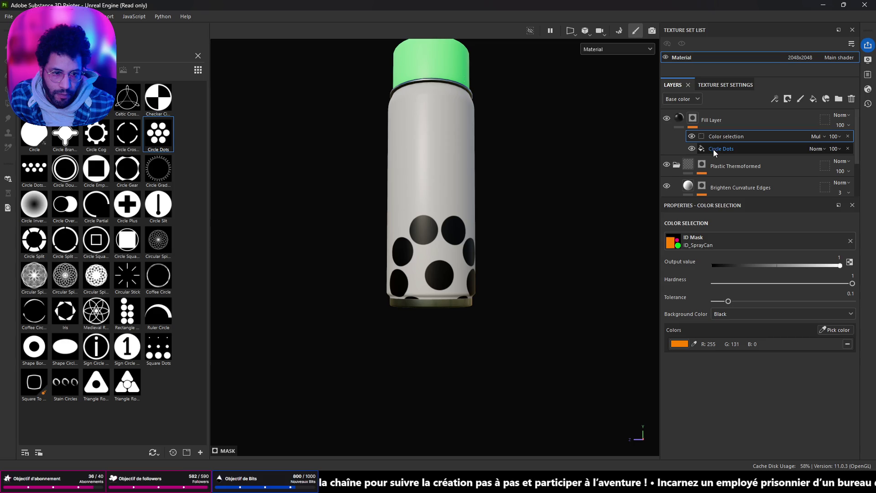
left_click(713, 150)
left_click(728, 255)
left_click(730, 286)
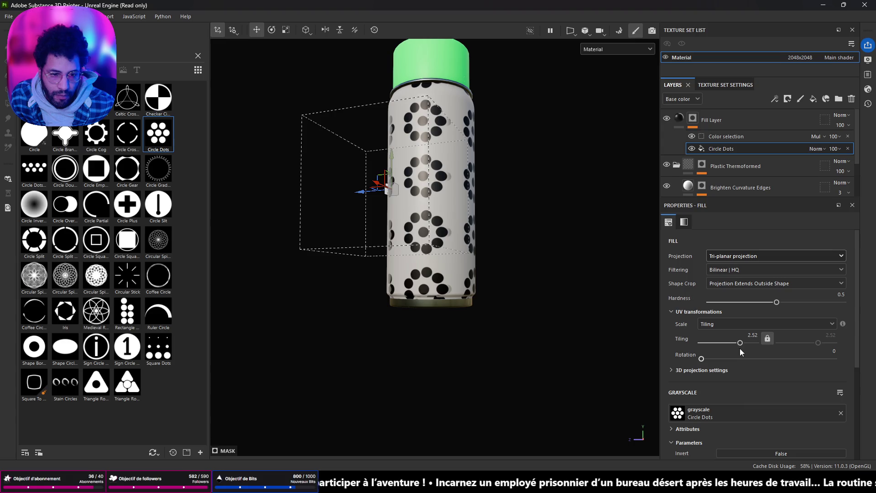
- Lower tiling to 1.31 for larger dots, try cylindrical projection, then settle on UV projection
left_click_drag(741, 343, 736, 342)
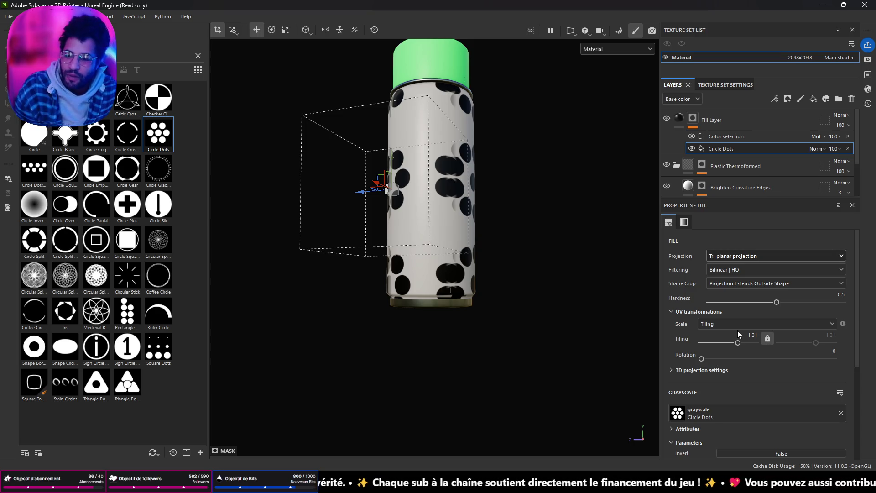
mouse_move(557, 309)
left_mouse_down("alt")
mouse_move(512, 221)
mouse_move(348, 199)
left_mouse_up("alt")
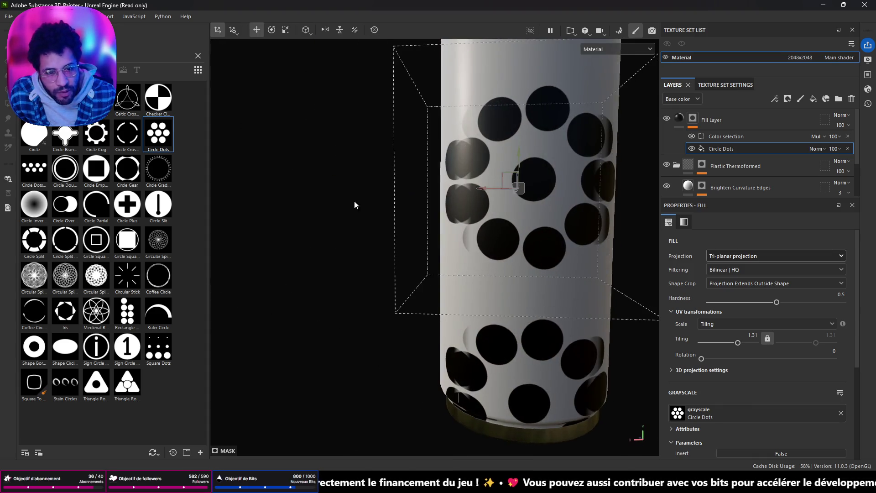
left_click(760, 255)
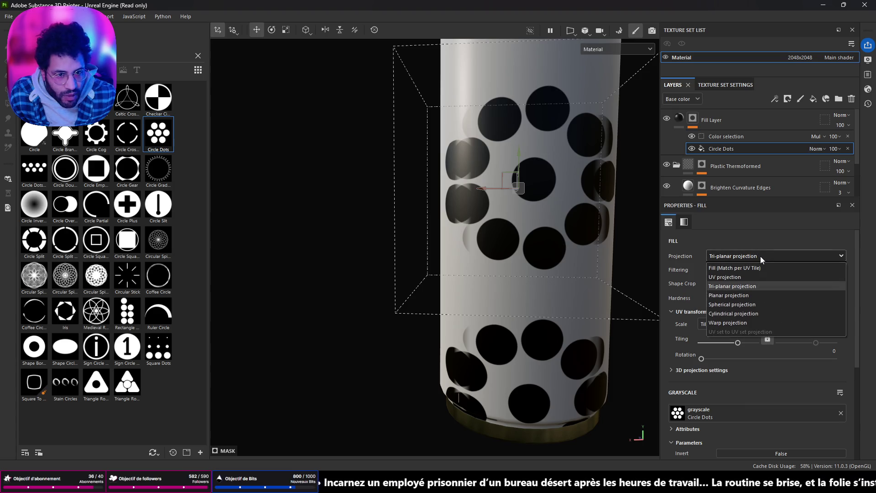
left_click(733, 313)
mouse_move(639, 259)
left_mouse_down("alt")
mouse_move(828, 221)
mouse_move(757, 272)
left_mouse_up("alt")
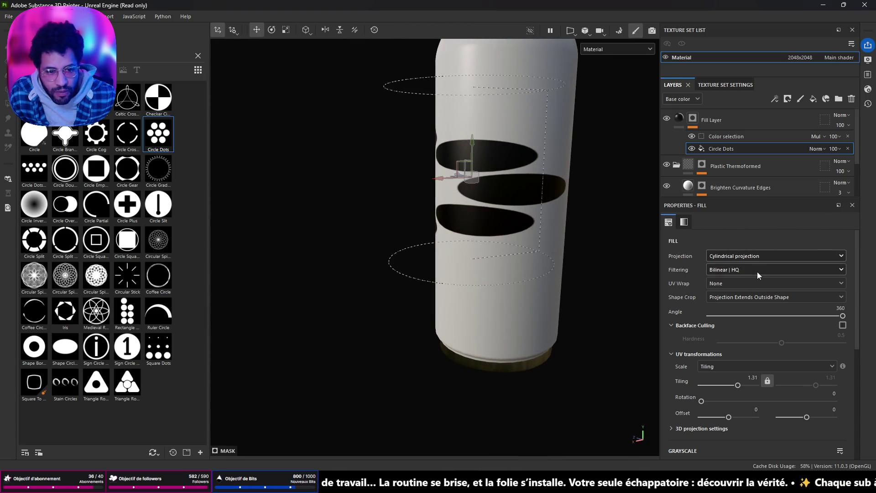
left_click(756, 258)
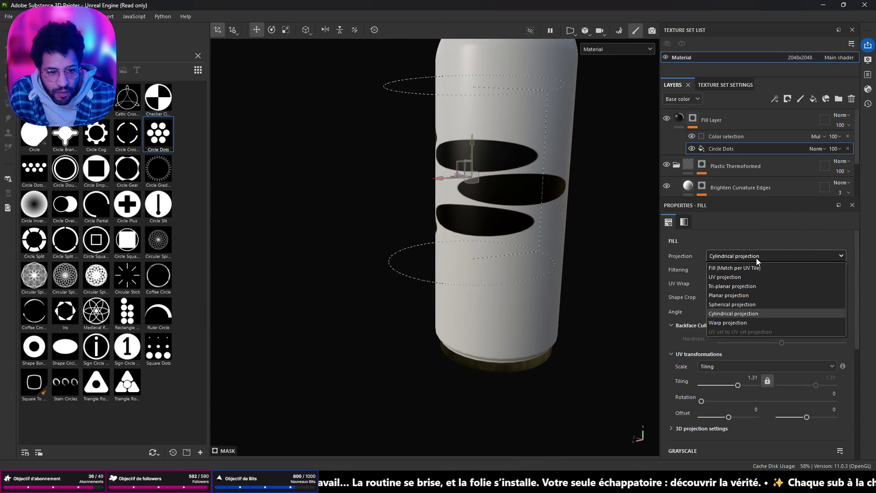
left_click(741, 278)
scroll(547, 245, "down", 3)
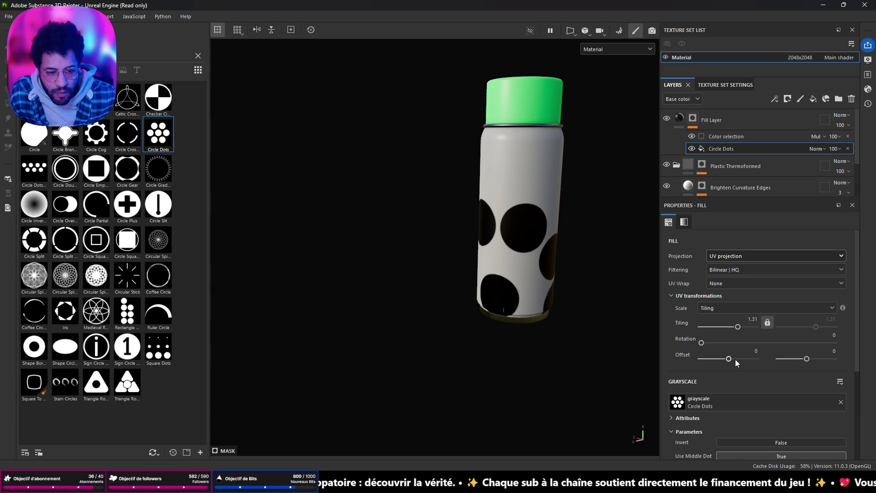
- Set the dot pattern Offset to -0.23 and Tiling to 1.97, checking it around the can
left_click_drag(728, 358, 722, 359)
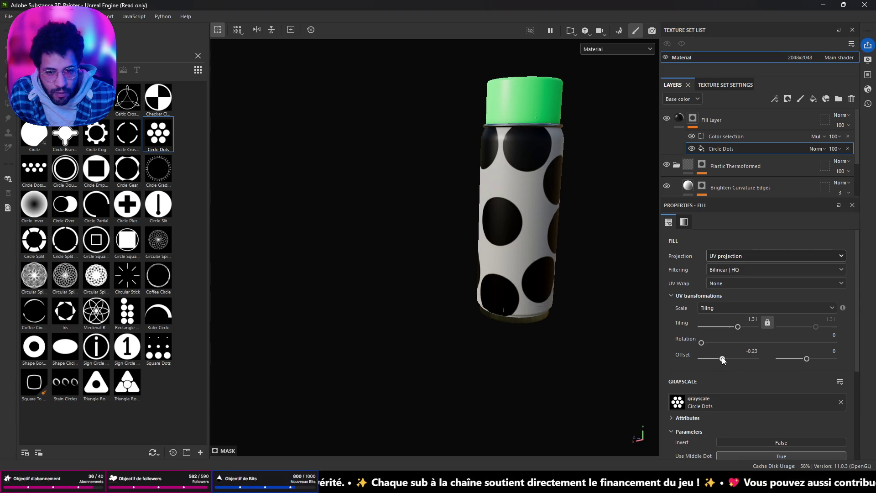
mouse_move(571, 234)
left_mouse_down("alt")
mouse_move(275, 205)
mouse_move(667, 243)
mouse_move(872, 229)
mouse_move(493, 223)
mouse_move(615, 281)
left_mouse_up("alt")
left_click_drag(736, 330, 739, 332)
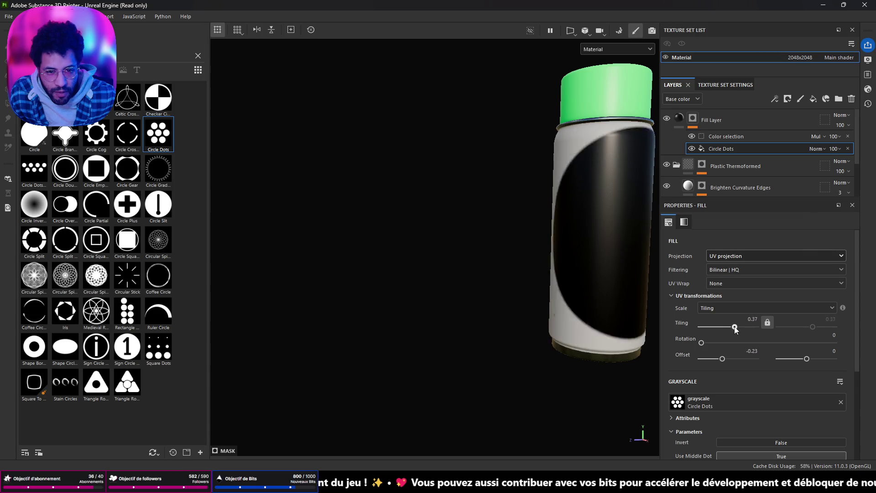
mouse_move(527, 279)
left_mouse_down("alt")
mouse_move(440, 266)
mouse_move(566, 261)
mouse_move(297, 254)
mouse_move(592, 277)
left_mouse_up("alt")
middle_click_drag(592, 276, 424, 247, "alt")
mouse_move(424, 247)
left_mouse_down("alt")
mouse_move(440, 235)
mouse_move(335, 172)
mouse_move(336, 205)
mouse_move(333, 180)
mouse_move(569, 192)
mouse_move(180, 202)
mouse_move(475, 248)
left_mouse_up("alt")
scroll(392, 201, "up", 3)
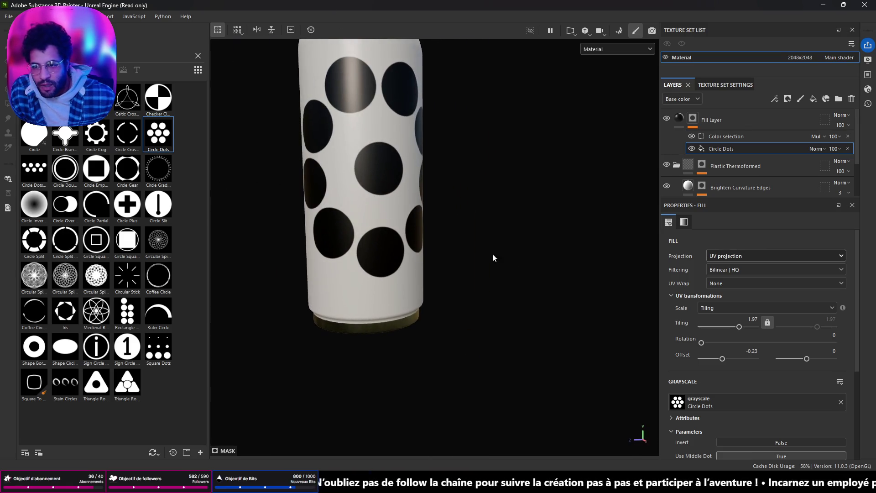
scroll(732, 324, "down", 3)
scroll(729, 326, "up", 2)
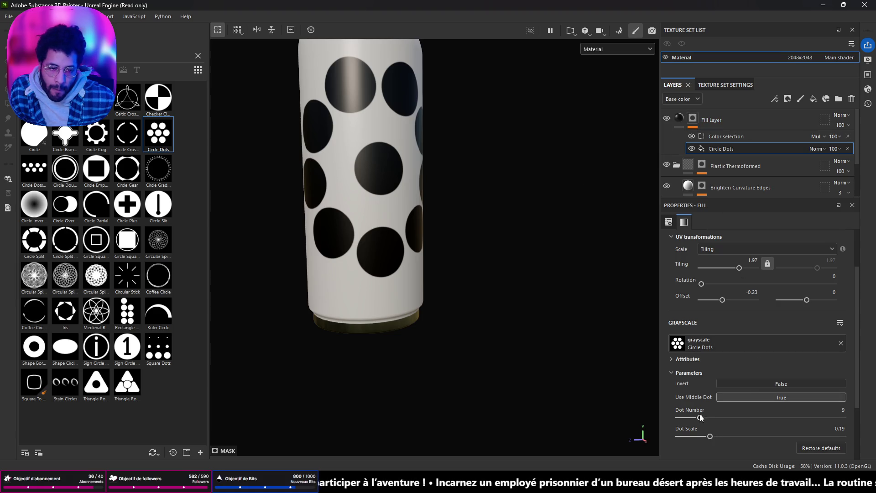
- Reduce the Dot Number to 1, leaving two black dots, and select that fill layer
left_click_drag(700, 418, 653, 417)
mouse_move(438, 194)
left_mouse_down("alt")
mouse_move(419, 192)
mouse_move(439, 194)
left_mouse_up("alt")
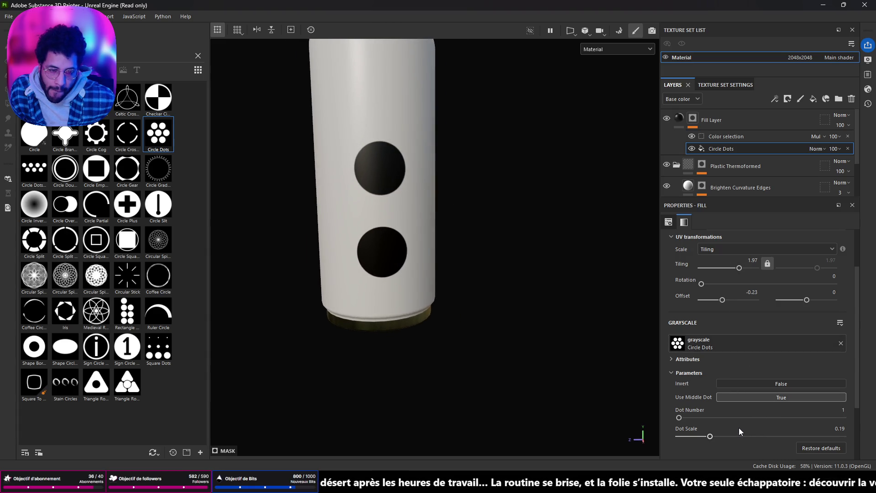
scroll(720, 429, "up", 2)
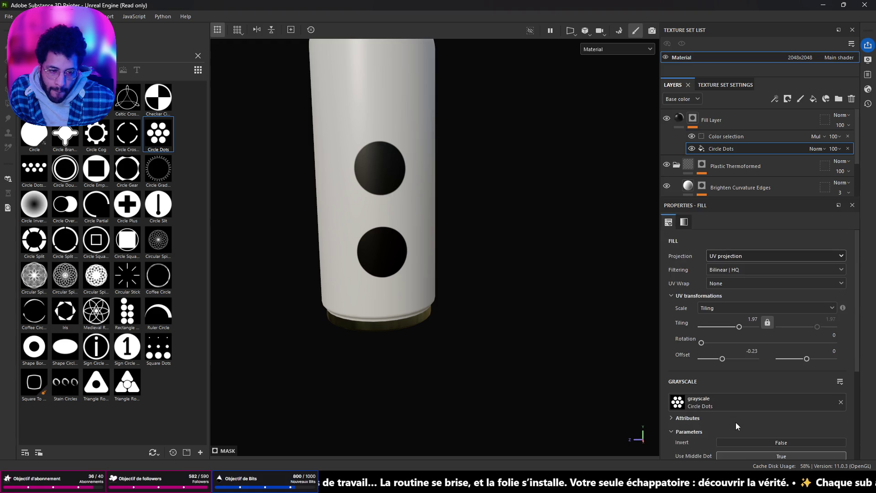
scroll(736, 423, "down", 3)
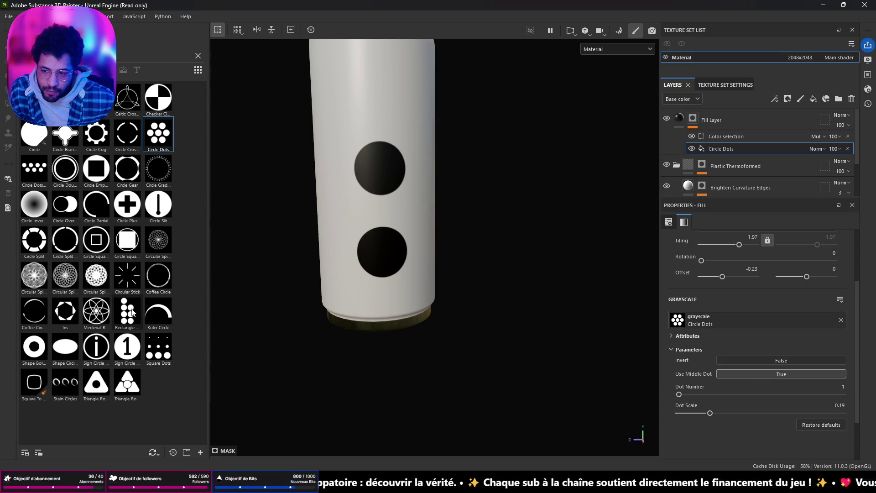
mouse_move(127, 311)
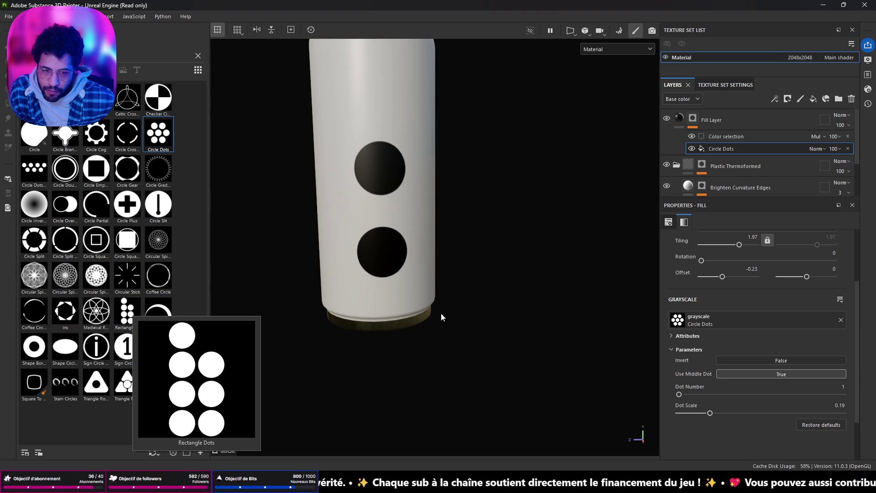
left_click(716, 120)
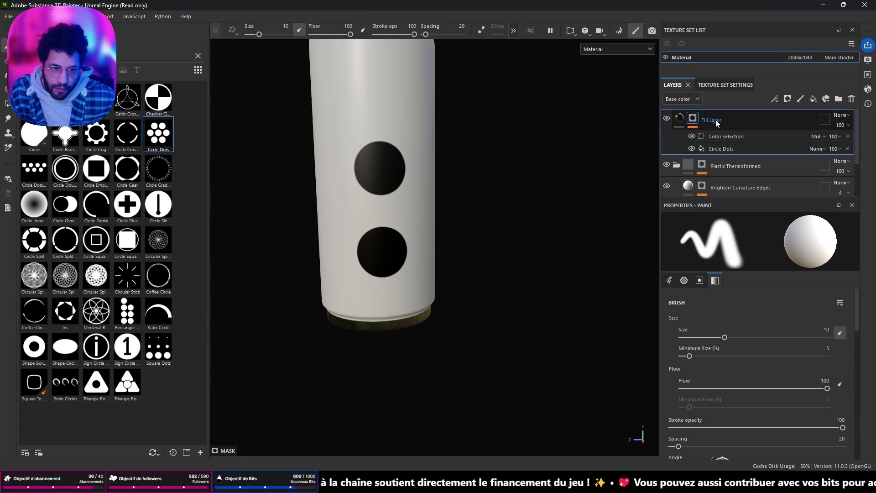
- Delete the black dots layer and drop Rectangle Dots from the shelf onto the can as a fill
key("Delete")
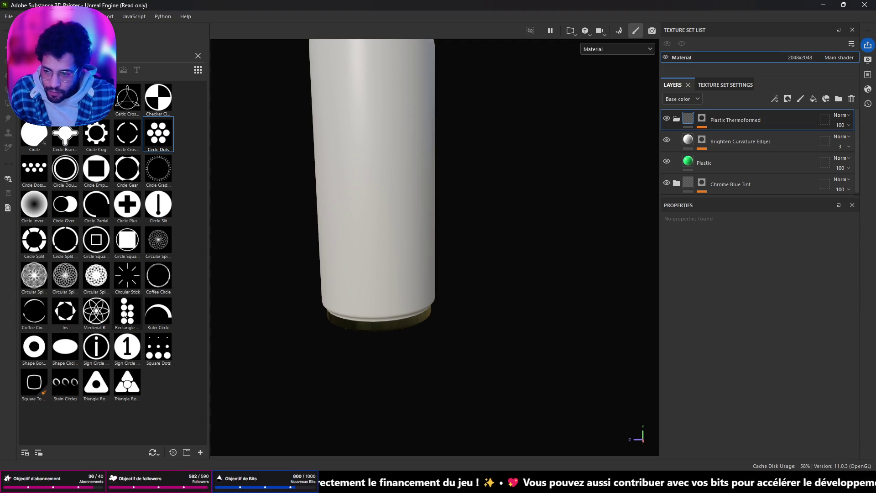
left_click_drag(127, 313, 351, 245)
left_click_drag(374, 196, 374, 250, "ctrl")
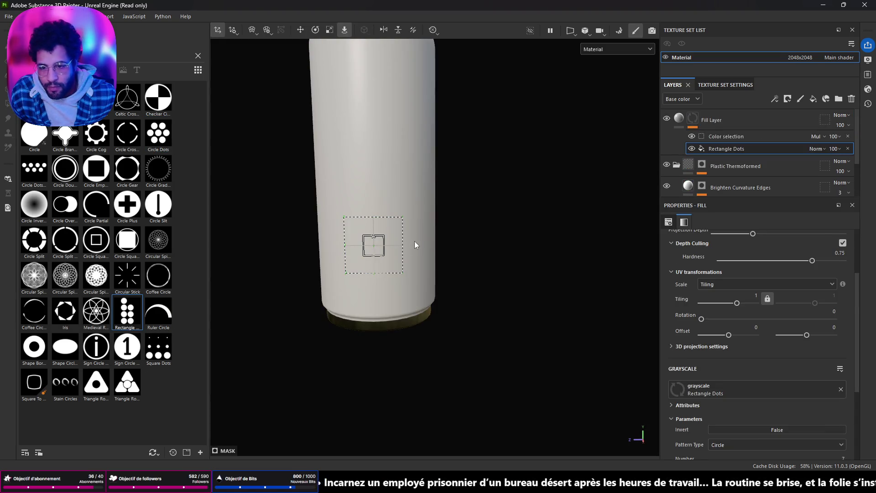
scroll(415, 241, "down", 5)
mouse_move(418, 190)
left_mouse_down("alt")
mouse_move(408, 229)
mouse_move(471, 200)
left_mouse_up("alt")
scroll(441, 226, "up", 3)
scroll(440, 227, "down", 2)
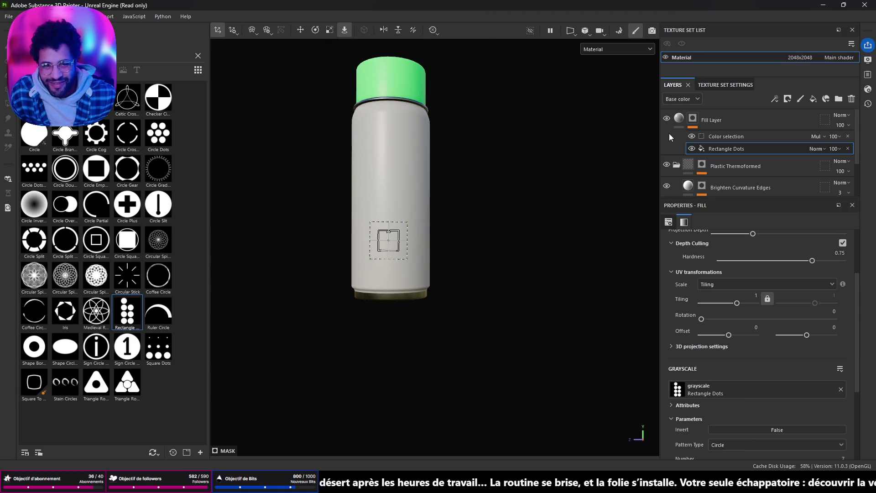
- Set the new fill layer's Base color to dark red 5B2020
left_click(678, 119)
left_click(748, 385)
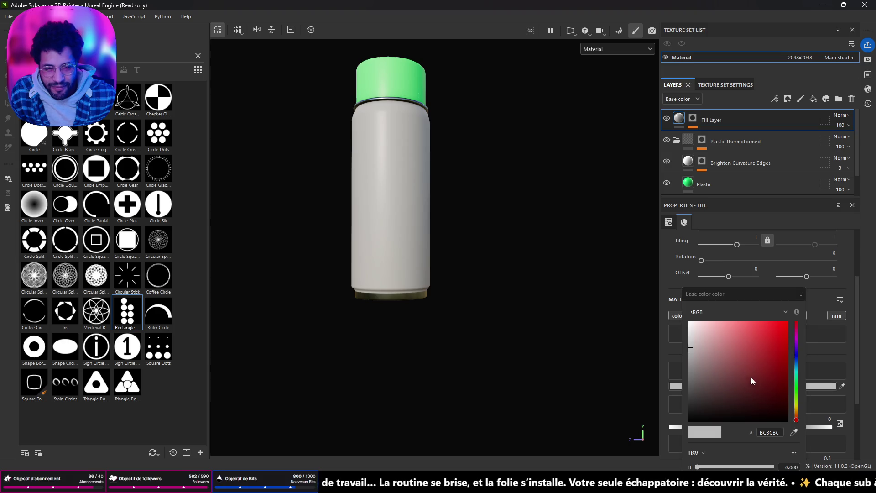
left_click(752, 385)
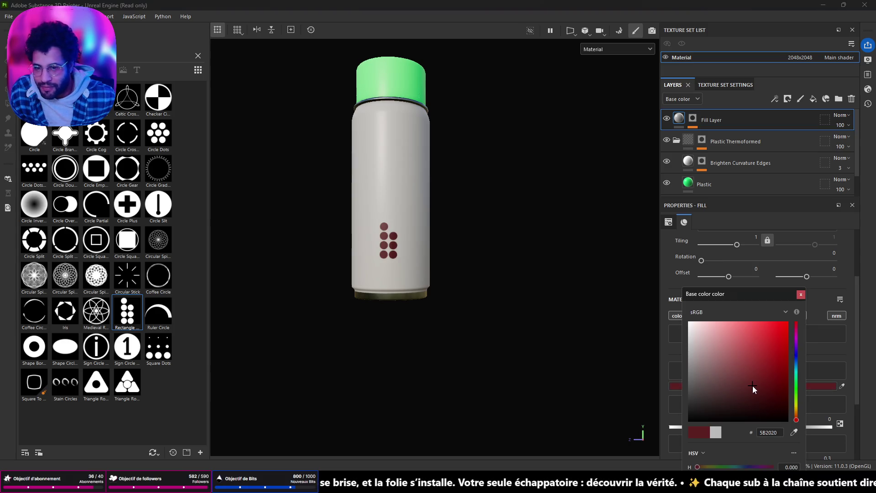
scroll(487, 232, "up", 2)
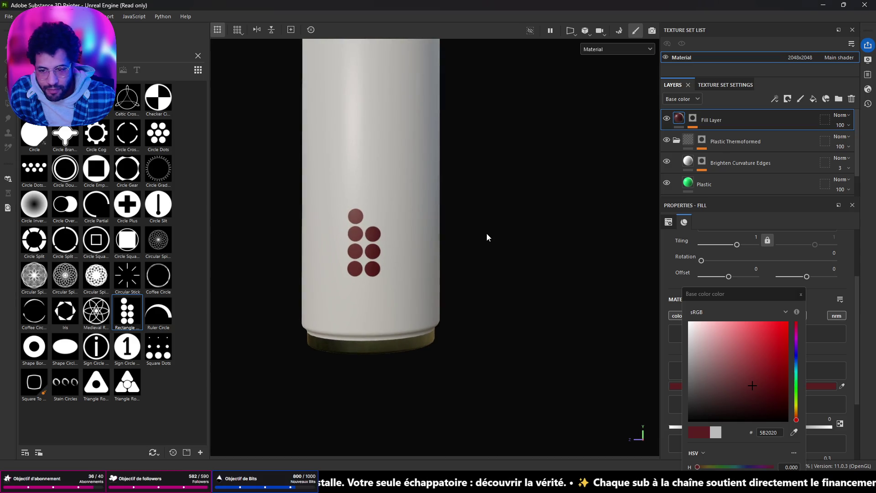
left_click(799, 295)
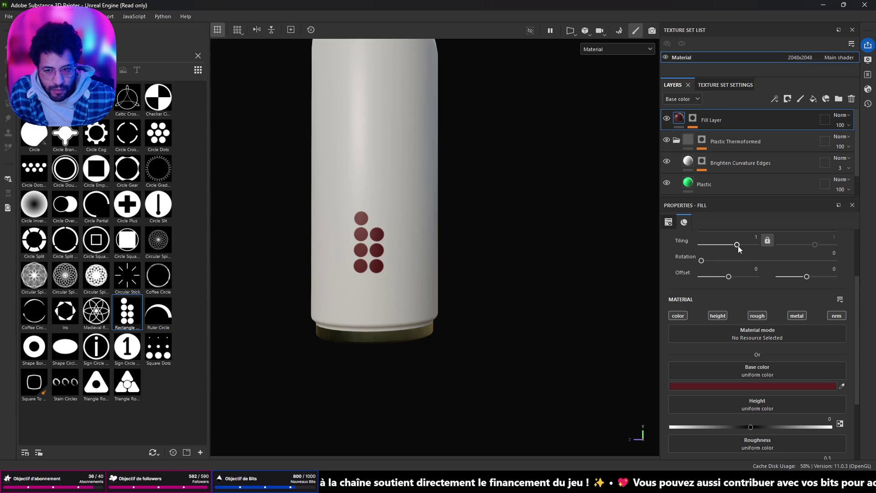
- Select the Rectangle Dots effect in the fill layer's mask
left_click(692, 119)
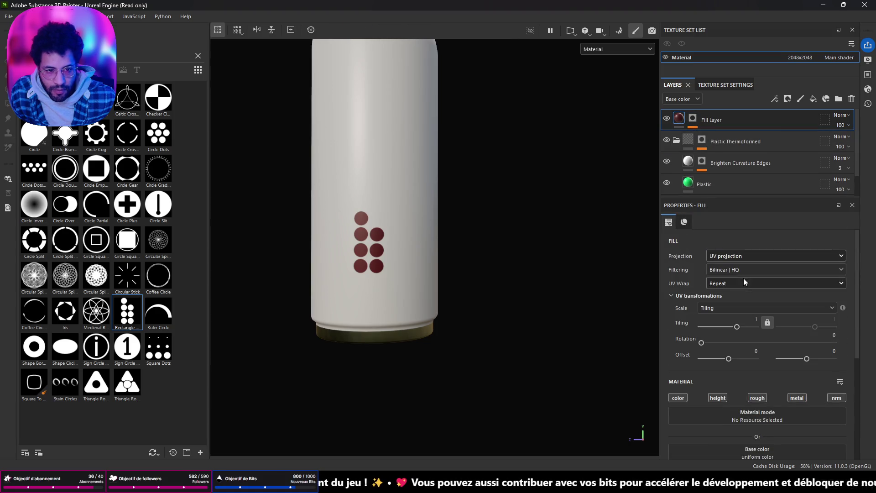
left_click(692, 118)
left_click(709, 149)
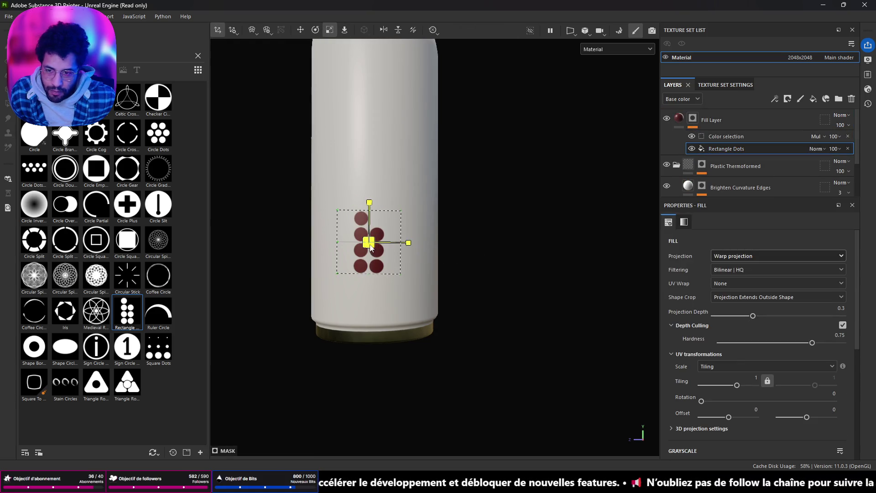
- Enlarge the red dot projection with the gizmo and nudge it slightly up the can
left_click_drag(370, 247, 634, 78)
key("e")
key("w")
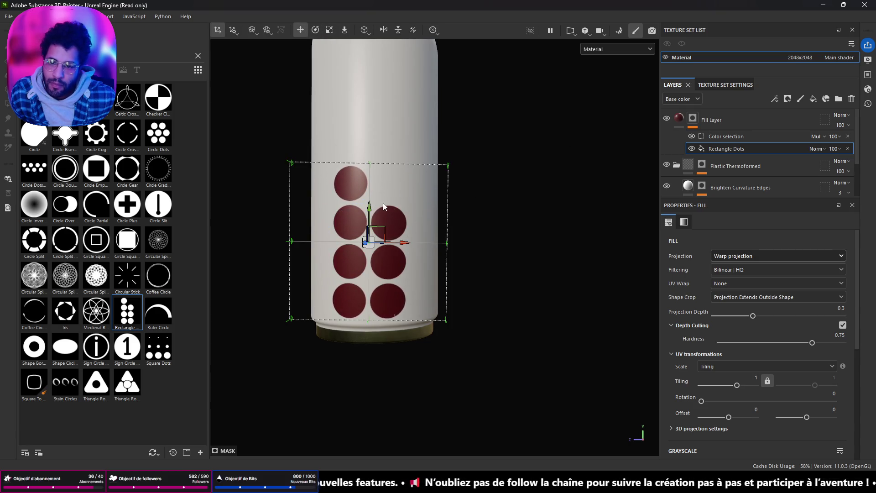
left_click_drag(370, 209, 370, 204)
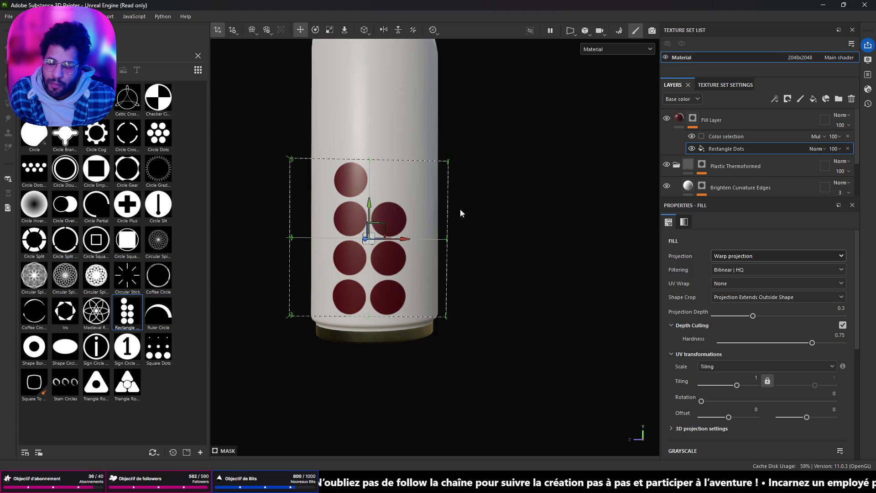
mouse_move(486, 211)
left_mouse_down("alt")
mouse_move(333, 221)
mouse_move(475, 217)
left_mouse_up("alt")
scroll(475, 217, "down", 5)
mouse_move(408, 243)
left_mouse_down("alt")
mouse_move(265, 258)
mouse_move(361, 254)
left_mouse_up("alt")
scroll(447, 240, "up", 2)
scroll(446, 240, "up", 2)
scroll(447, 240, "up", 2)
- Change the fill layer's Base color to a brighter red 811C1C
left_click(682, 126)
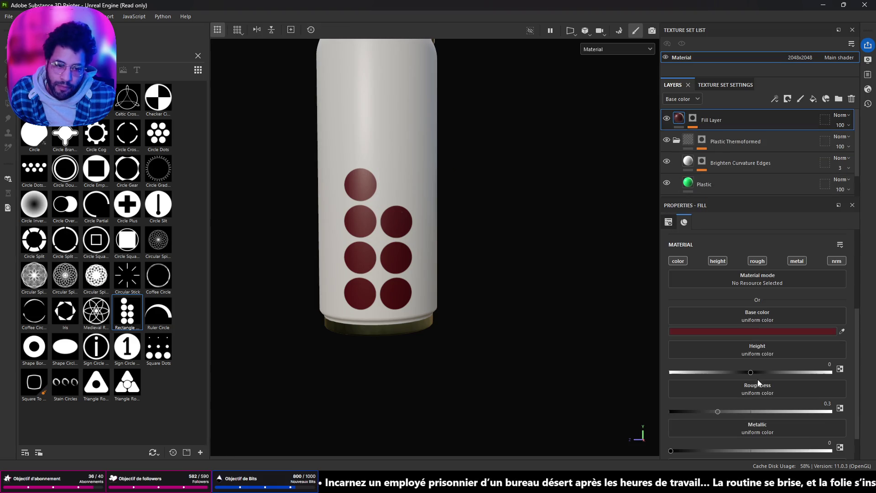
left_click(761, 333)
left_click(765, 371)
scroll(451, 203, "down", 3)
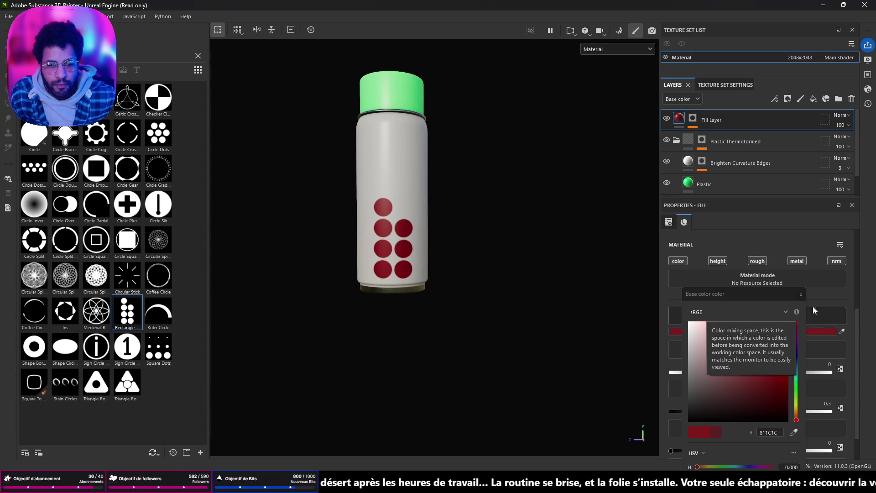
left_click(800, 293)
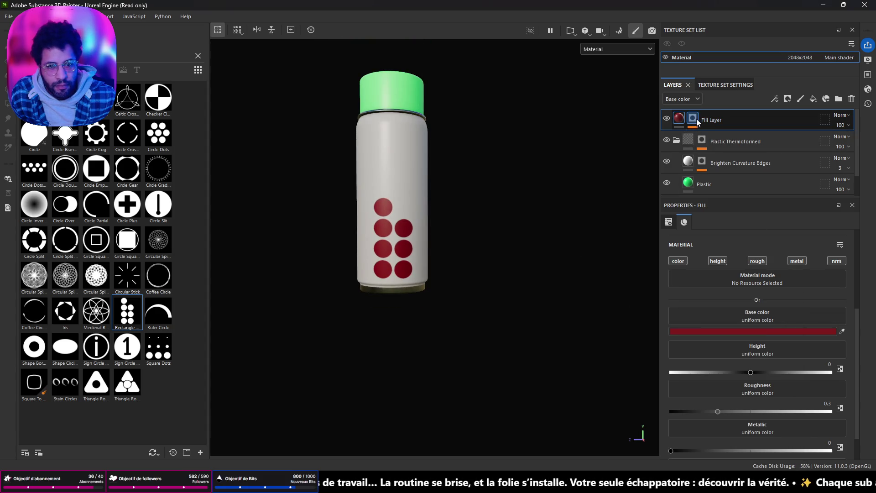
- Duplicate the dots fill layer (Ctrl+D), recolour the copy blue, and select its Rectangle Dots effect
key("ctrl+d")
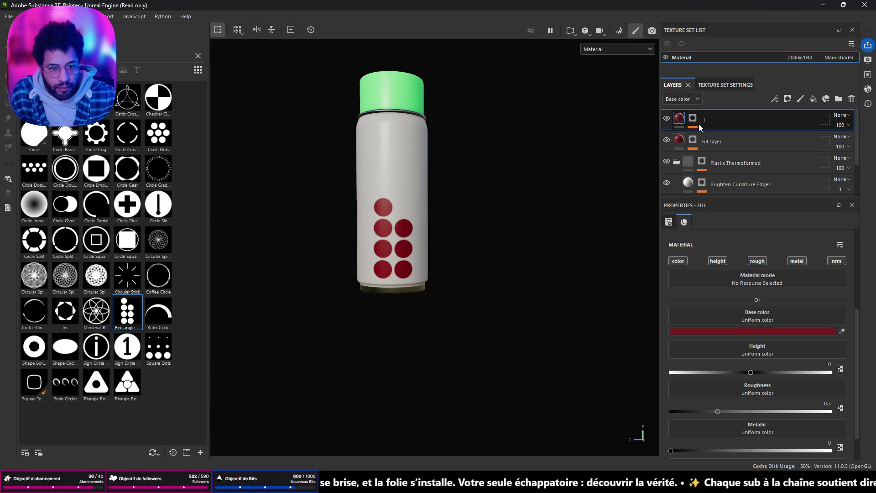
left_click(741, 330)
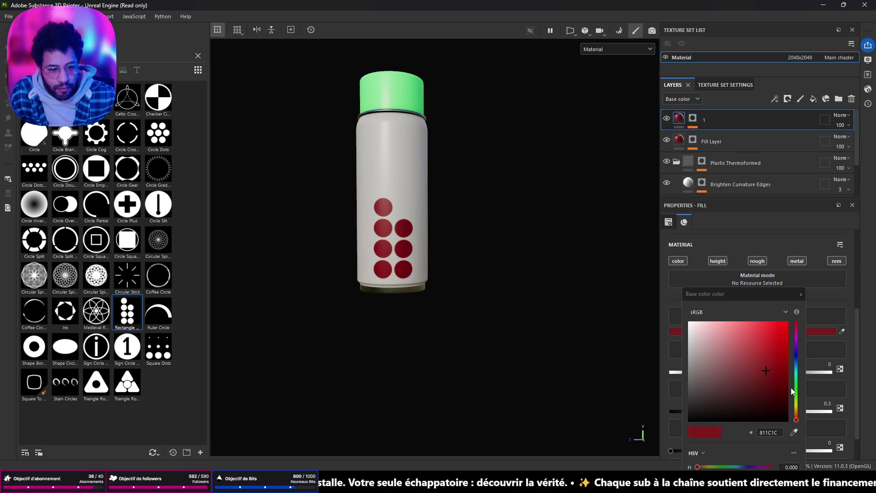
left_click_drag(796, 420, 797, 360)
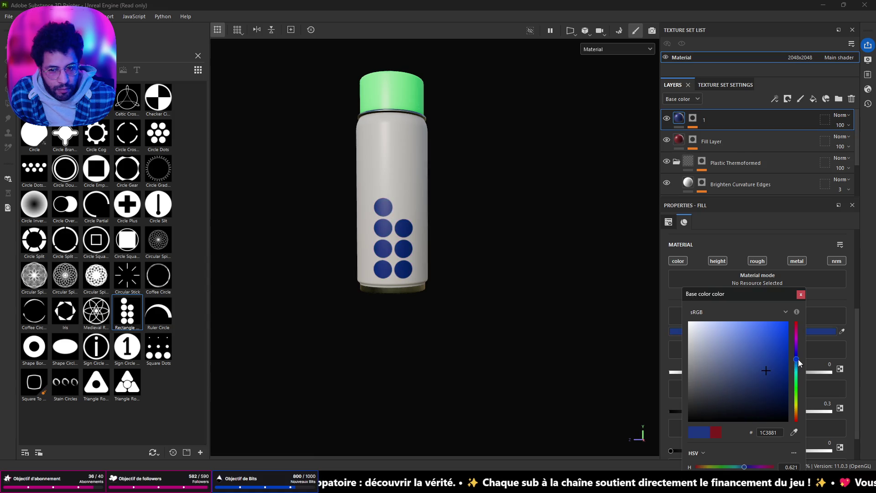
left_click(693, 118)
left_click(705, 149)
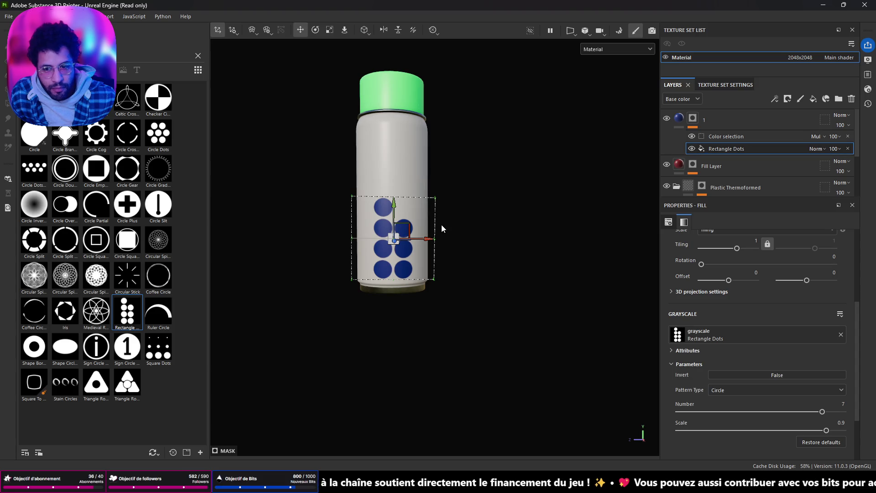
- Set the blue dot projection's Rotation to 180 degrees
key("e")
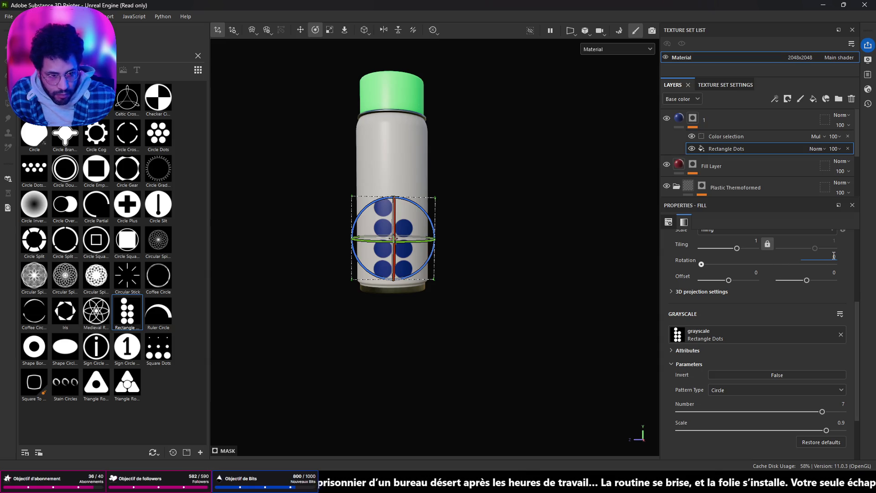
key("Return")
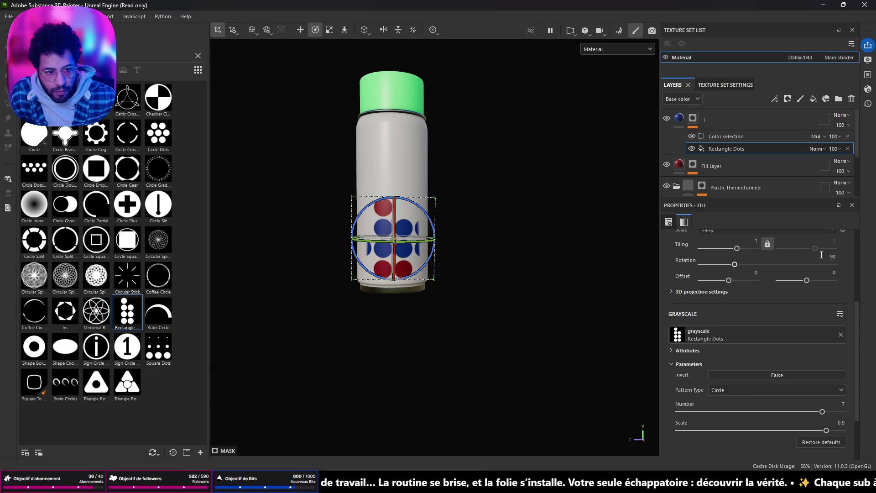
type("0")
key("Return")
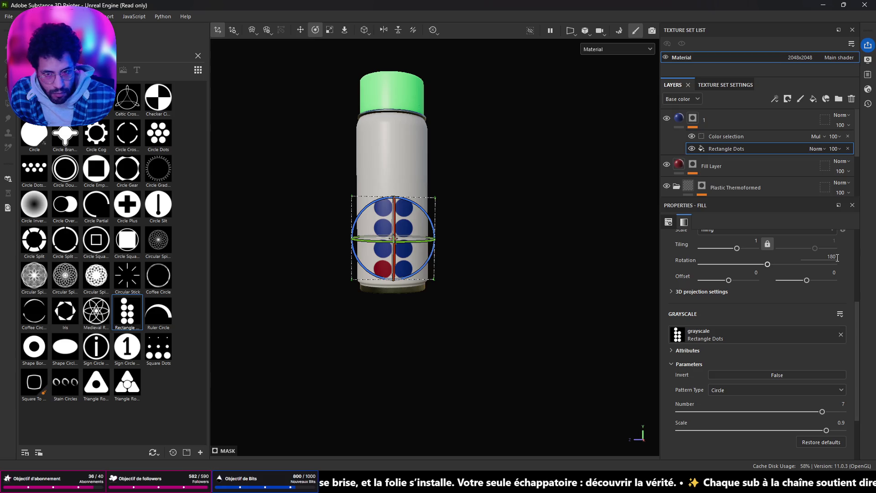
key("w")
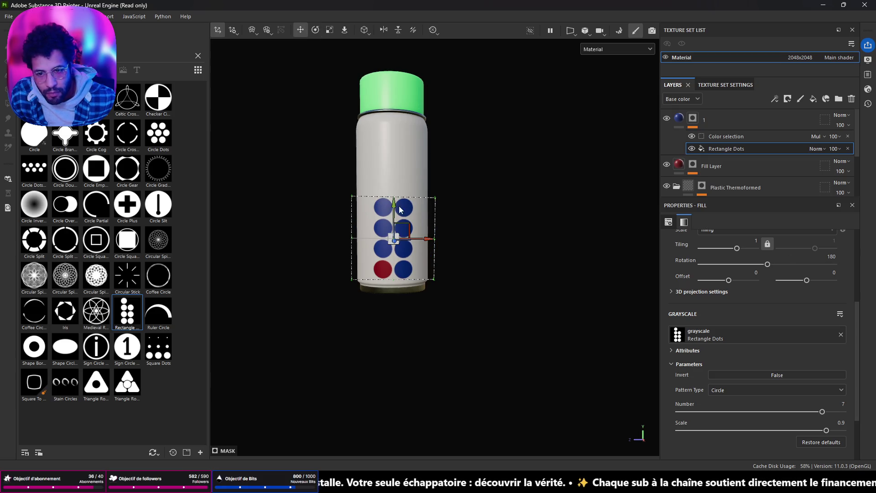
- Move the blue dot projection with the gizmo onto the upper can body above the red cluster
left_click_drag(393, 210, 407, 125)
mouse_move(507, 202)
left_mouse_down("alt")
mouse_move(433, 172)
mouse_move(481, 173)
mouse_move(413, 243)
left_mouse_up("alt")
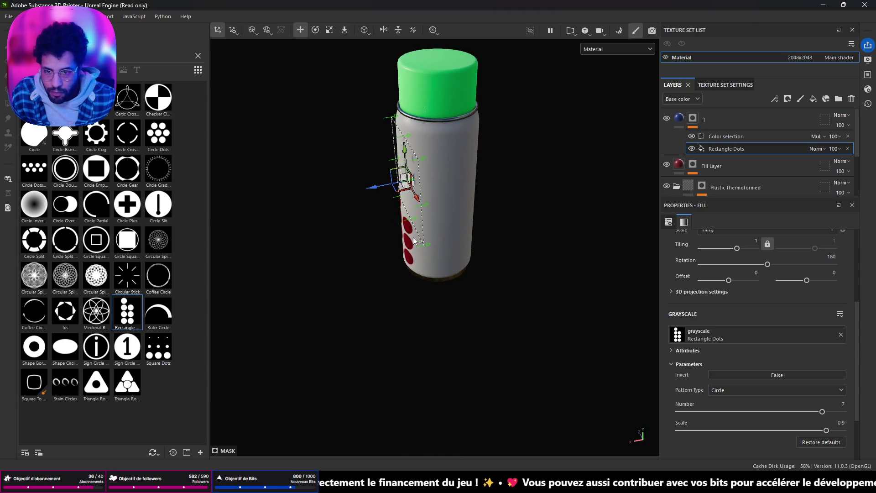
mouse_move(418, 202)
left_mouse_down()
mouse_move(427, 223)
mouse_move(471, 223)
left_mouse_up()
key("e")
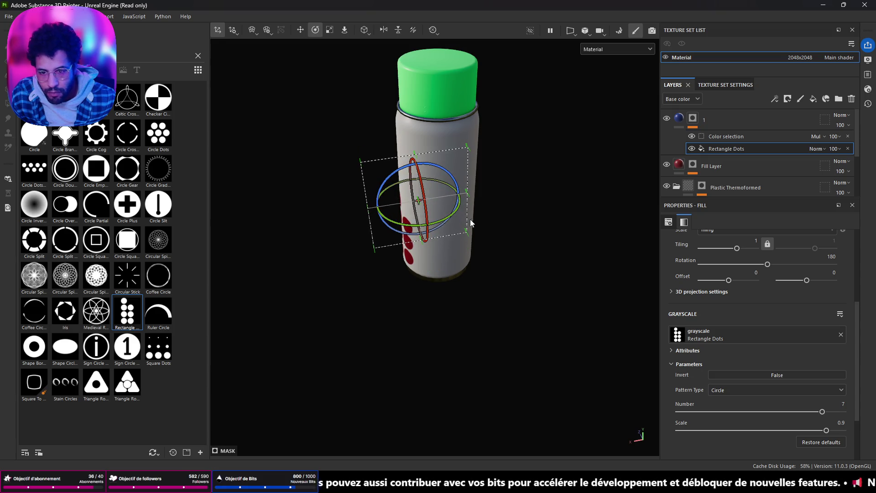
left_click_drag(493, 182, 477, 271, "alt")
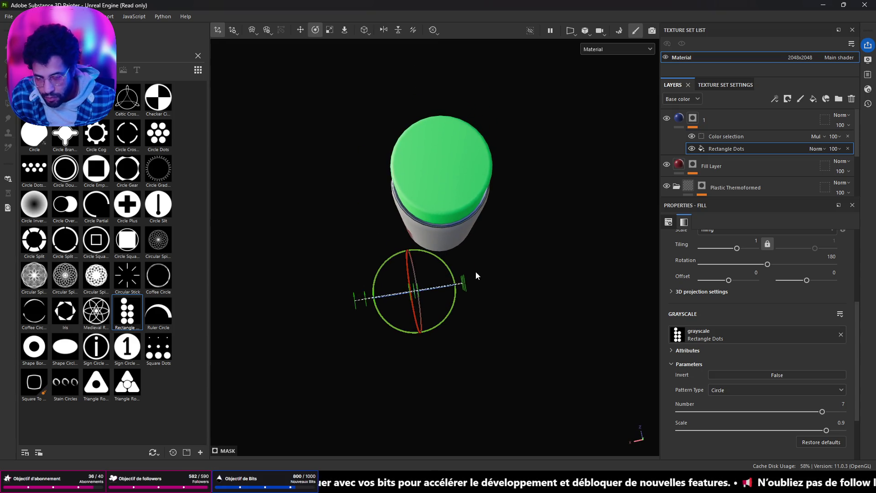
key("r")
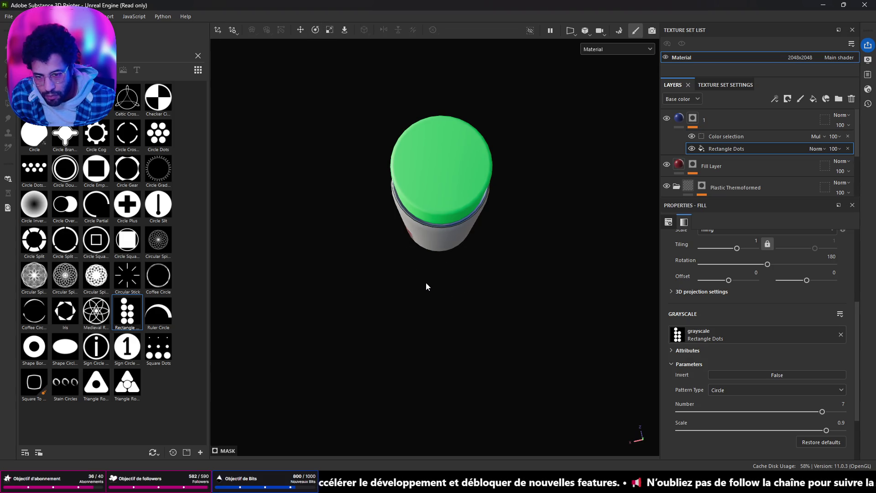
key("e")
key("w")
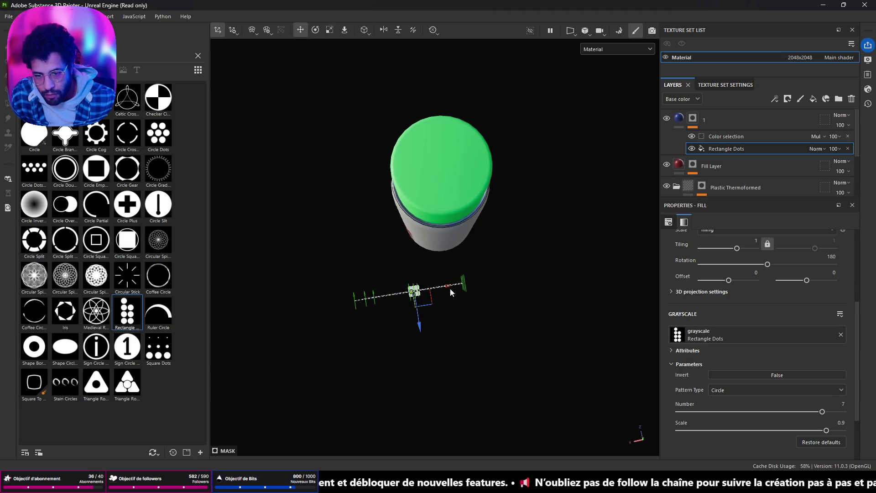
left_click_drag(448, 287, 487, 281)
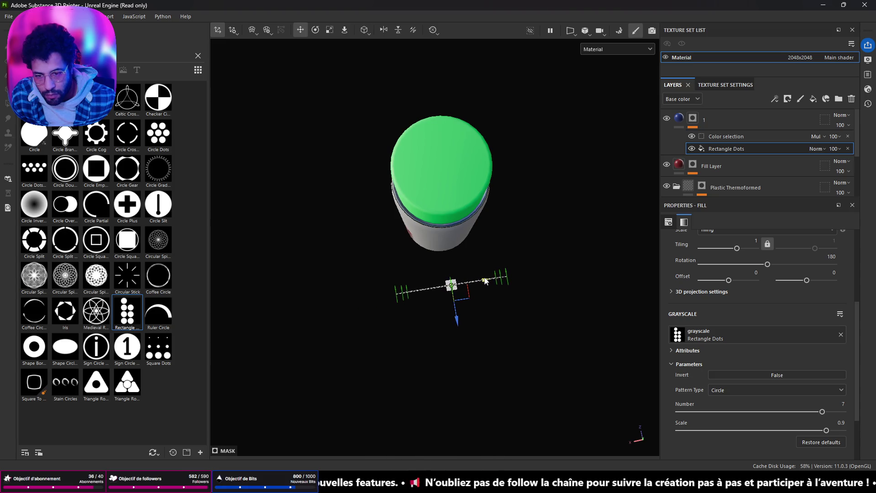
left_click_drag(458, 320, 449, 269)
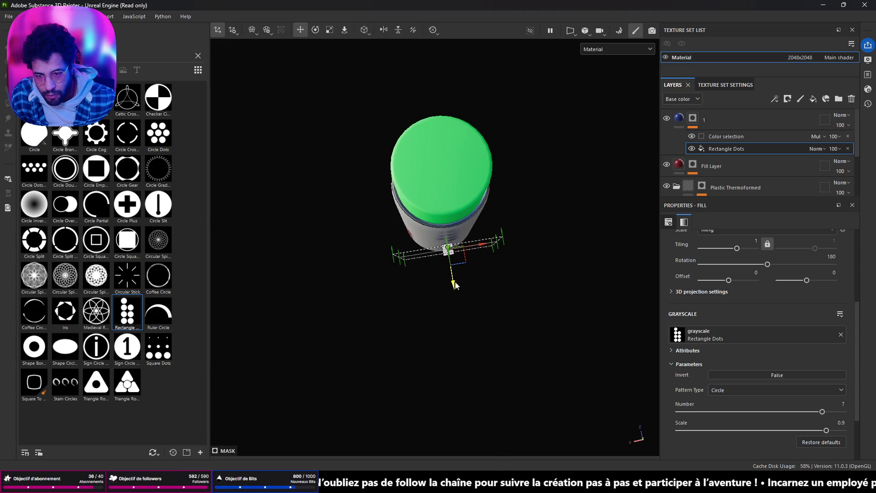
left_click_drag(446, 317, 543, 160, "alt")
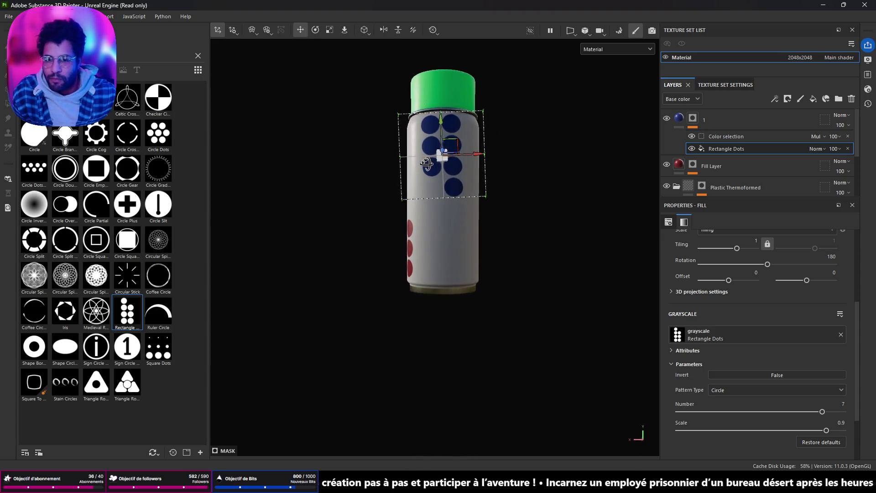
scroll(472, 177, "up", 2)
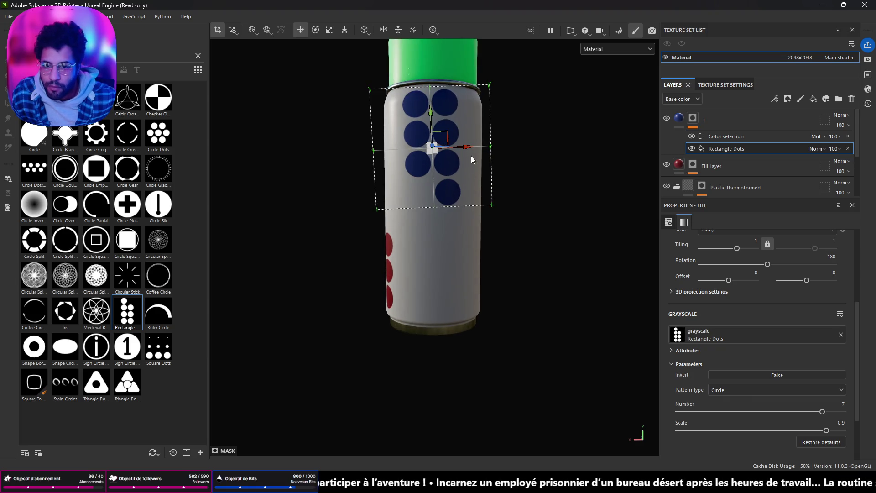
- Rotate the blue dot pattern upright on the can and check it from around the can
key("e")
left_click_drag(472, 155, 474, 160)
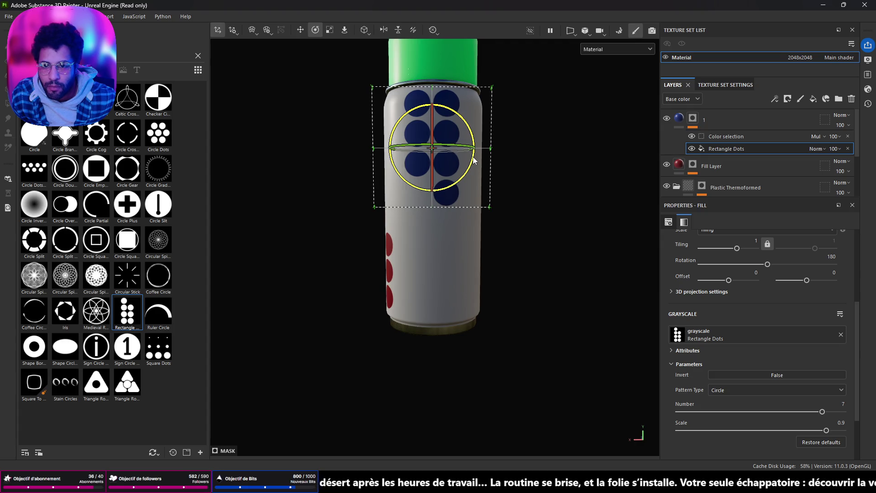
left_click_drag(411, 196, 354, 223, "alt")
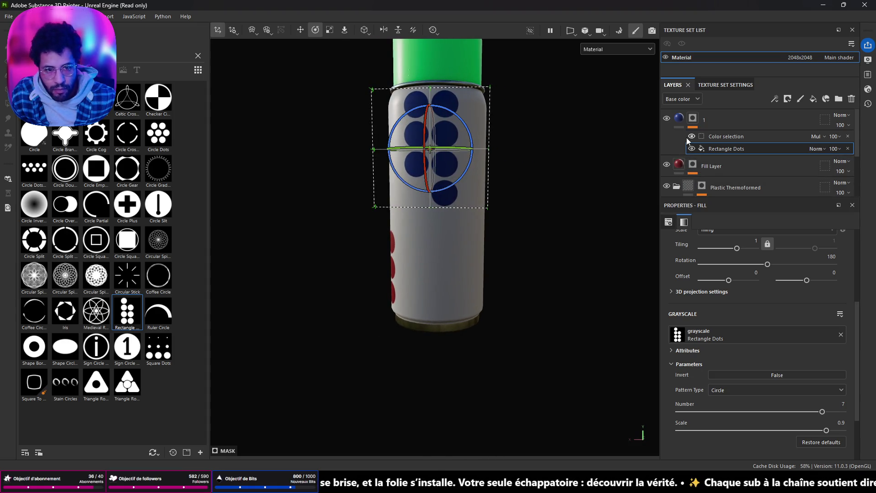
left_click(679, 118)
left_click(738, 331)
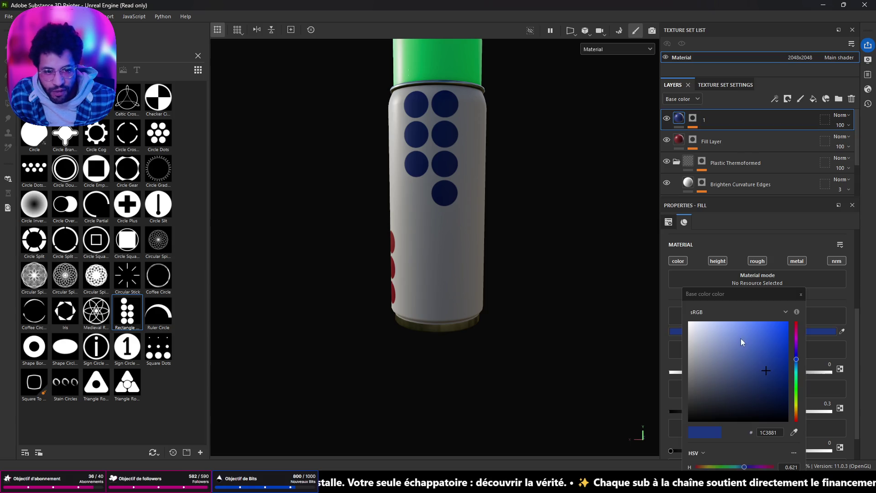
- Shift the duplicate dots' hue from blue to green and compare against the red cluster
left_click(796, 386)
mouse_move(644, 316)
left_mouse_down("alt")
mouse_move(201, 279)
mouse_move(232, 295)
mouse_move(325, 311)
left_mouse_up("alt")
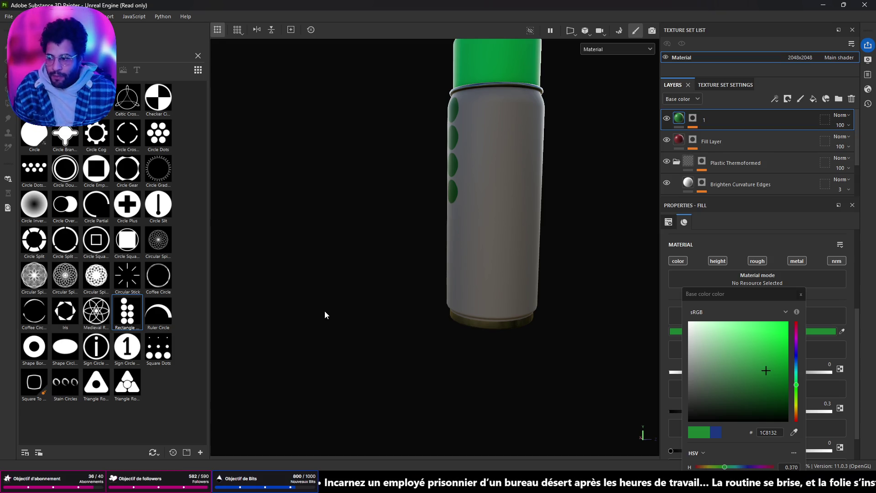
mouse_move(386, 273)
left_mouse_down("alt")
mouse_move(454, 251)
mouse_move(618, 247)
mouse_move(273, 316)
left_mouse_up("alt")
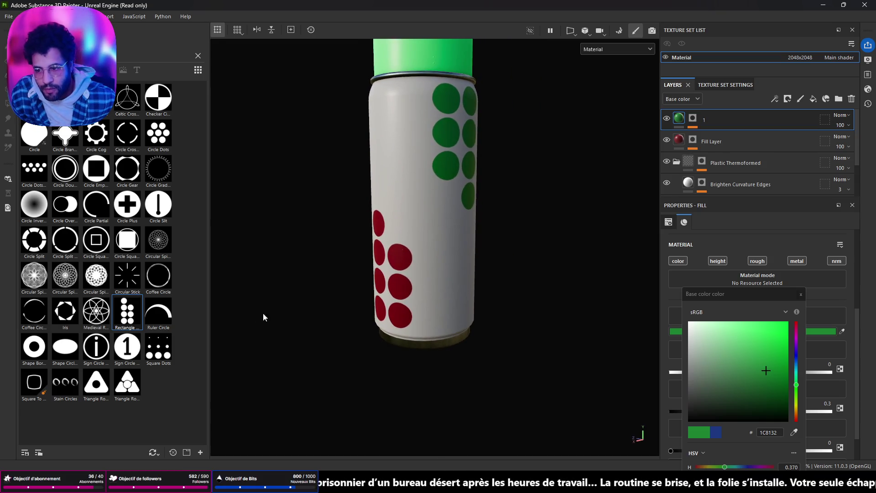
mouse_move(158, 313)
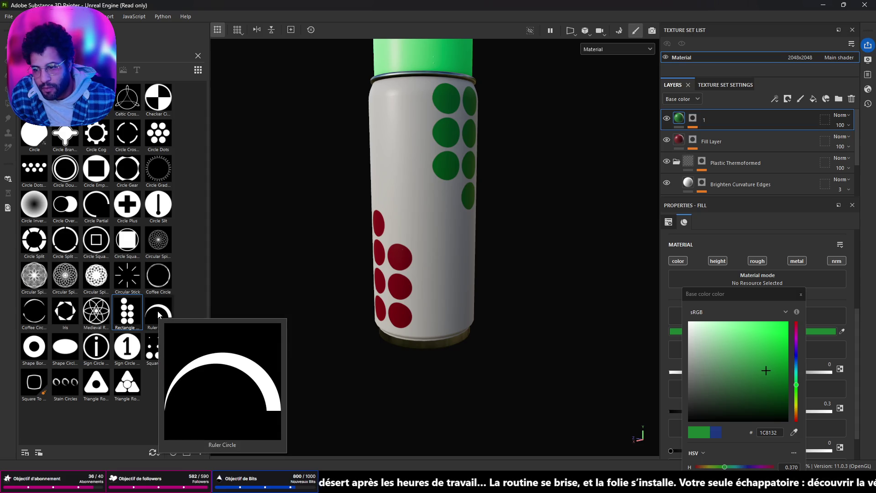
mouse_move(239, 288)
left_mouse_down("alt")
mouse_move(438, 239)
mouse_move(527, 253)
mouse_move(821, 240)
mouse_move(702, 240)
left_mouse_up("alt")
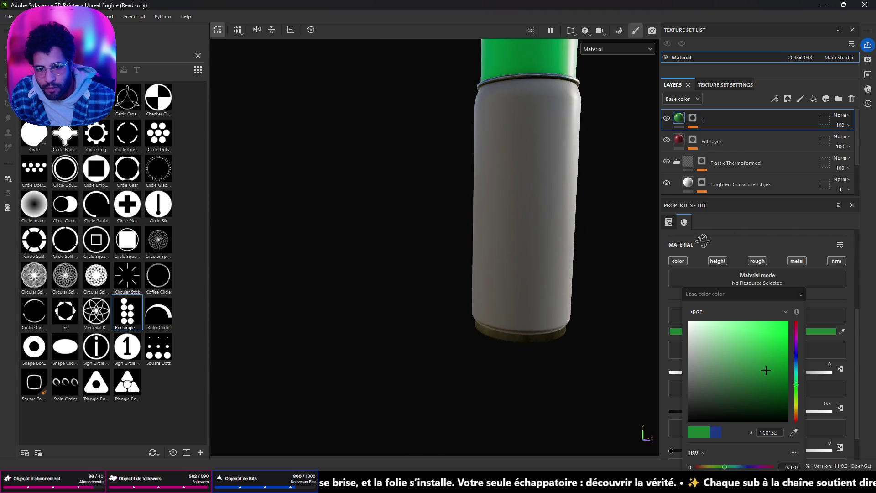
left_click_drag(578, 258, 443, 279, "alt")
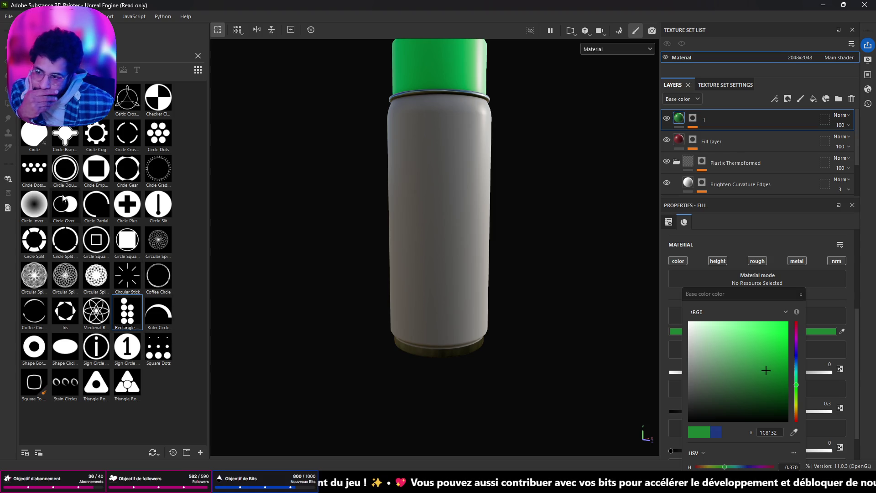
- Inspect the green dots and cap from several angles, then delete the green dot layer
mouse_move(480, 218)
left_mouse_down("alt")
mouse_move(82, 213)
mouse_move(356, 219)
mouse_move(273, 219)
left_mouse_up("alt")
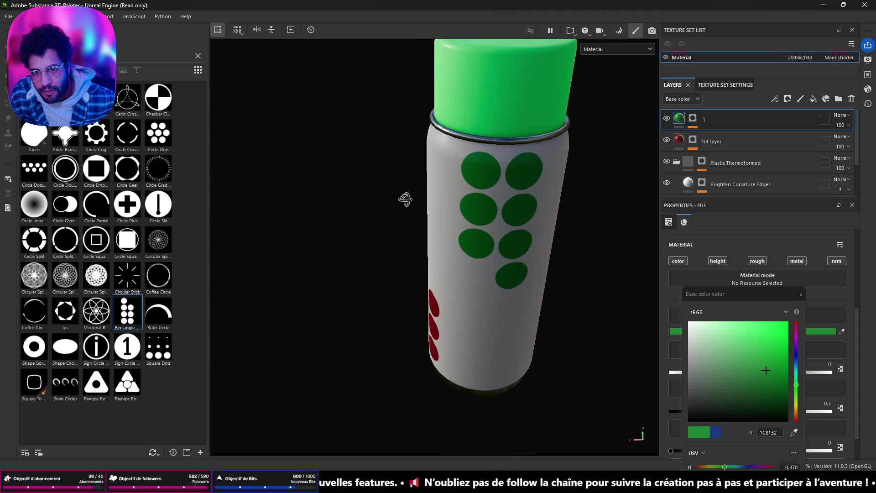
left_click_drag(397, 155, 399, 225, "alt")
scroll(479, 133, "up", 3)
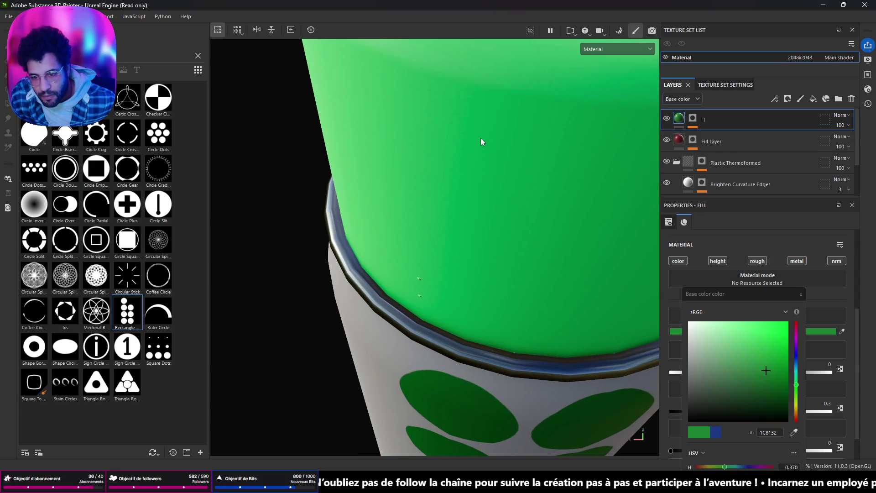
scroll(480, 139, "down", 2)
scroll(476, 140, "down", 3)
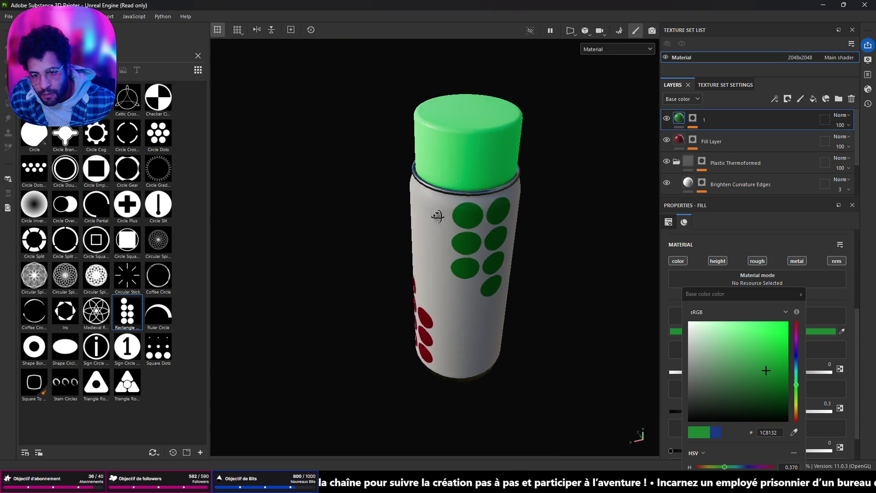
left_click_drag(460, 152, 524, 190, "alt")
key("Delete")
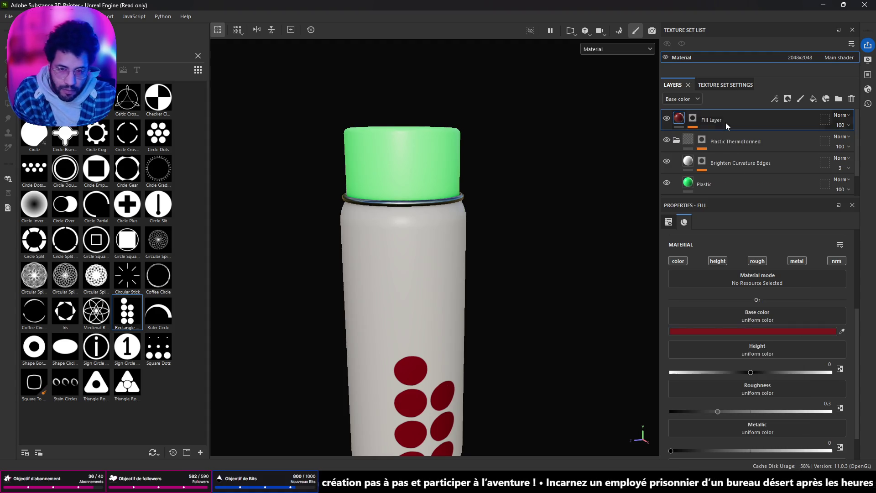
scroll(494, 239, "down", 3)
- Reframe the can and shift the red dots' Base color toward an olive yellow
left_click_drag(496, 247, 461, 219, "alt")
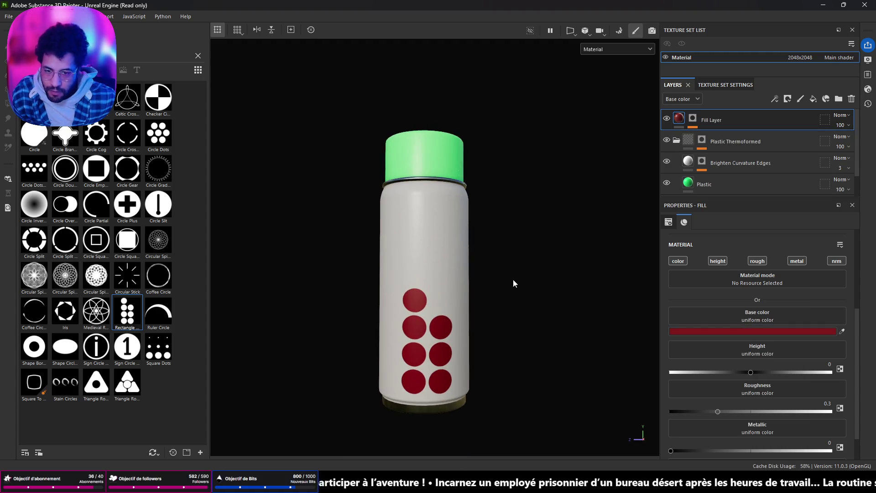
middle_click_drag(512, 277, 496, 184, "alt")
left_click(741, 331)
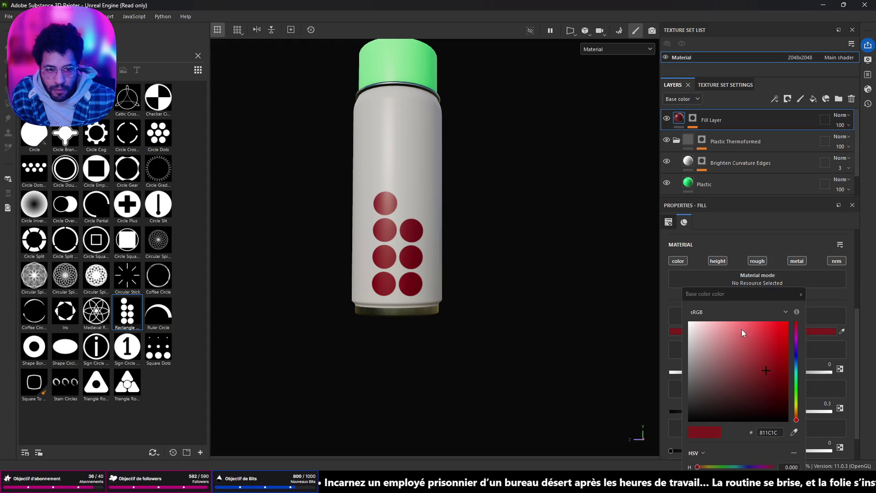
left_click_drag(797, 424, 797, 408)
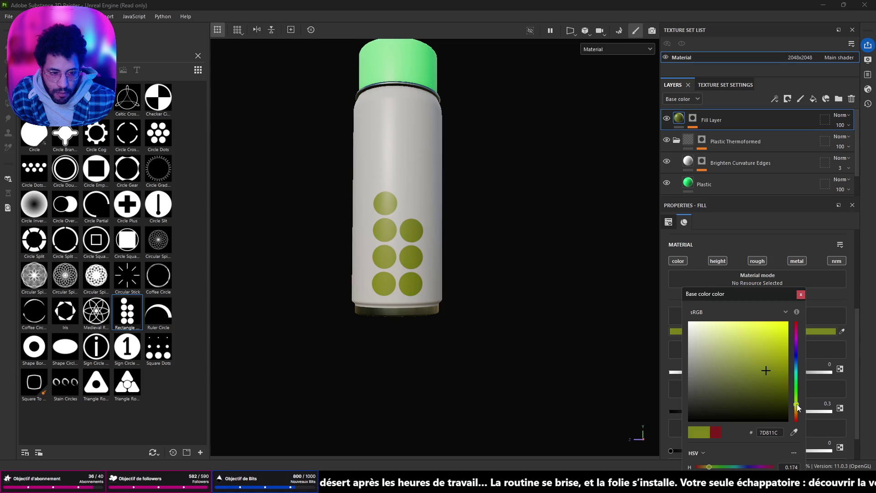
mouse_move(768, 356)
left_mouse_down()
mouse_move(803, 360)
mouse_move(779, 366)
left_mouse_up()
mouse_move(526, 226)
left_mouse_down("alt")
mouse_move(505, 205)
mouse_move(334, 201)
mouse_move(541, 230)
mouse_move(532, 198)
mouse_move(510, 217)
left_mouse_up("alt")
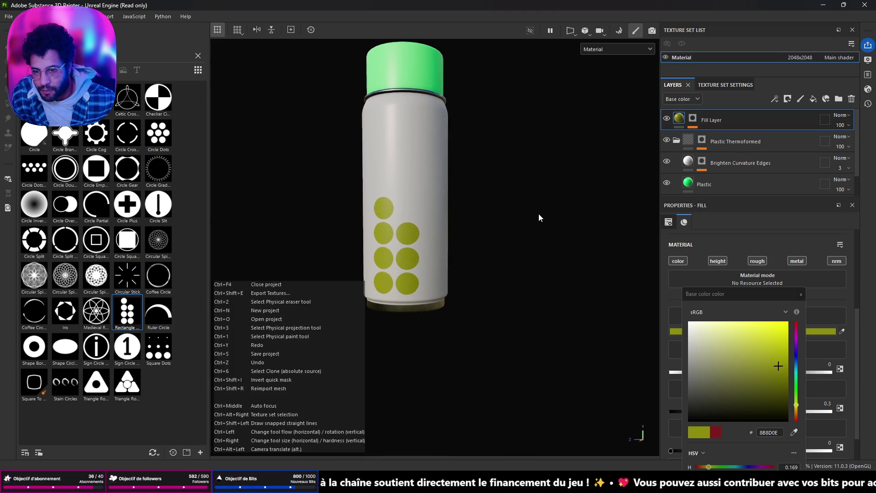
- Undo and redo the colour change to compare red against yellow
type("811C1C")
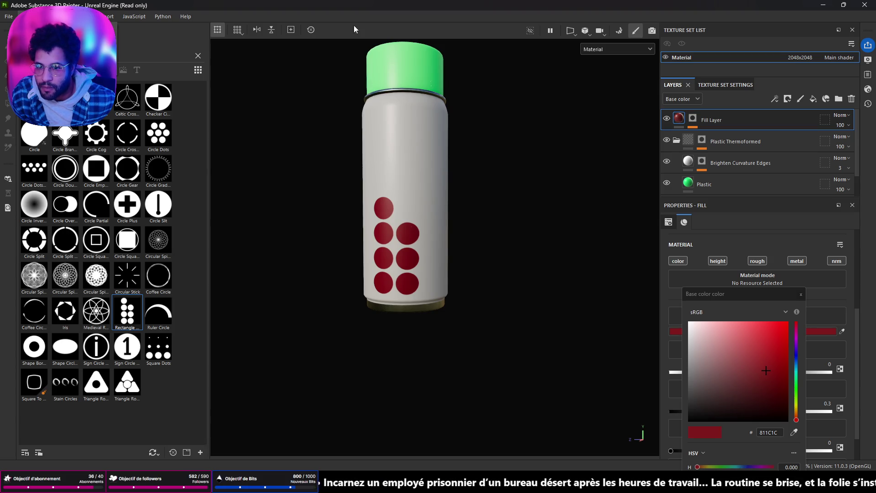
key("ctrl+z")
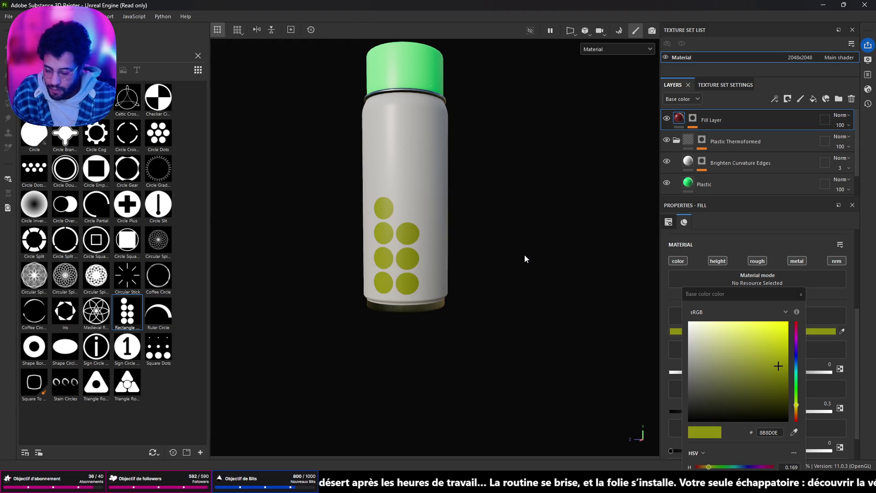
key("ctrl")
left_click_drag(524, 258, 543, 252, "alt")
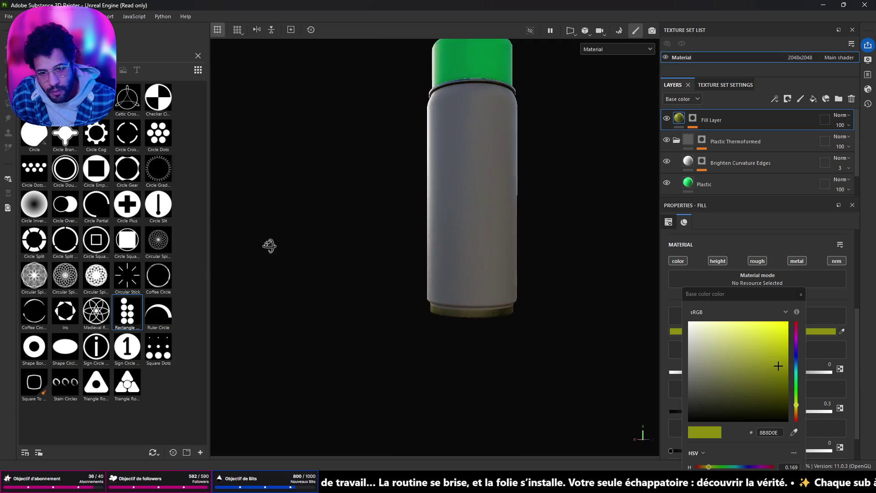
- Turn the dots' hue to blue and pick a dark blue shade 11257B
left_click_drag(796, 387, 797, 361)
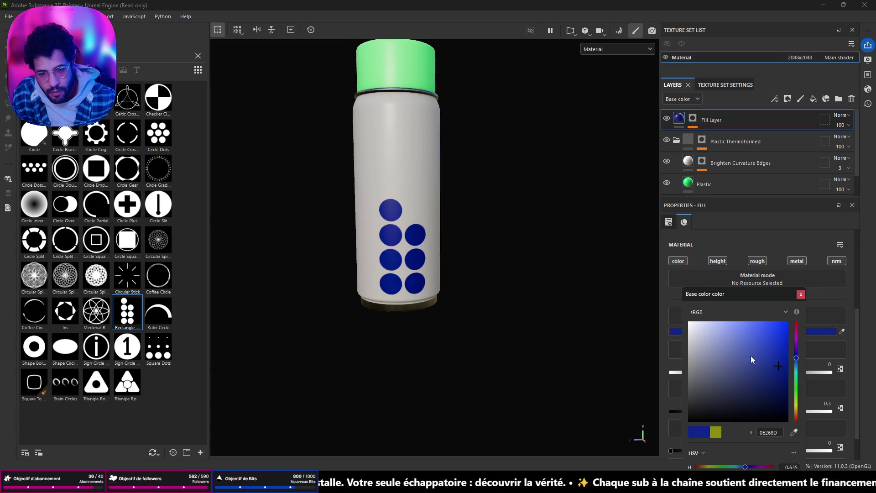
scroll(482, 252, "up", 2)
left_click(774, 373)
key("ctrl")
key("ctrl")
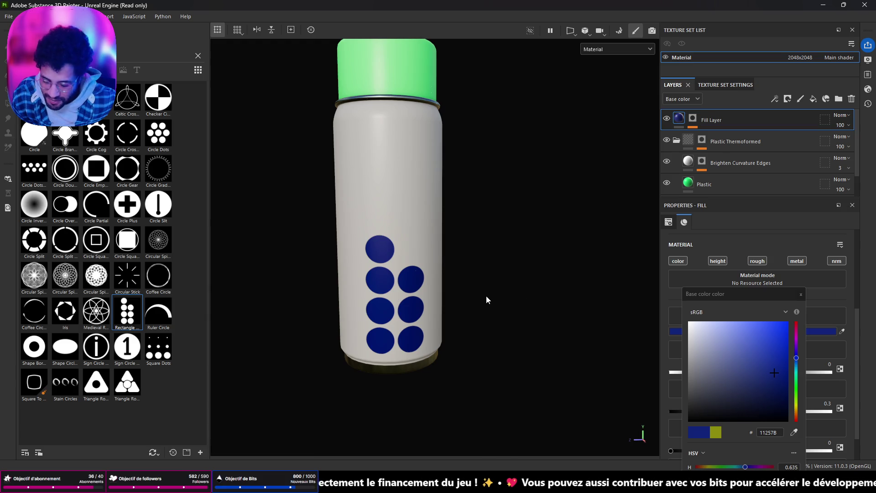
left_click_drag(492, 334, 421, 259, "alt")
- Add a Circle-masked fill layer onto the can and make its base colour a bright red
mouse_move(35, 137)
left_mouse_down()
mouse_move(394, 208)
mouse_move(411, 236)
left_mouse_up()
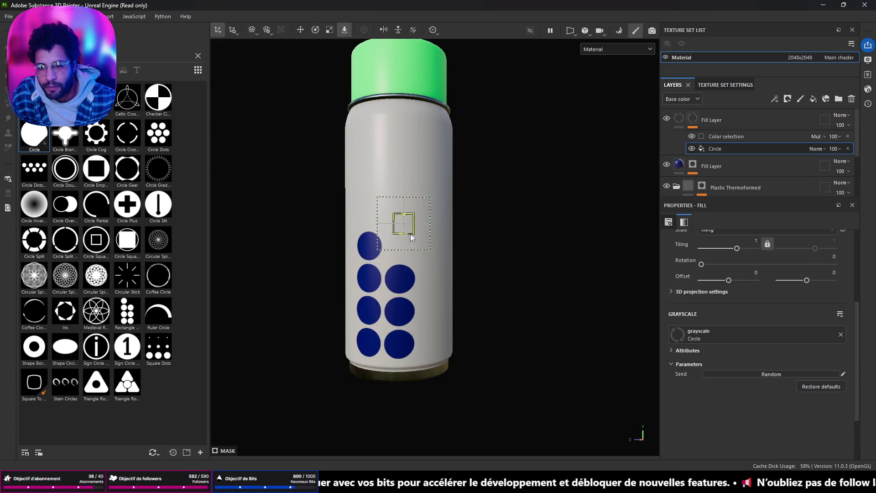
scroll(782, 336, "up", 3)
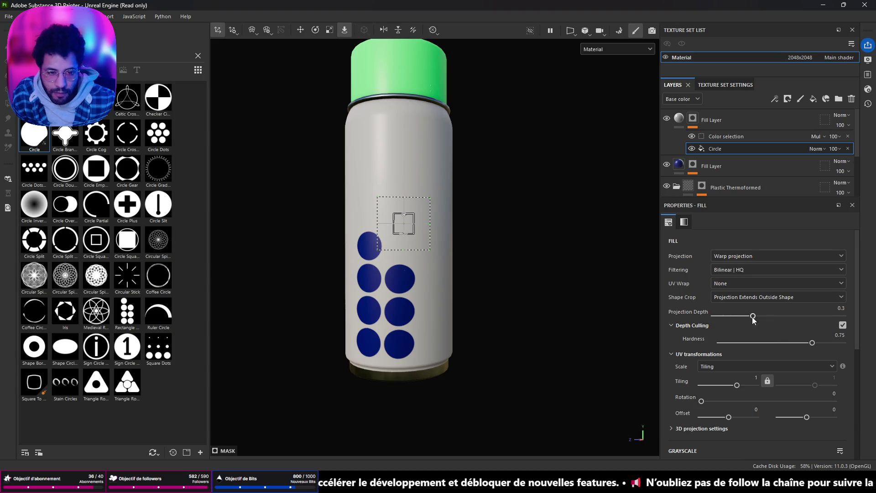
left_click(683, 123)
scroll(774, 294, "down", 3)
left_click(781, 358)
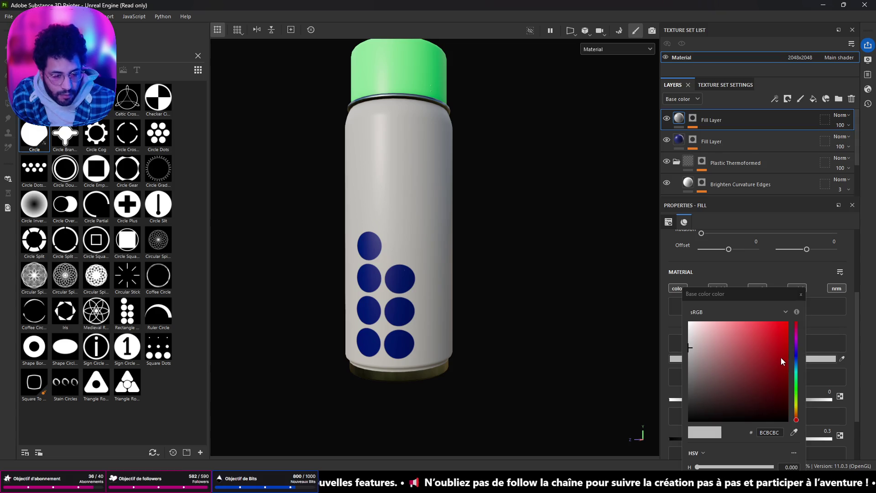
left_click_drag(770, 372, 787, 377)
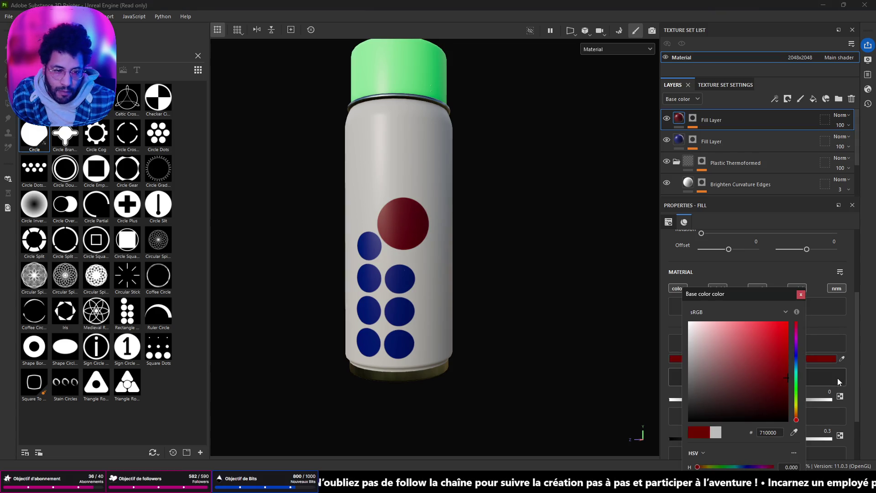
left_click_drag(784, 380, 788, 363)
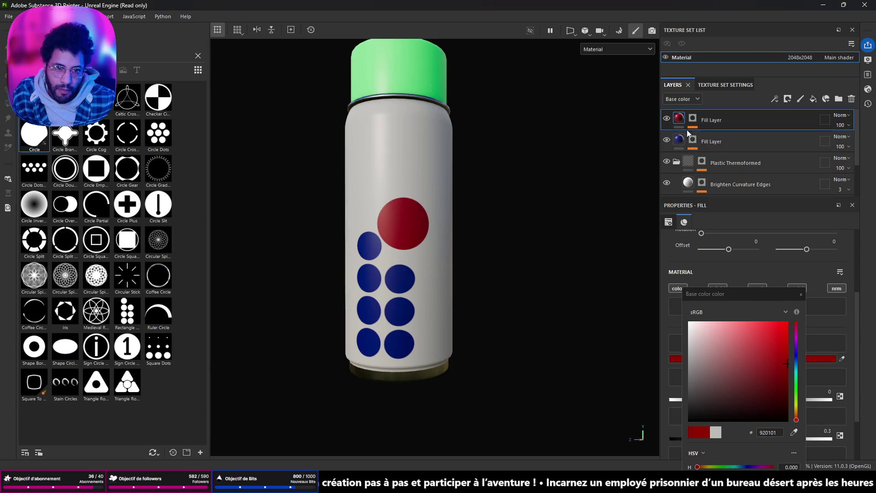
- Enlarge the red circle to about twice its size and reposition it so it shows fully
left_click(686, 134)
left_click(718, 149)
left_click_drag(443, 224, 555, 161)
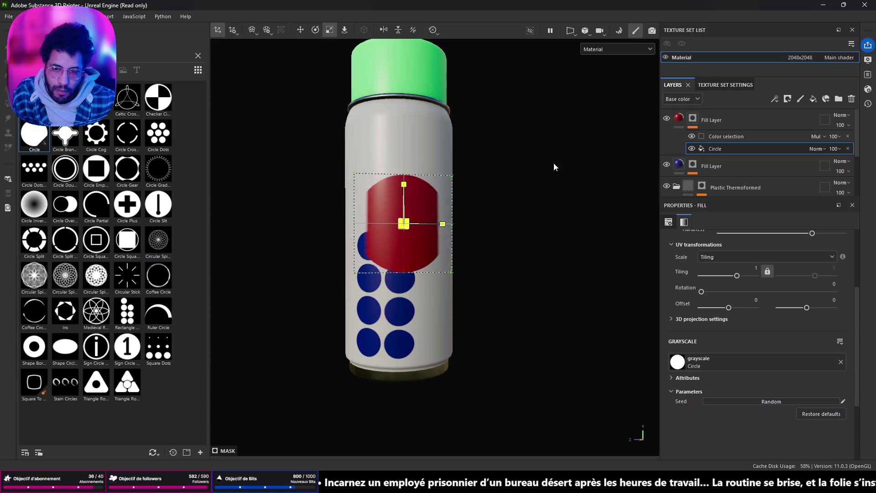
key("e")
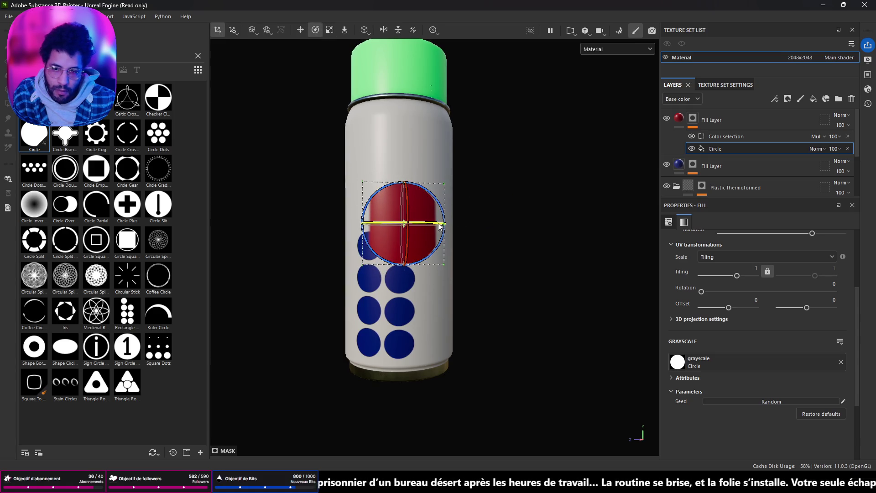
key("w")
key("e")
key("e")
key("e")
key("w")
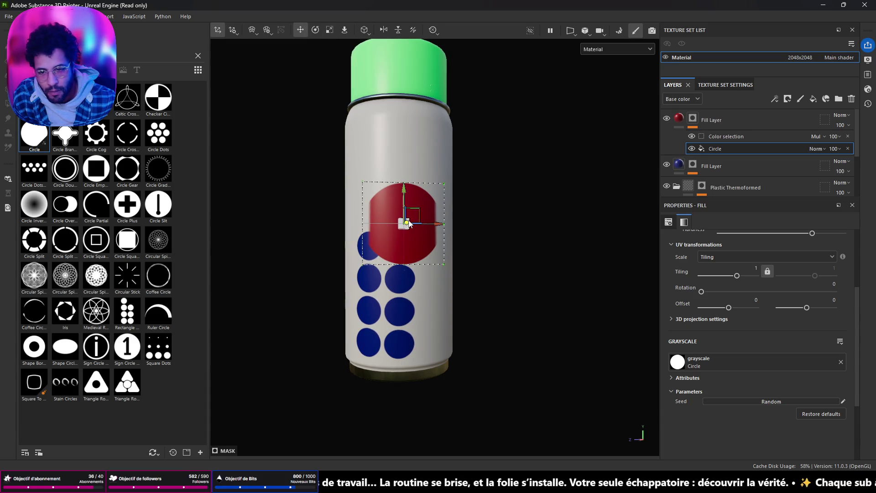
left_click_drag(406, 224, 451, 227)
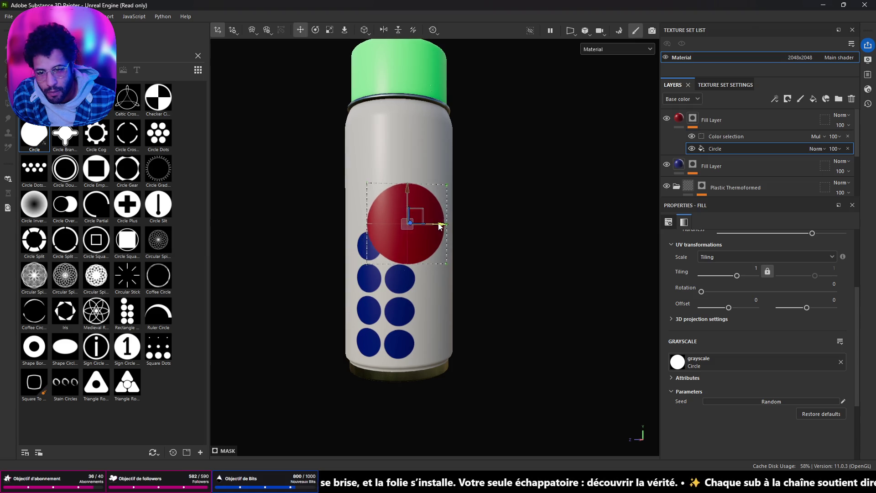
- Orbit the can to inspect the red circle from the side, then select the blue dots layer
mouse_move(509, 214)
left_mouse_down("alt")
mouse_move(463, 282)
mouse_move(475, 277)
mouse_move(444, 260)
left_mouse_up("alt")
key("e")
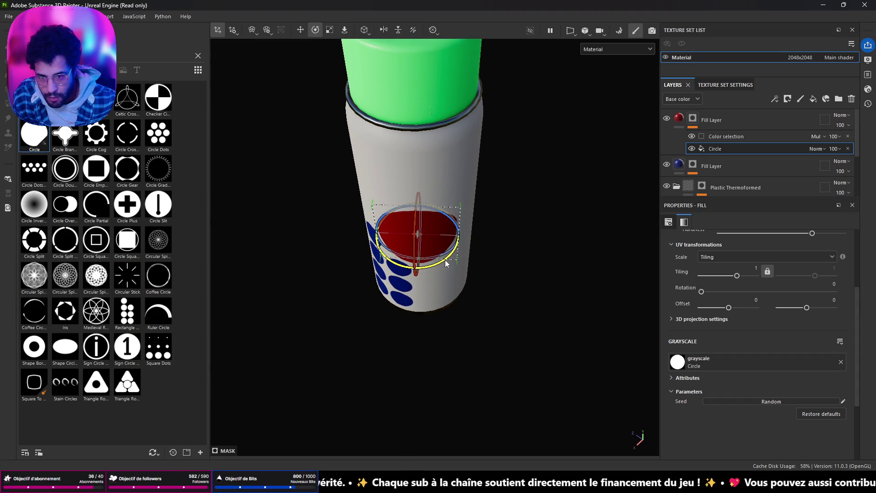
mouse_move(439, 290)
left_mouse_down("alt")
mouse_move(341, 213)
mouse_move(536, 239)
mouse_move(251, 231)
mouse_move(474, 241)
mouse_move(423, 215)
left_mouse_up("alt")
scroll(424, 216, "up", 3)
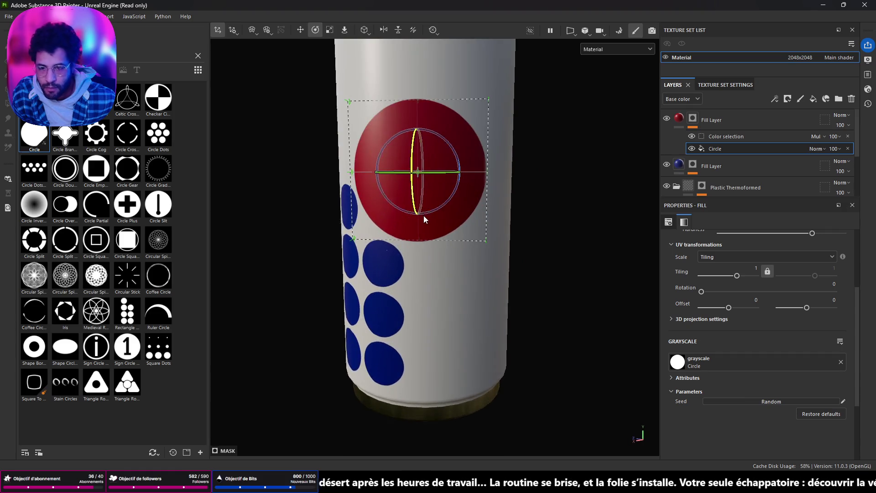
scroll(442, 215, "down", 3)
left_click_drag(470, 225, 533, 226, "alt")
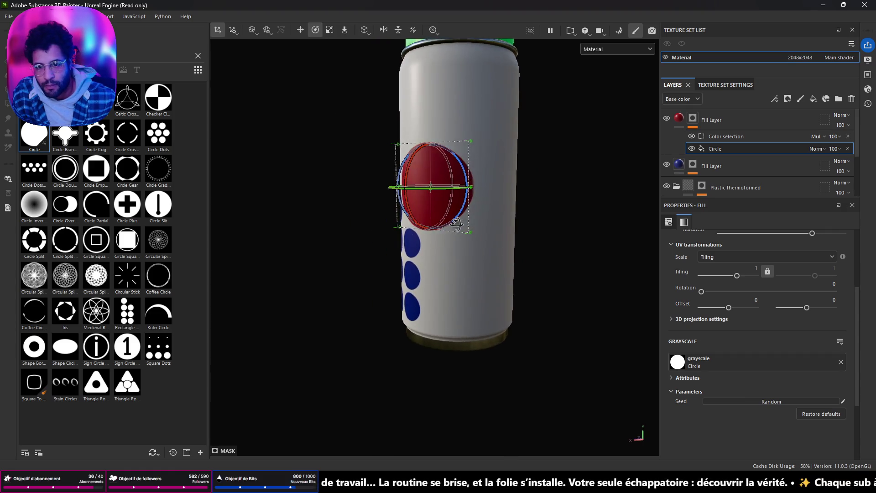
left_click(708, 167)
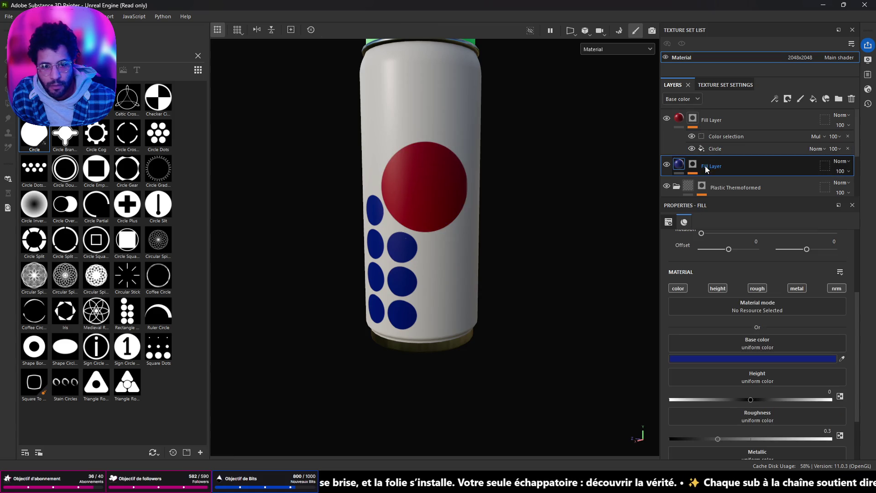
type("1")
- Duplicate the blue dots layer and make the copy's dots green
key("ctrl+d")
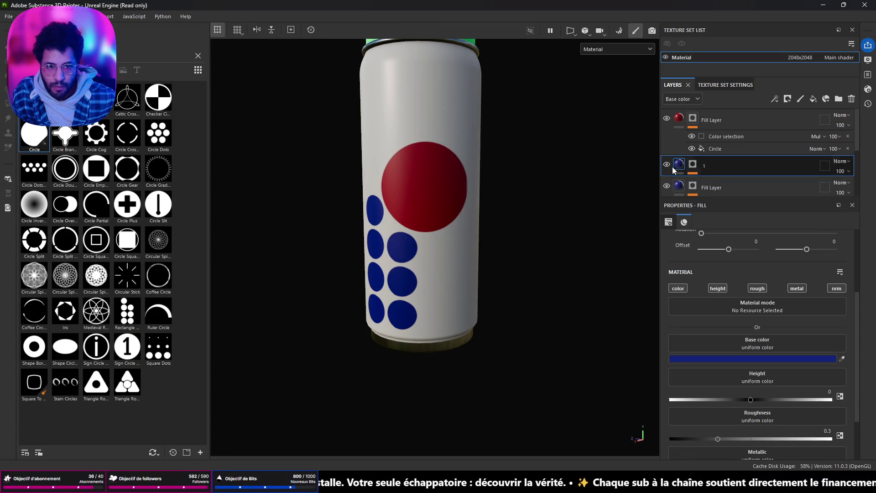
left_click(756, 359)
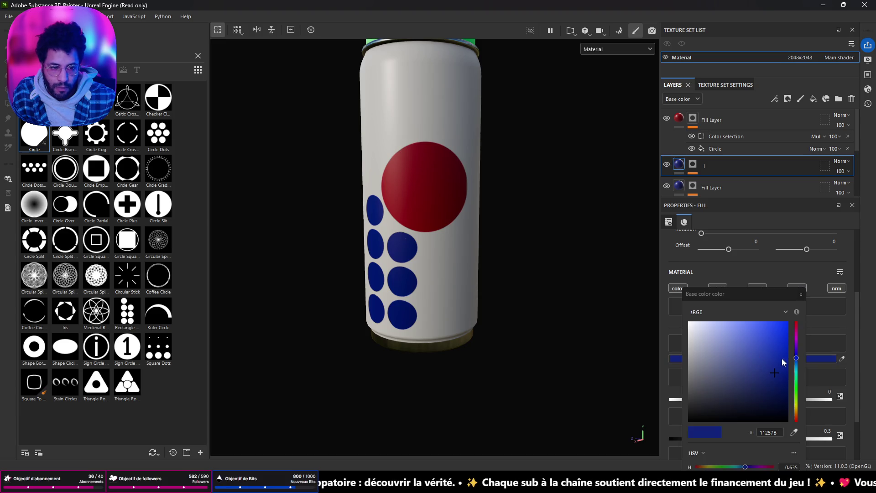
left_click(796, 384)
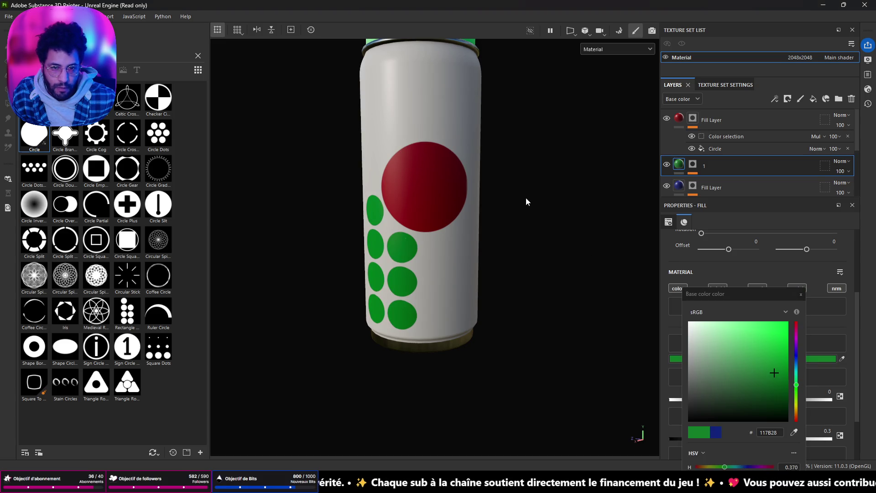
left_click(800, 295)
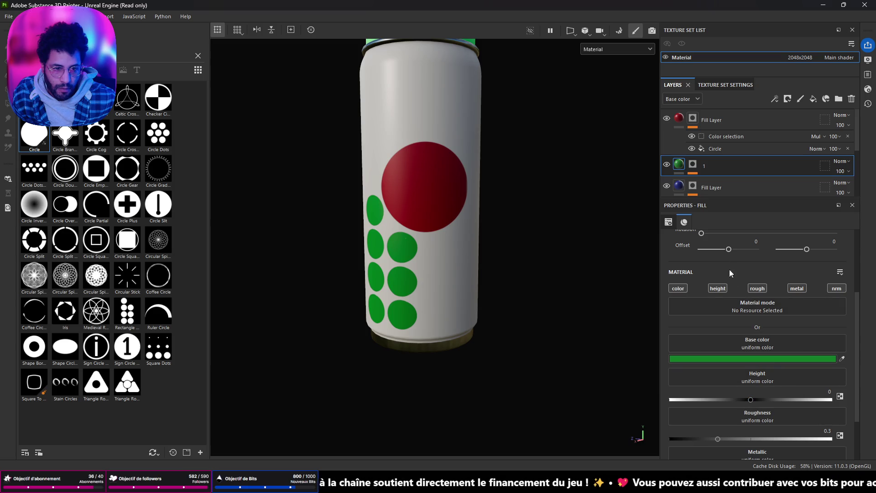
- Rotate the green dot pattern 180 degrees, swing it around the can and slide it along the body
left_click(701, 190)
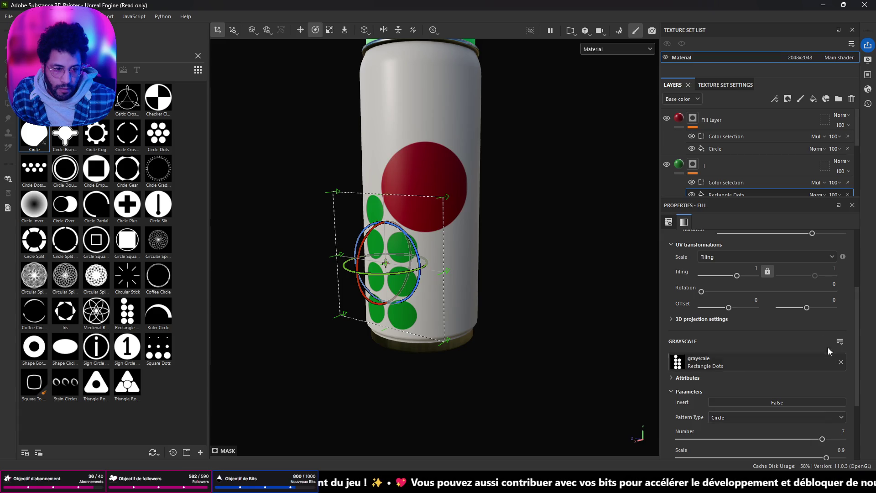
left_click(834, 284)
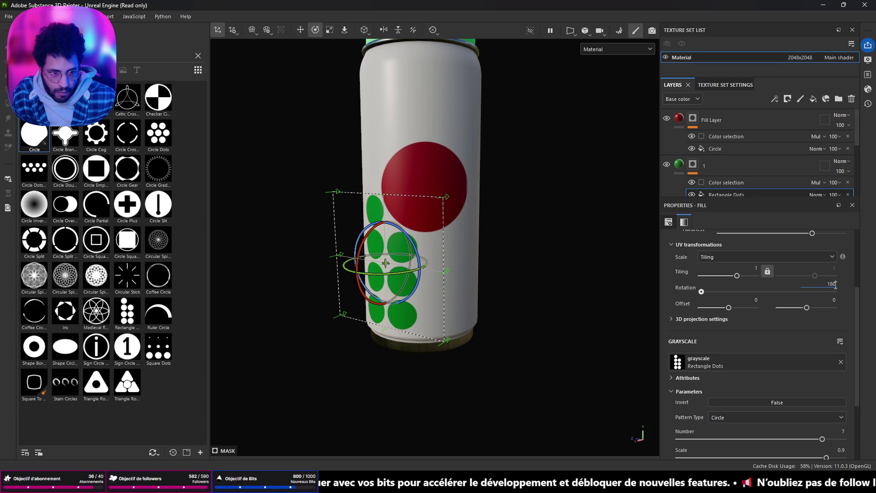
type("180")
key("Return")
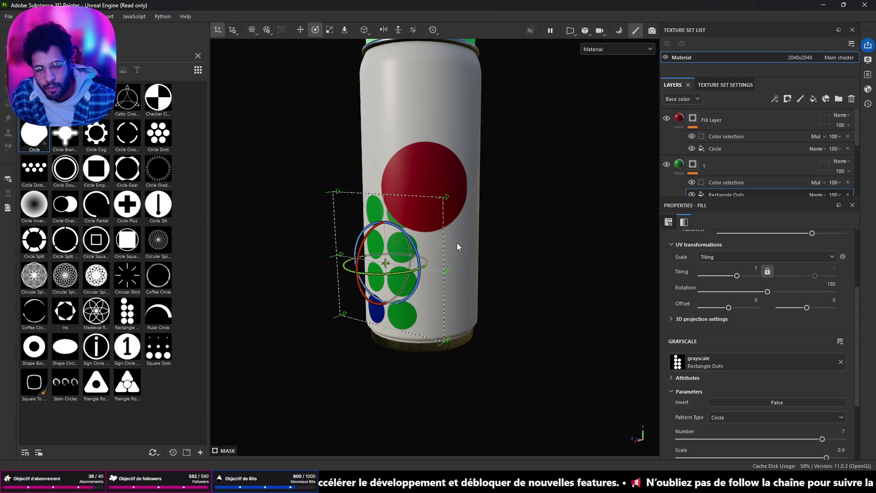
mouse_move(409, 277)
left_mouse_down()
mouse_move(447, 290)
mouse_move(516, 284)
left_mouse_up()
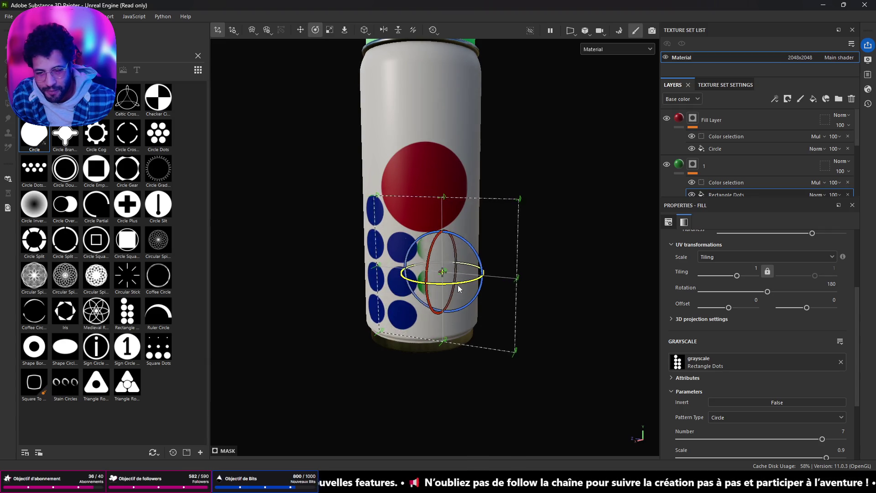
key("w")
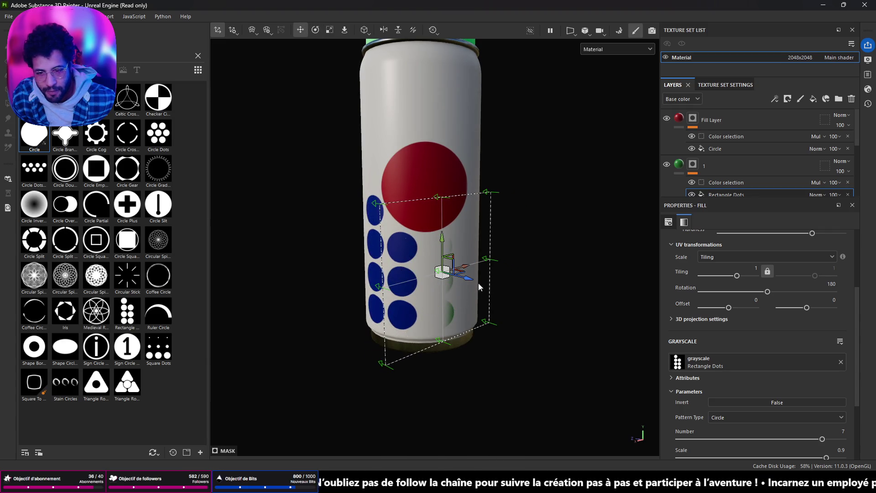
mouse_move(468, 273)
left_mouse_down()
mouse_move(451, 273)
mouse_move(490, 247)
mouse_move(467, 94)
left_mouse_up()
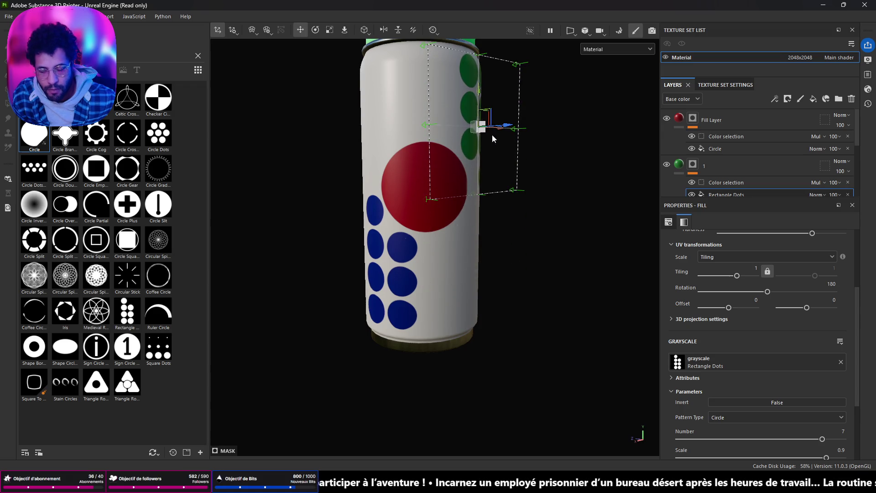
- Turn the green dots slightly and nudge them up and left into place
left_click_drag(528, 186, 526, 122, "alt")
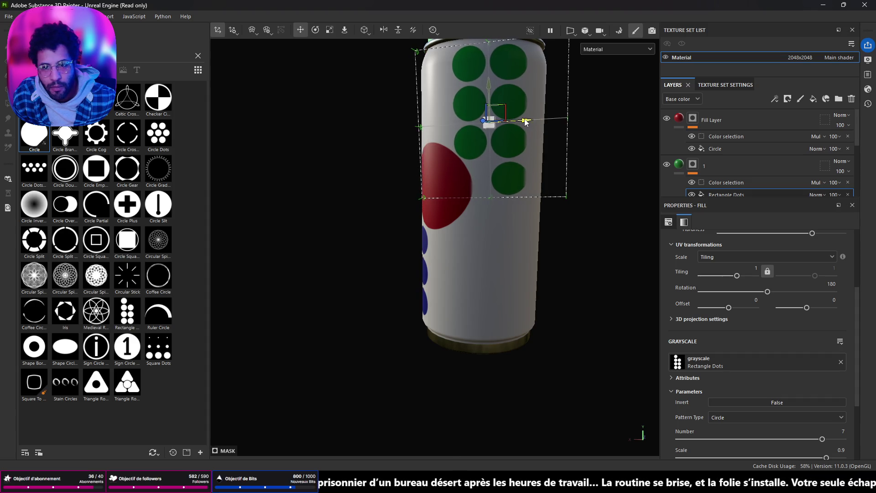
key("e")
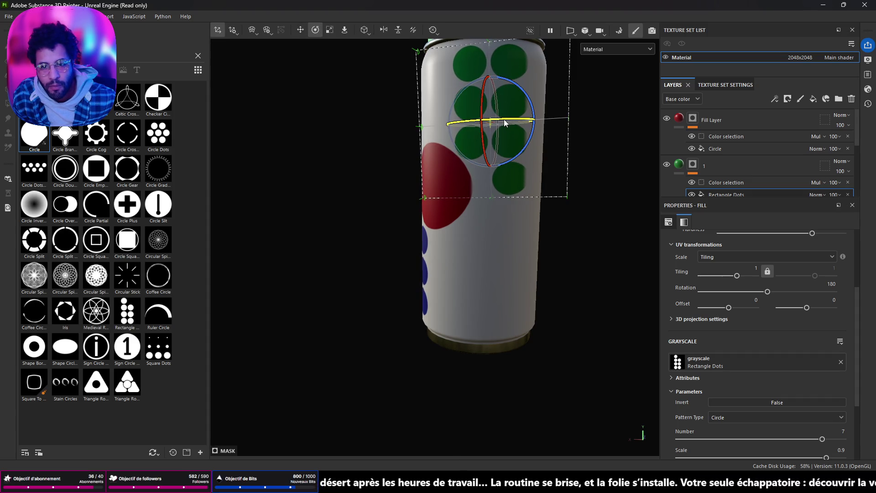
left_click_drag(506, 122, 510, 123)
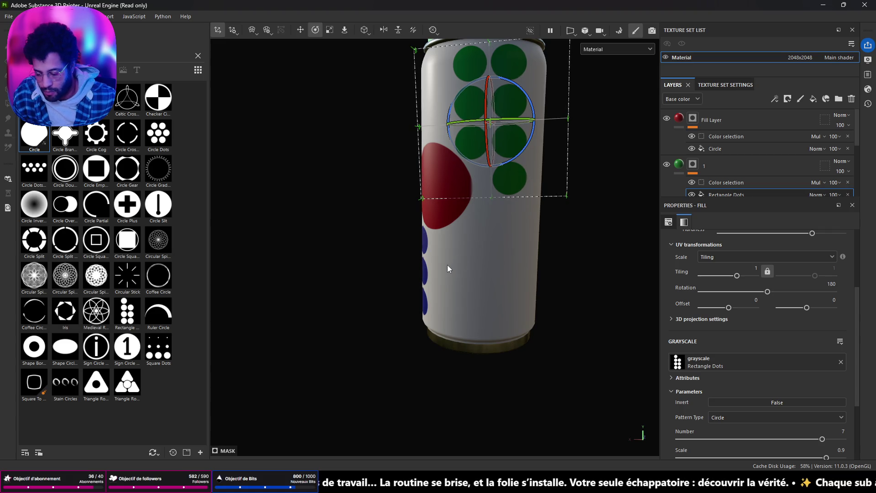
mouse_move(449, 264)
left_mouse_down("alt")
mouse_move(569, 238)
mouse_move(454, 239)
left_mouse_up("alt")
key("w")
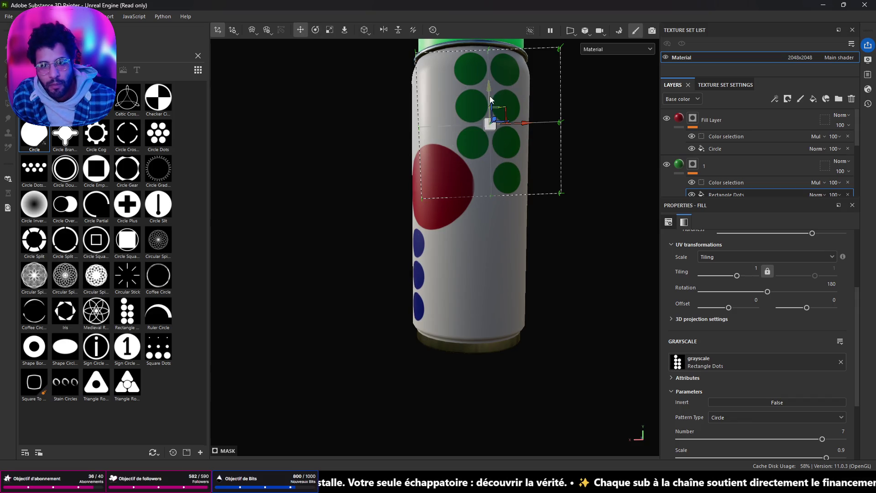
left_click_drag(490, 99, 490, 89)
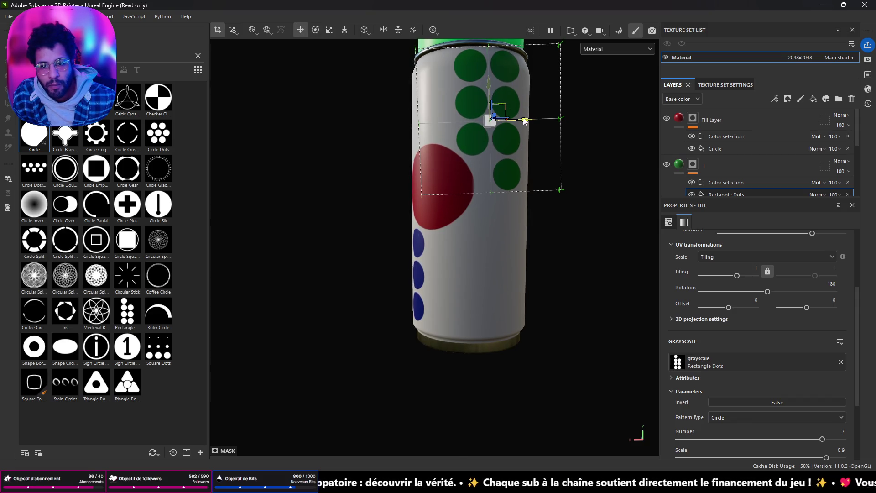
left_click_drag(525, 122, 518, 120)
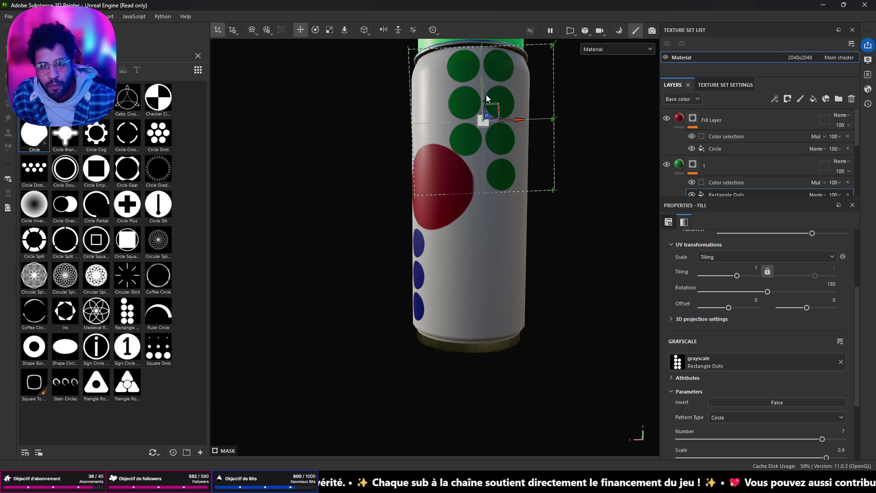
- Settle the green dot cluster slightly lower above the red circle and select the circle's fill layer
mouse_move(455, 256)
left_mouse_down("alt")
mouse_move(600, 240)
mouse_move(504, 251)
mouse_move(488, 238)
left_mouse_up("alt")
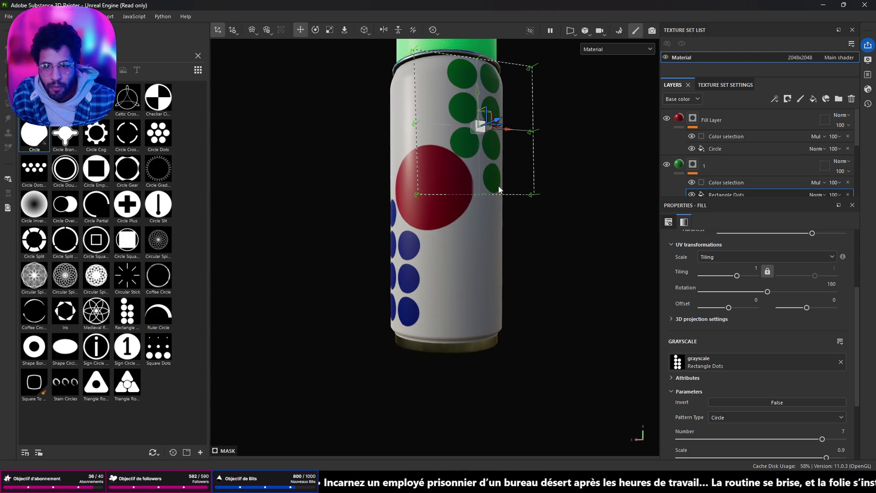
left_click_drag(498, 194, 488, 121, "alt")
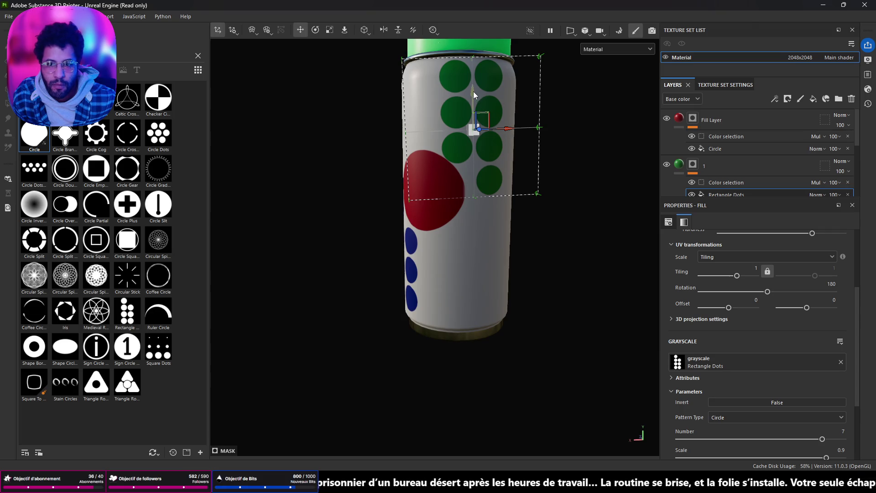
left_click_drag(473, 91, 481, 100)
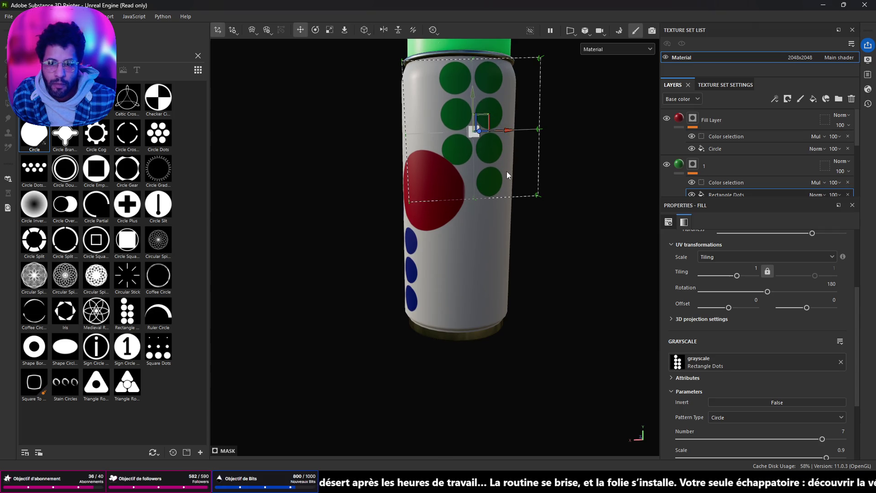
left_click(693, 120)
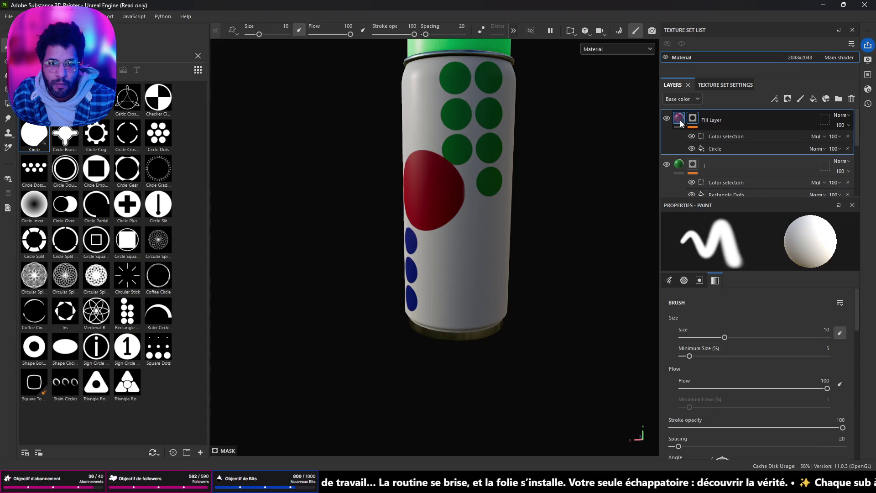
- Move the red circle's Circle mask projection slightly right and down on the can
left_click(693, 120)
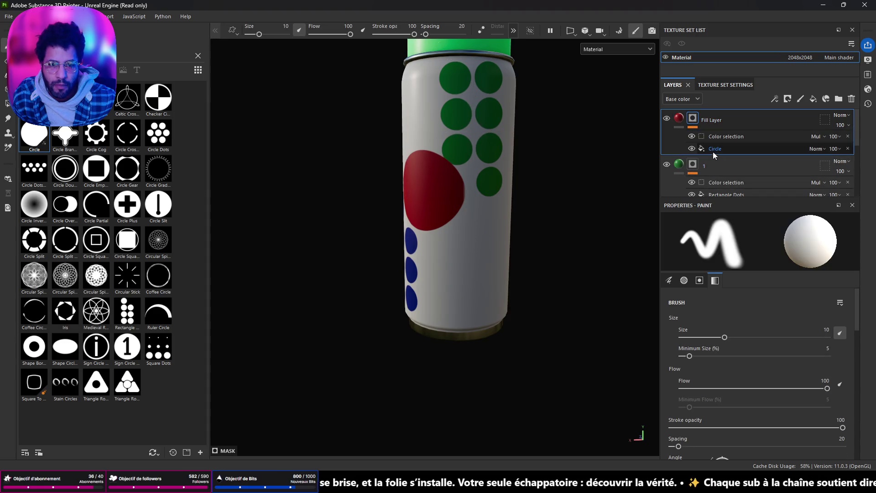
left_click(714, 148)
left_click_drag(454, 197, 468, 201)
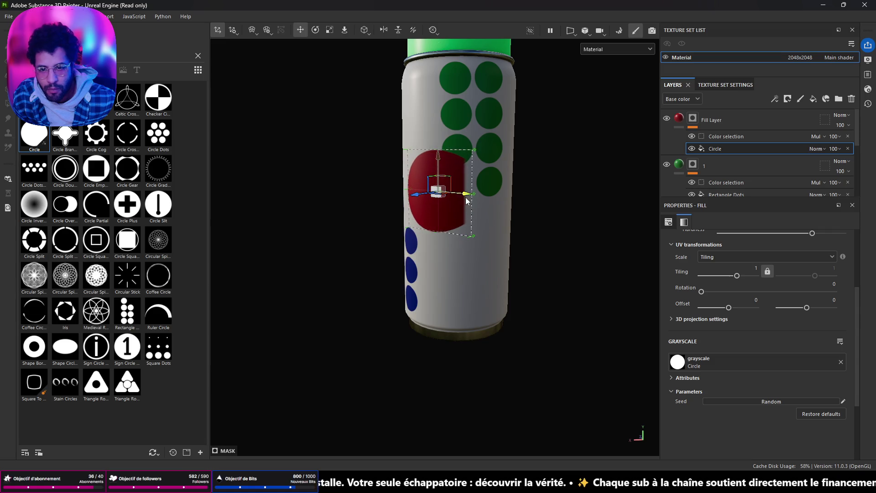
left_click_drag(441, 157, 439, 172)
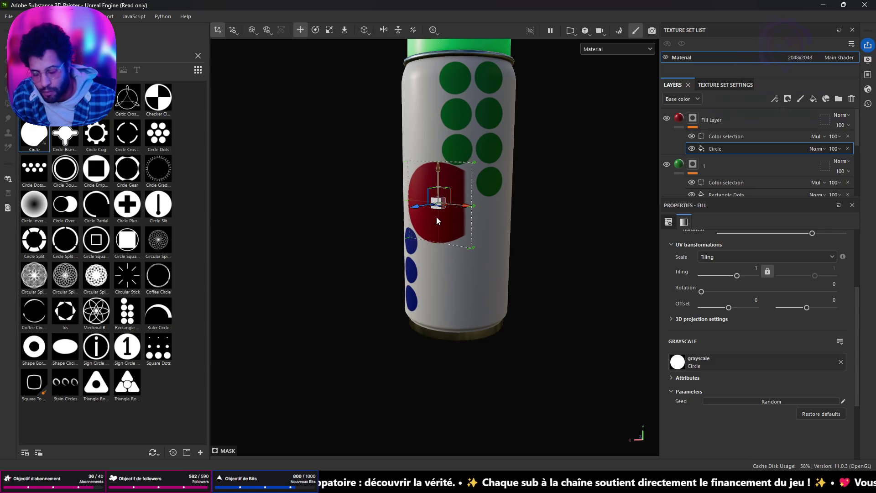
left_click_drag(419, 253, 445, 210, "alt")
- Tilt the red circle slightly with the rotate gizmo, checking it up close
key("e")
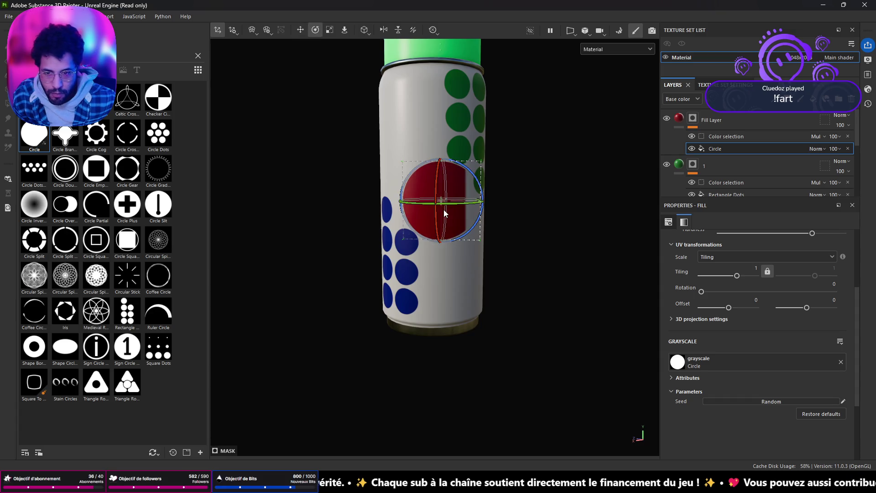
key("w")
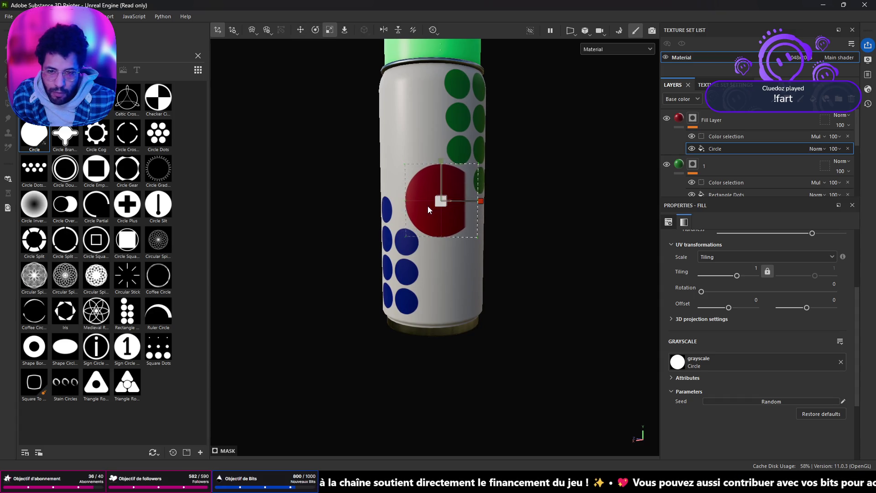
key("e")
left_click_drag(455, 208, 472, 208)
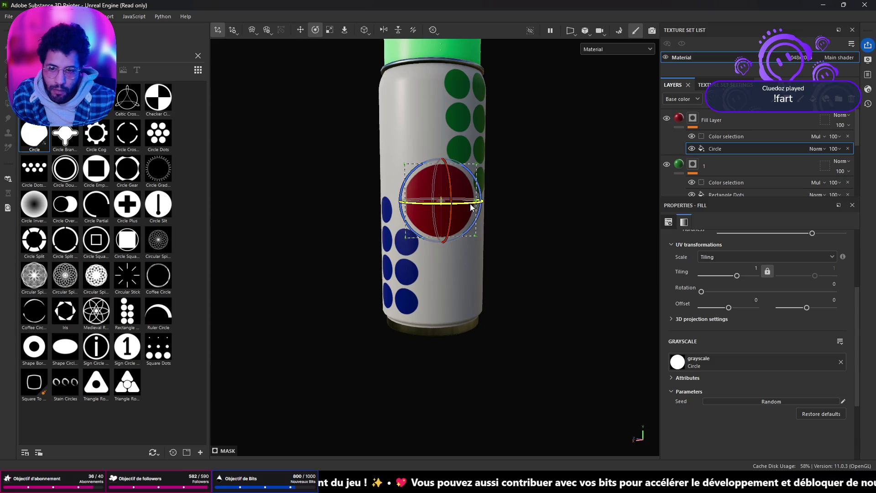
left_click_drag(492, 260, 495, 262, "alt")
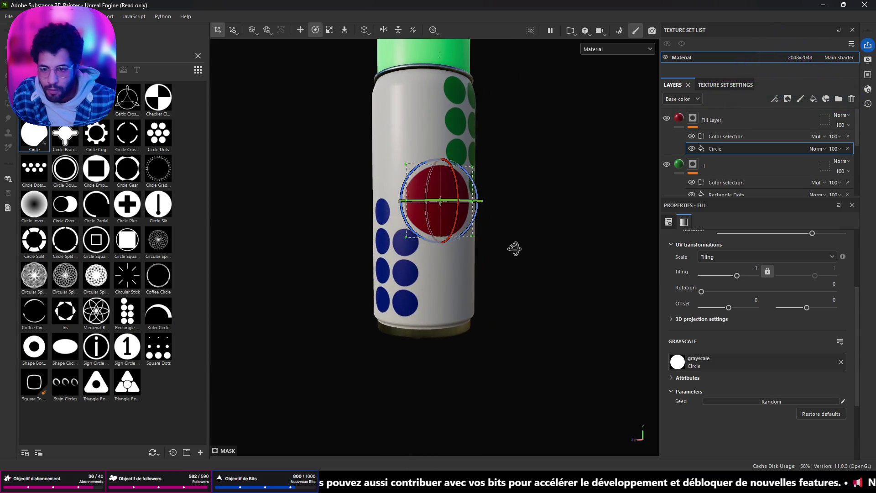
mouse_move(494, 263)
left_mouse_down("alt")
mouse_move(369, 200)
mouse_move(403, 213)
left_mouse_up("alt")
left_click_drag(441, 233, 364, 237)
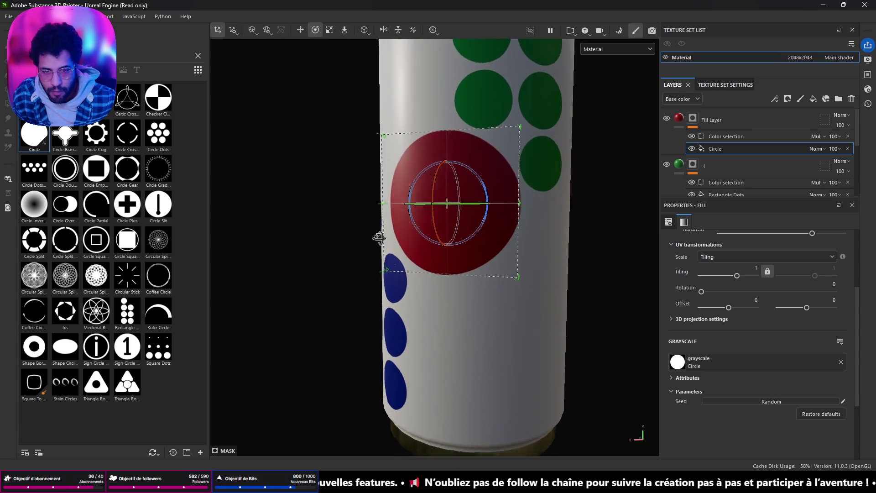
- Orbit around the can to inspect the circle and the green dots
mouse_move(364, 237)
left_mouse_down("alt")
mouse_move(543, 233)
mouse_move(450, 237)
left_mouse_up("alt")
scroll(439, 233, "down", 2)
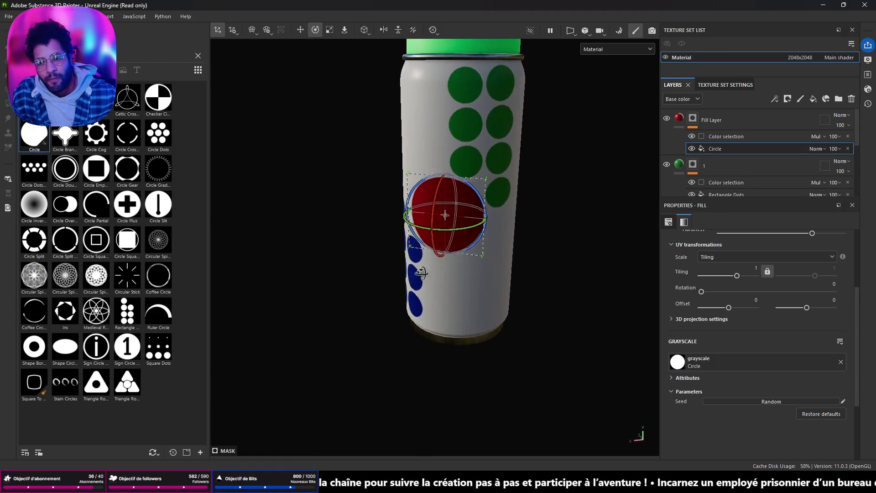
scroll(450, 238, "up", 2)
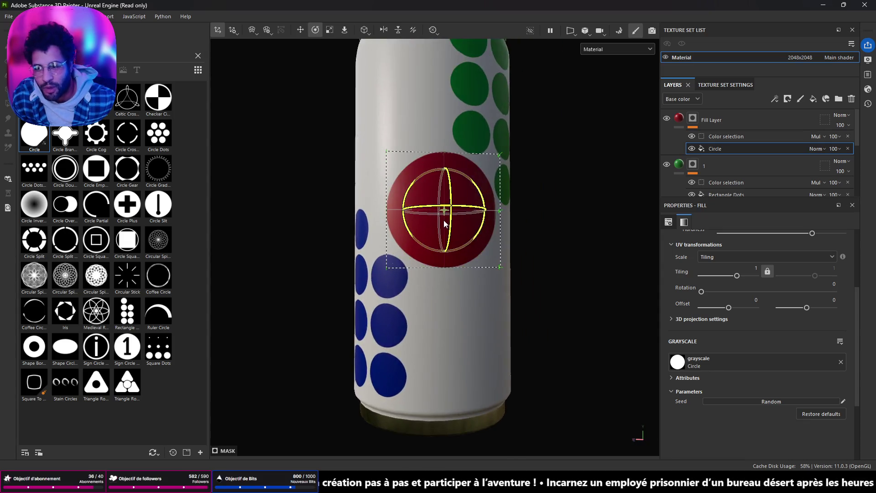
scroll(443, 221, "down", 2)
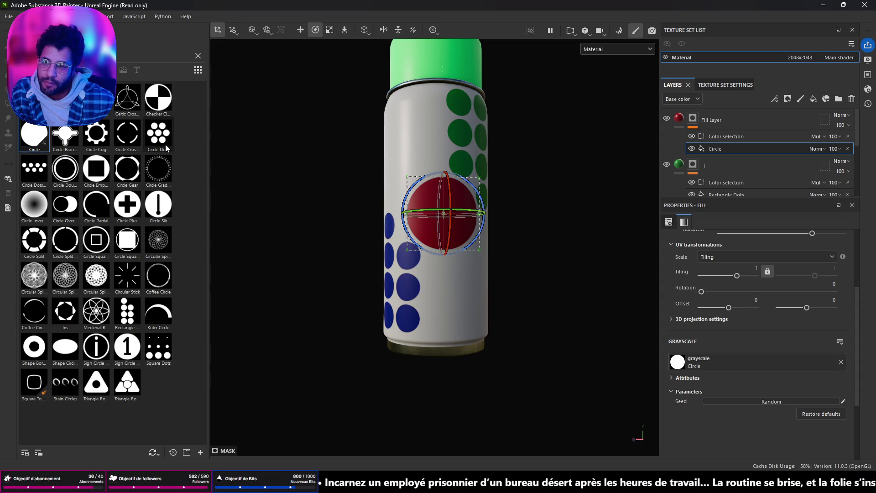
scroll(447, 232, "up", 3)
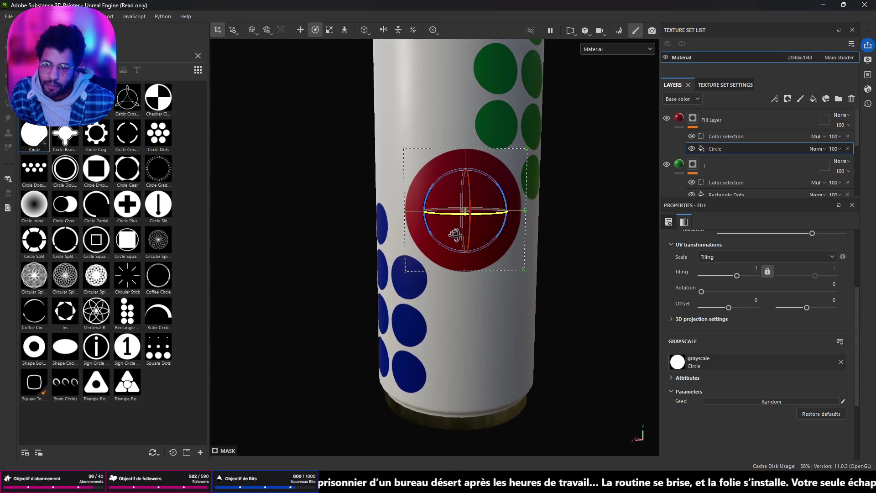
mouse_move(447, 233)
left_mouse_down("alt")
mouse_move(607, 235)
mouse_move(279, 200)
mouse_move(459, 230)
mouse_move(362, 221)
mouse_move(156, 229)
left_mouse_up("alt")
scroll(458, 230, "down", 3)
scroll(458, 230, "down", 2)
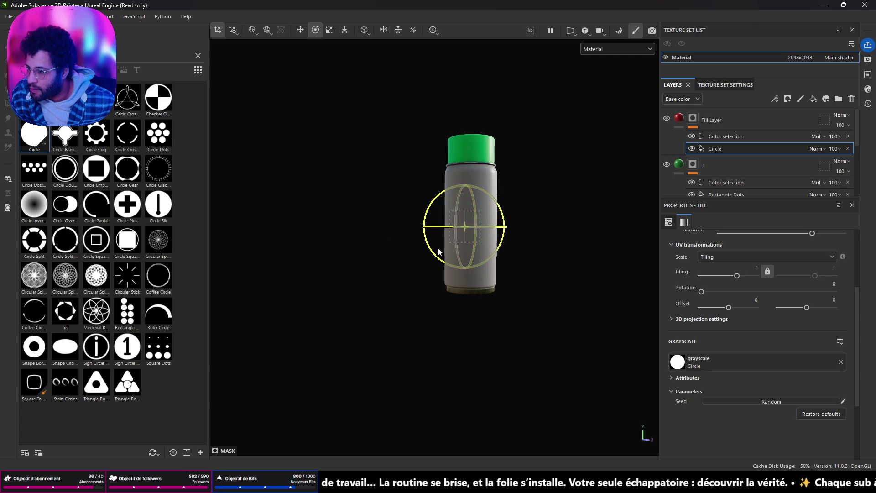
mouse_move(439, 247)
left_mouse_down("alt")
mouse_move(625, 267)
mouse_move(444, 259)
left_mouse_up("alt")
scroll(446, 259, "up", 3)
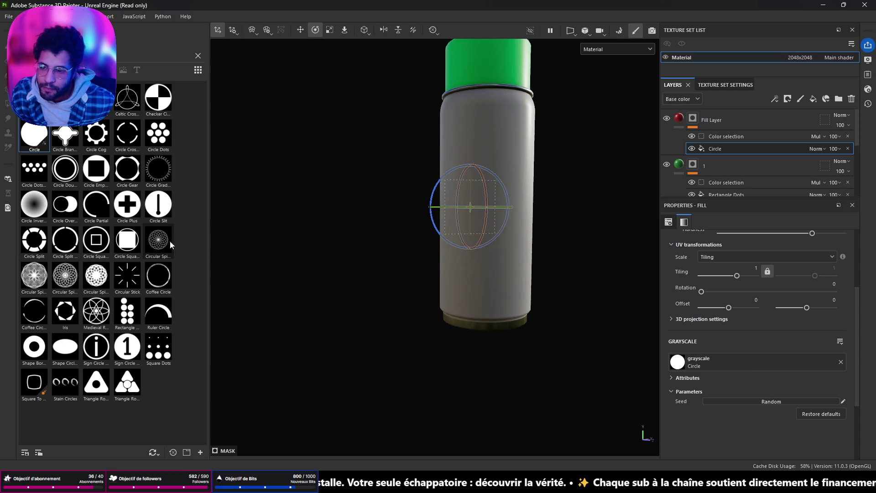
- Drop the Haettenschweiler font onto the can as a Base color text layer with placeholder text
left_click(136, 69)
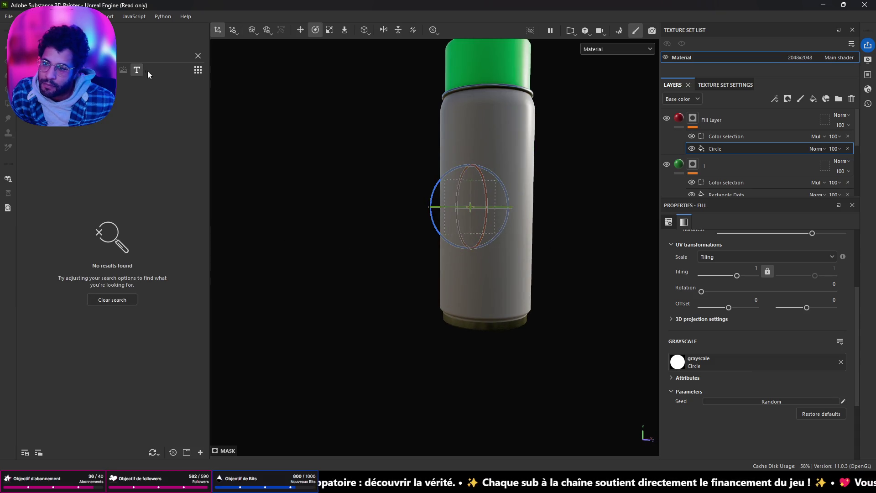
left_click(198, 56)
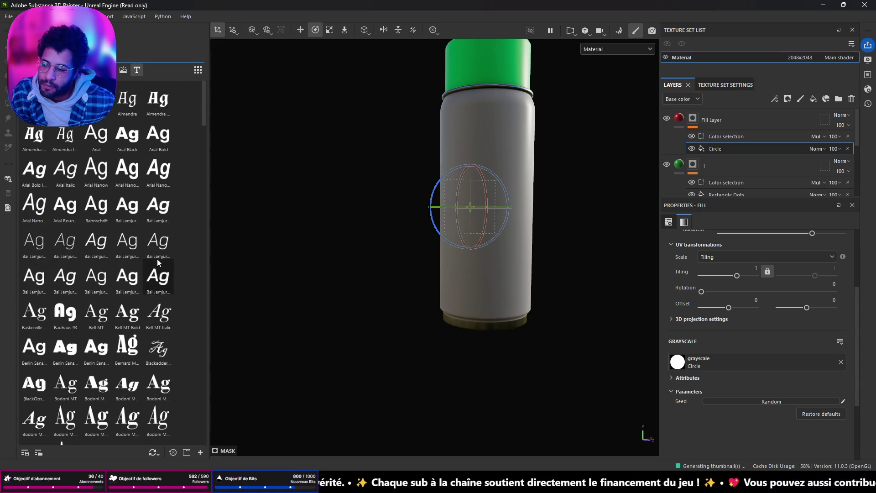
scroll(153, 320, "down", 5)
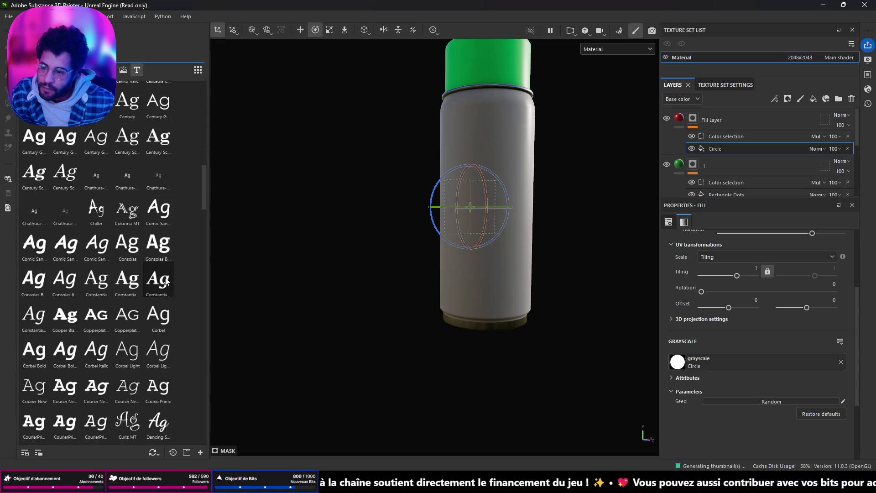
scroll(169, 282, "down", 5)
scroll(165, 274, "down", 1)
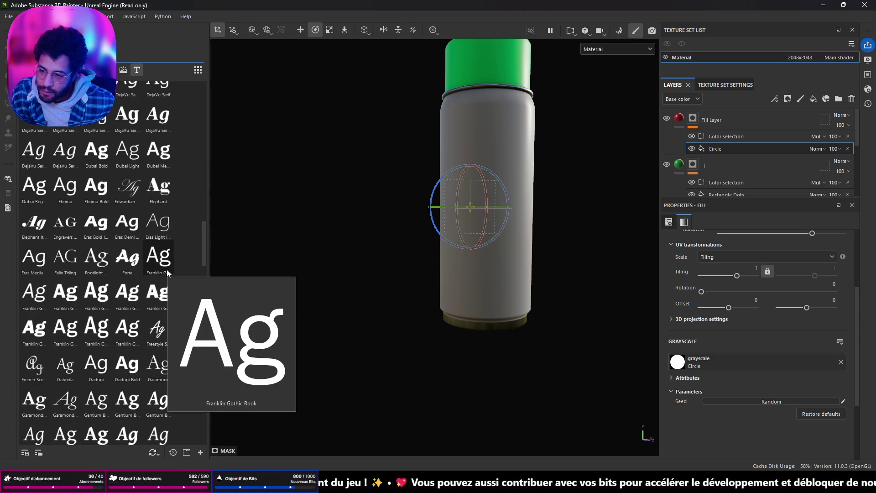
scroll(166, 272, "down", 3)
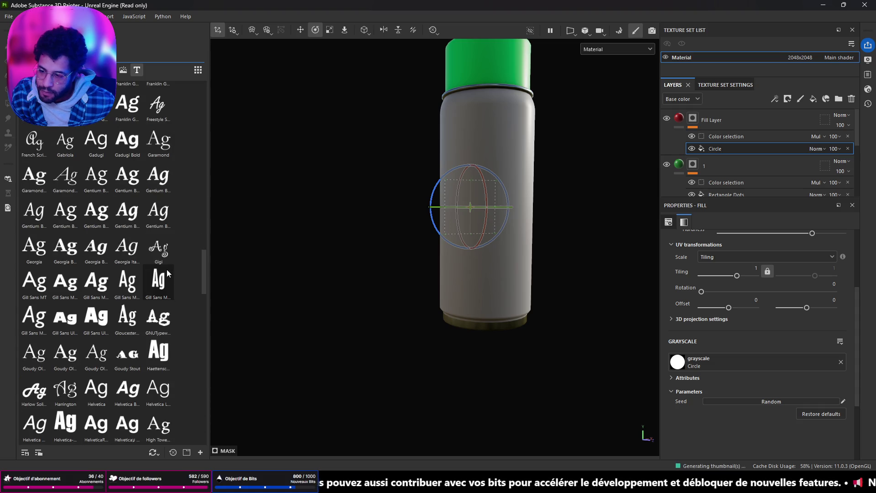
mouse_move(158, 352)
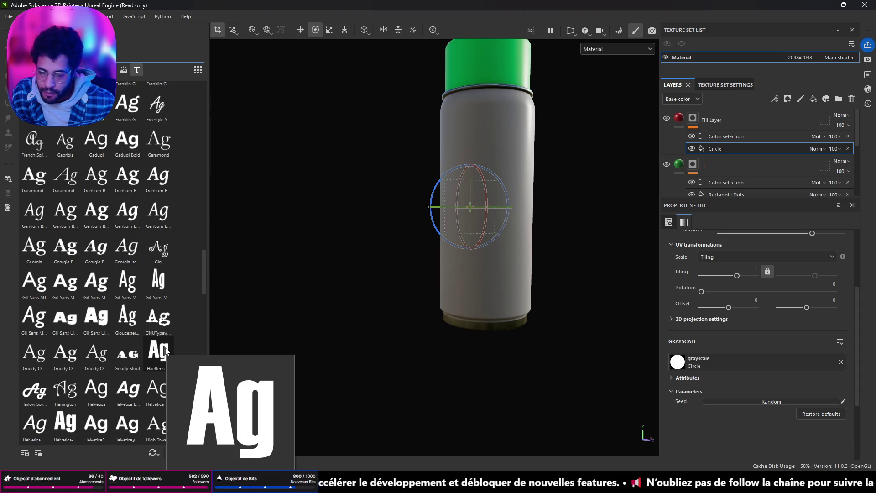
mouse_move(166, 351)
left_mouse_down()
mouse_move(500, 259)
mouse_move(487, 251)
mouse_move(386, 308)
mouse_move(490, 256)
left_mouse_up()
left_click(506, 269)
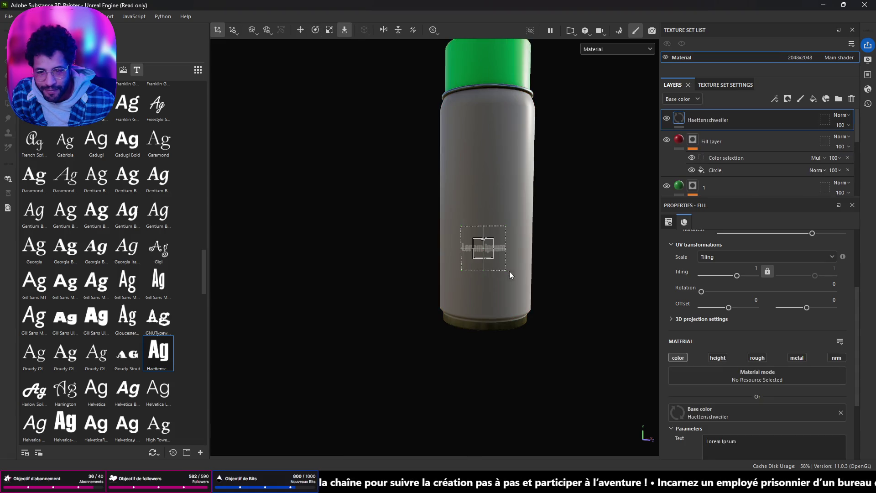
- Erase the Lorem Ipsum placeholder and set the layer's text to KRYPTON
left_click(720, 440)
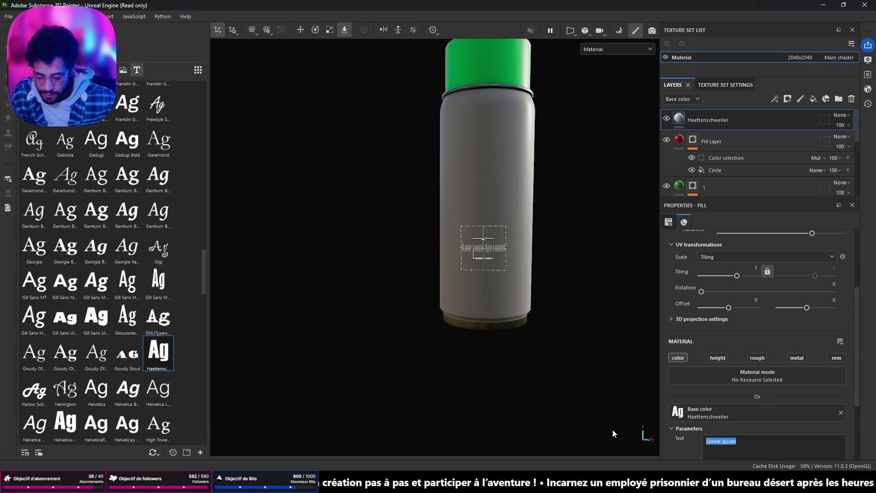
key("shift")
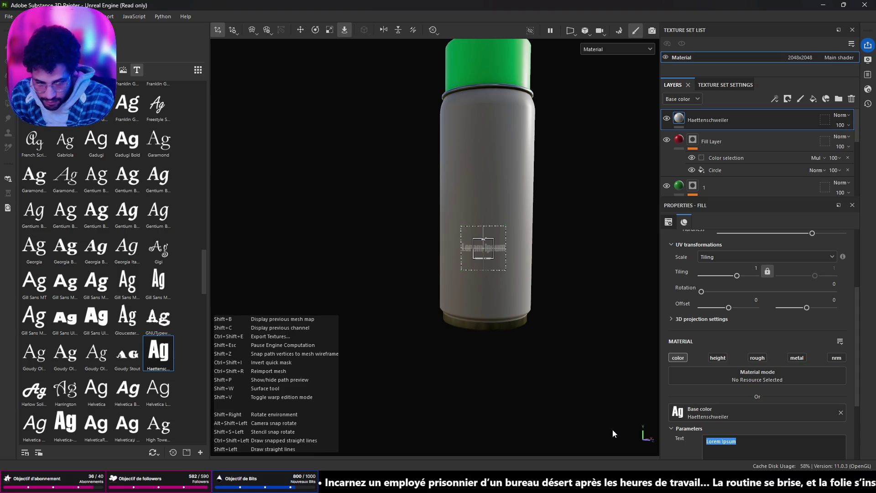
left_click(751, 446)
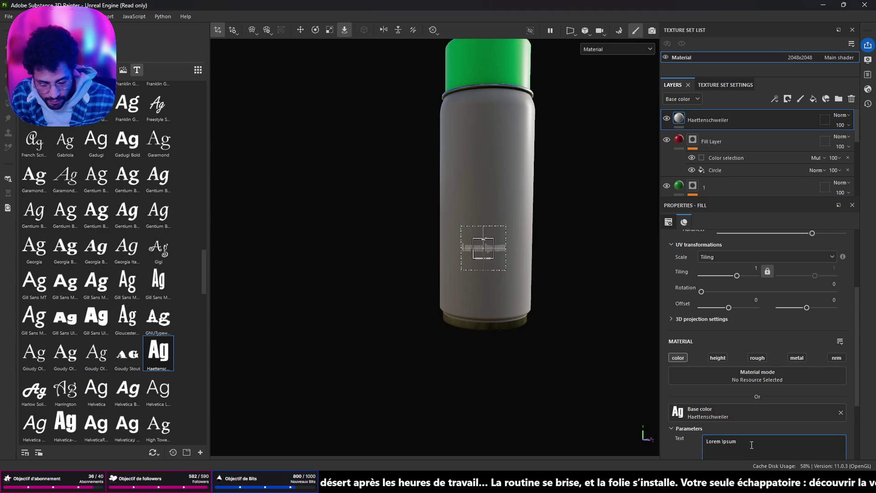
key("ctrl+a")
key("BackSpace")
type("KR")
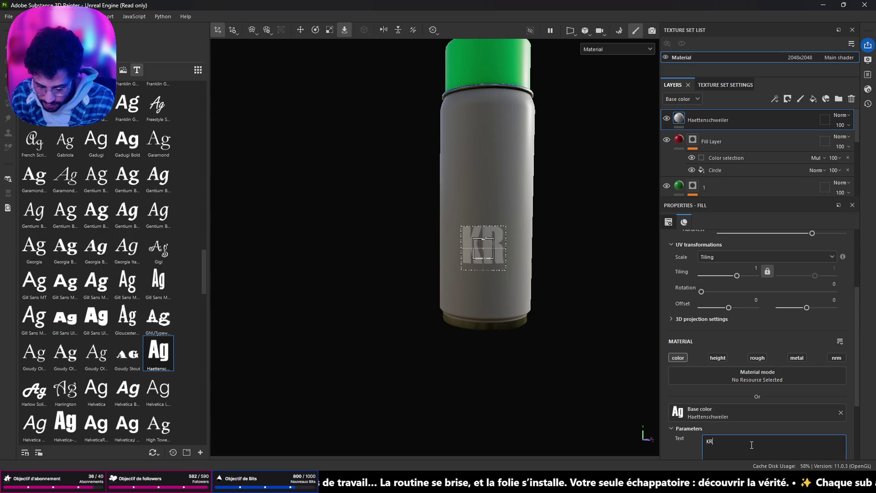
type("YPTON")
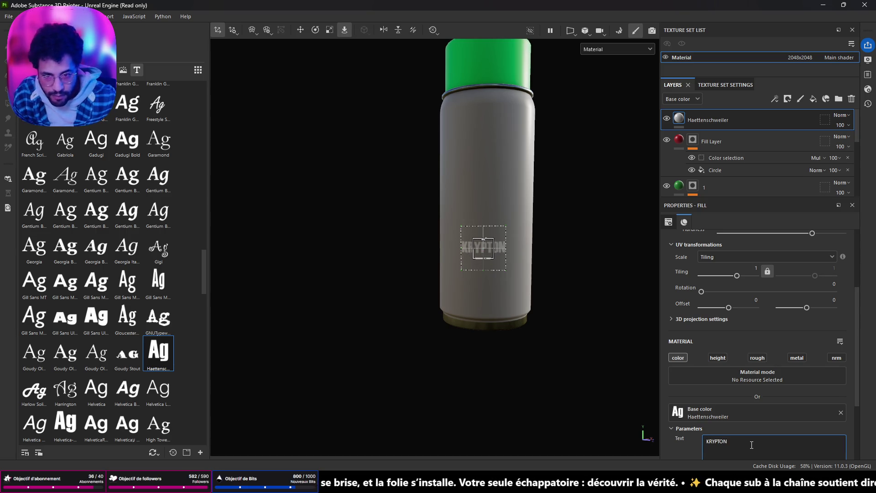
left_click(720, 416)
scroll(390, 263, "down", 5)
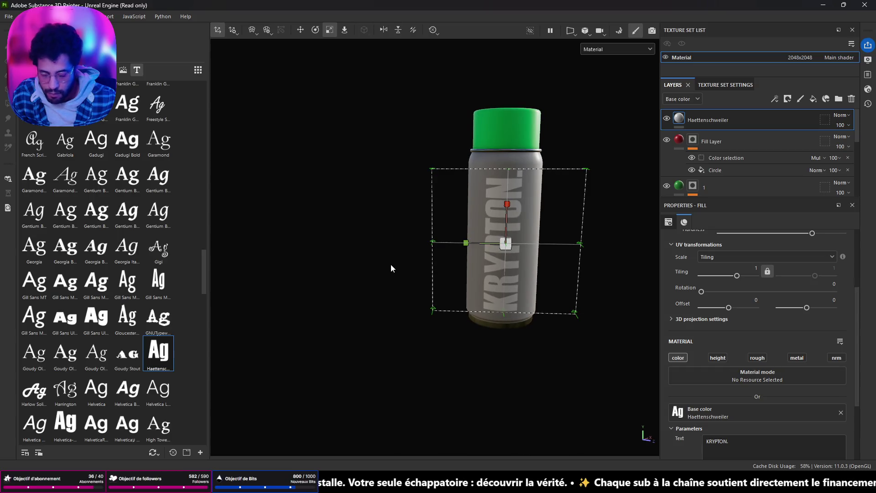
type(".ew")
- Shift the KRYPTON text slightly right and set its colour to black (000000), checking around the can
mouse_move(473, 246)
left_mouse_down()
mouse_move(210, 248)
mouse_move(508, 244)
left_mouse_up()
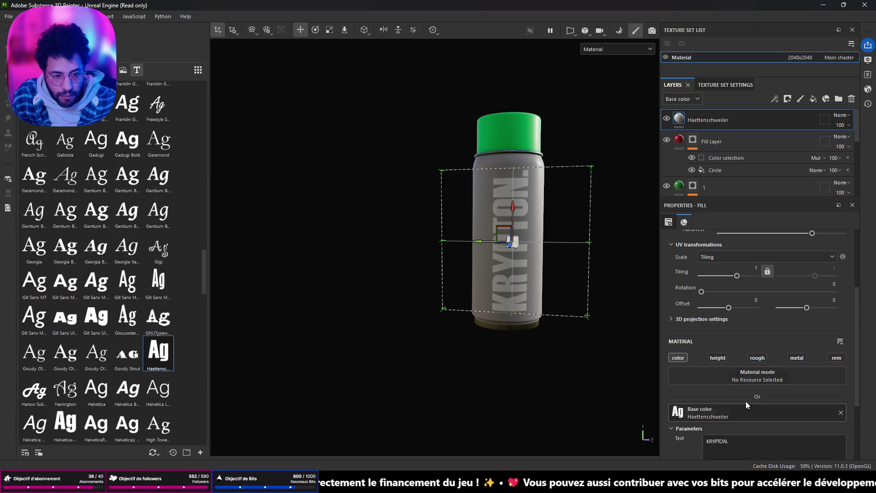
scroll(780, 373, "down", 3)
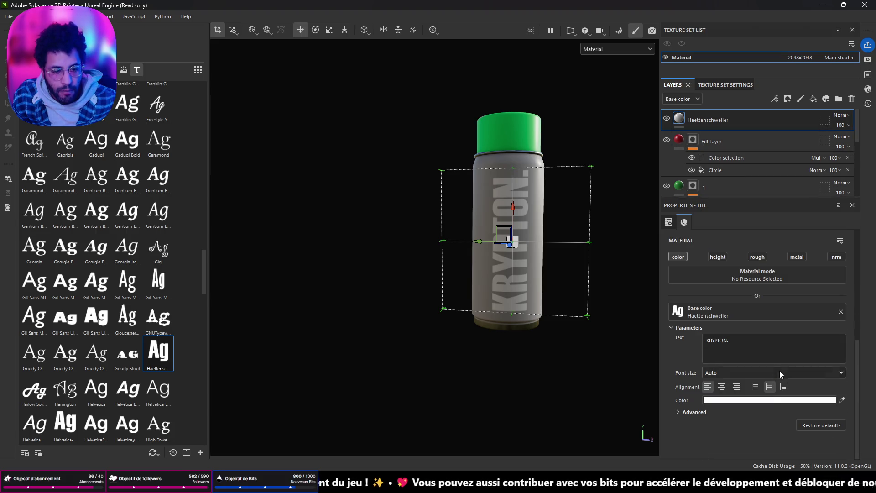
left_click(772, 400)
left_click(698, 432)
mouse_move(585, 363)
left_mouse_down("alt")
mouse_move(508, 320)
mouse_move(279, 336)
mouse_move(480, 340)
mouse_move(562, 331)
left_mouse_up("alt")
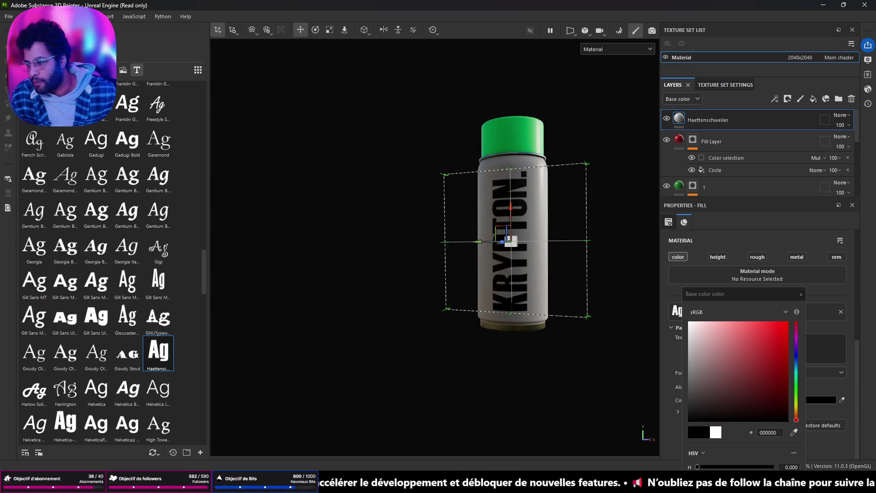
mouse_move(445, 204)
left_mouse_down("alt")
mouse_move(538, 209)
mouse_move(157, 194)
mouse_move(27, 200)
left_mouse_up("alt")
mouse_move(475, 295)
left_mouse_down("alt")
mouse_move(527, 240)
mouse_move(622, 294)
mouse_move(661, 297)
left_mouse_up("alt")
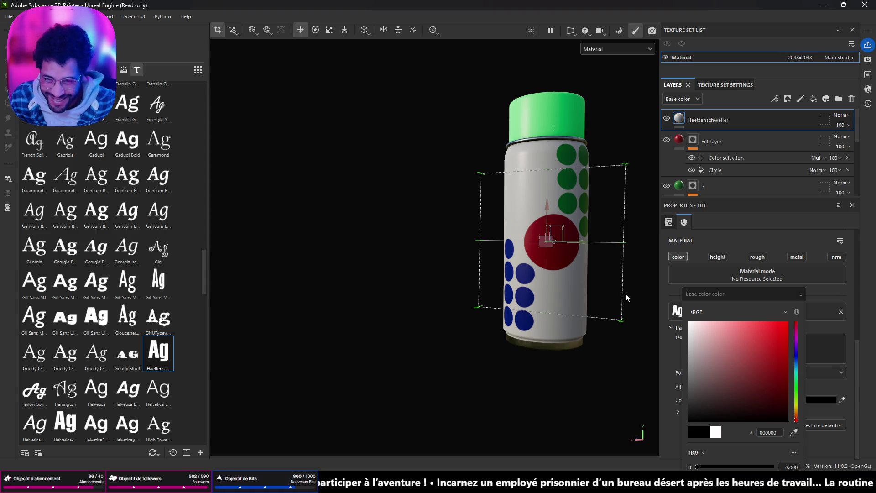
scroll(167, 294, "up", 5)
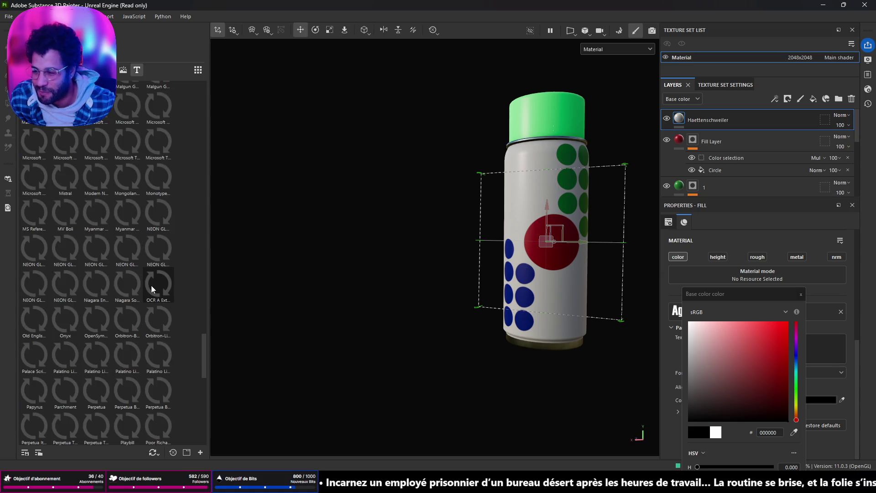
scroll(188, 248, "up", 5)
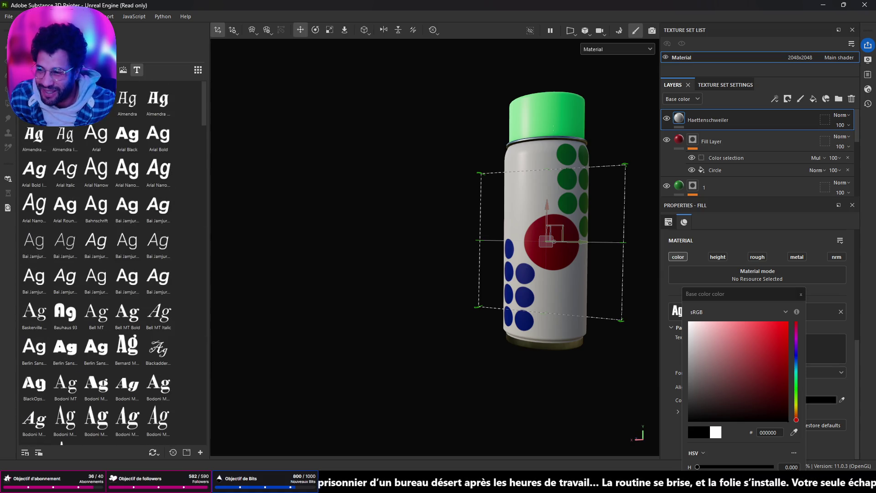
- Switch the shelf from fonts to filters and materials and compare the can with the Chrome reference images
left_click(110, 70)
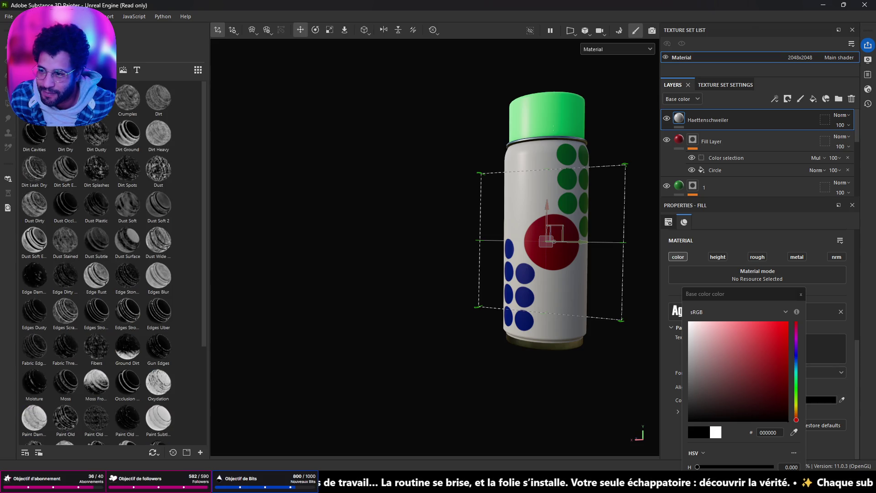
scroll(96, 266, "down", 5)
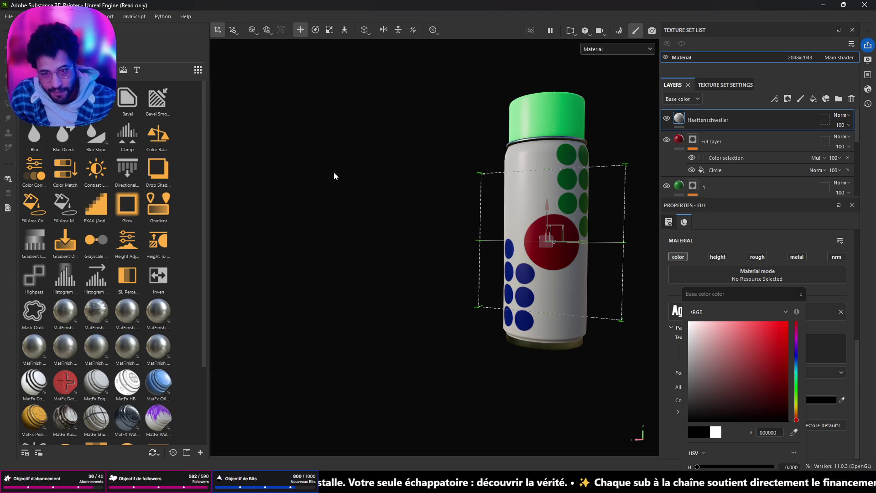
left_click_drag(422, 219, 554, 240, "alt")
scroll(554, 240, "up", 3)
mouse_move(489, 264)
left_mouse_down("alt")
mouse_move(475, 186)
mouse_move(469, 293)
left_mouse_up("alt")
scroll(236, 191, "down", 2)
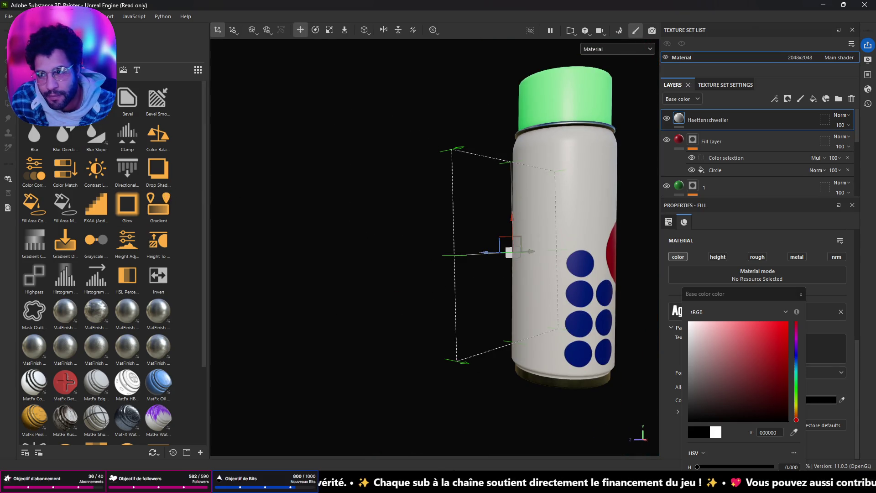
key("alt+Tab")
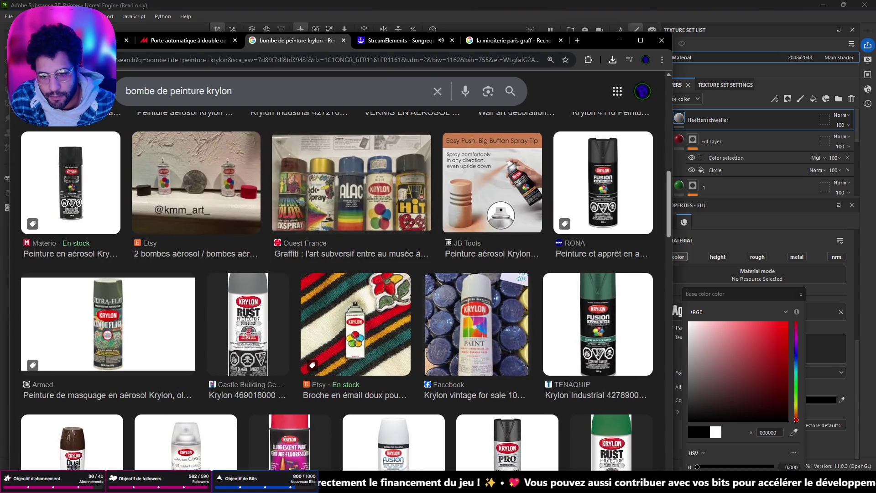
key("alt+Tab")
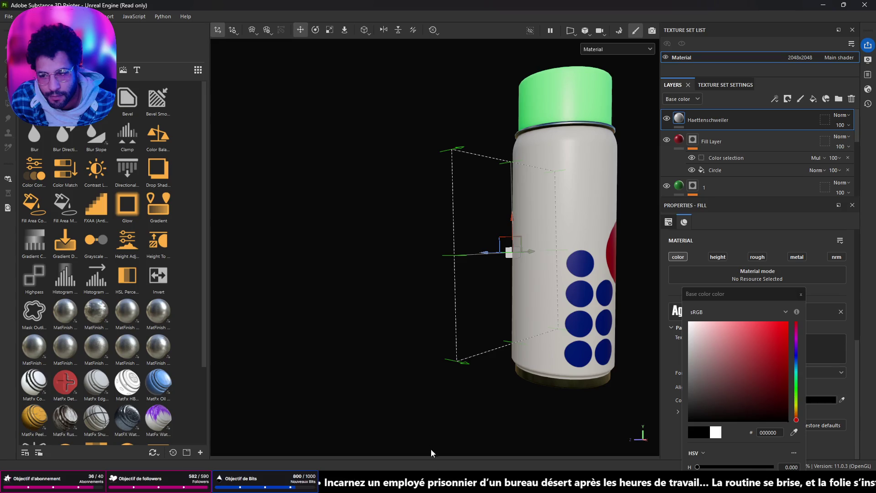
- Browse the shelf categories to the materials collection and clear the search to list all finishes
left_click_drag(378, 242, 411, 240, "alt")
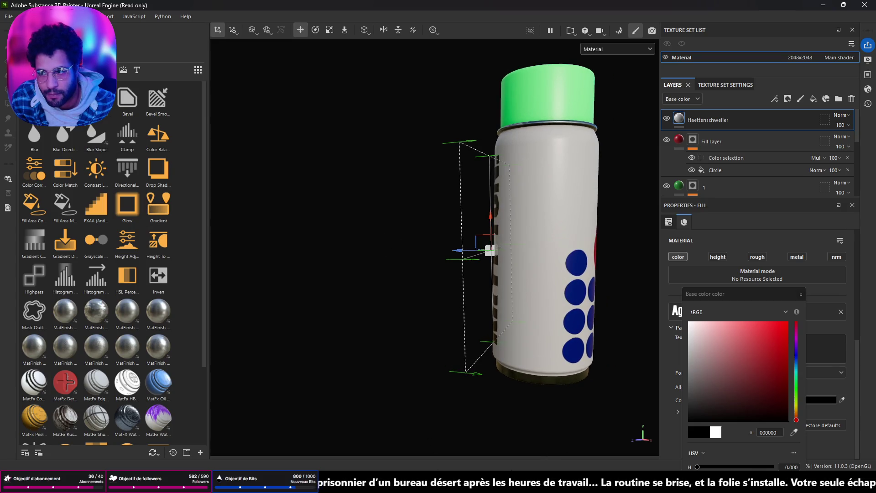
scroll(113, 274, "down", 5)
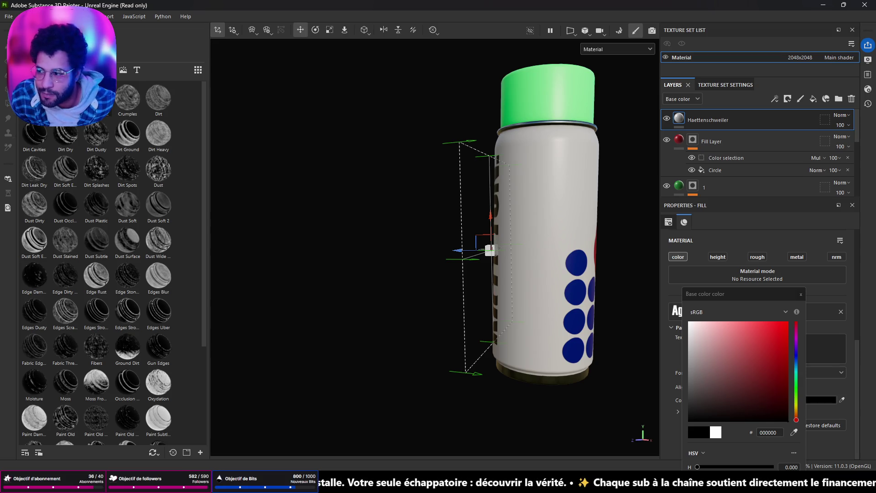
left_click(97, 69)
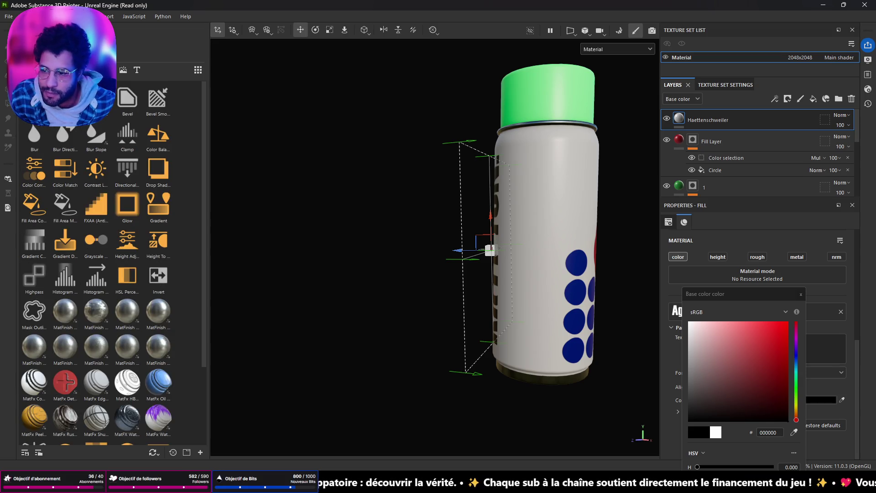
left_click(82, 69)
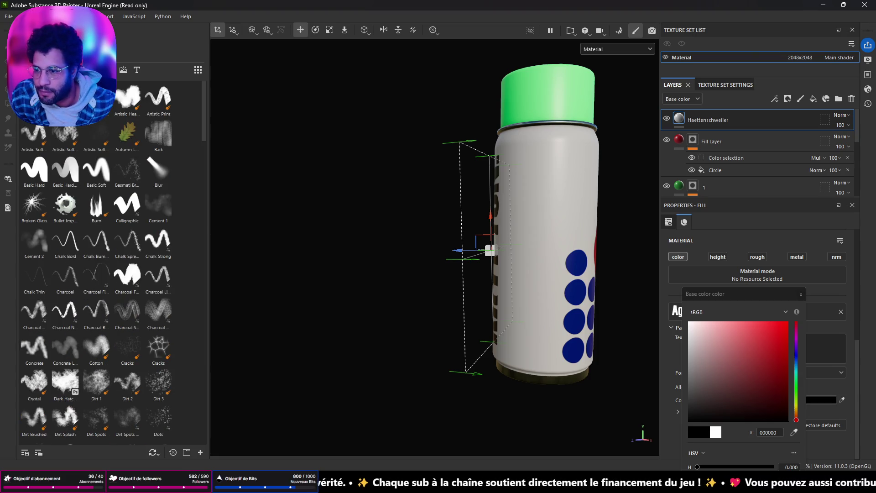
left_click(110, 69)
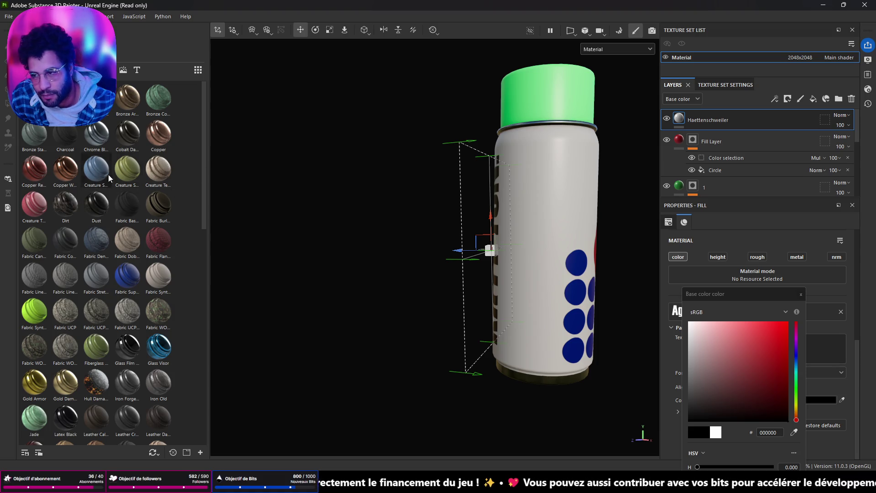
scroll(171, 244, "down", 5)
scroll(171, 243, "down", 3)
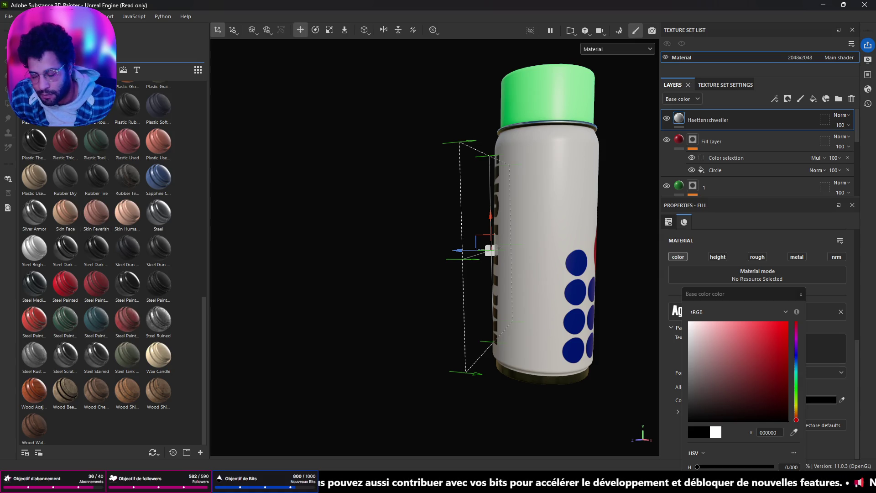
type("paint")
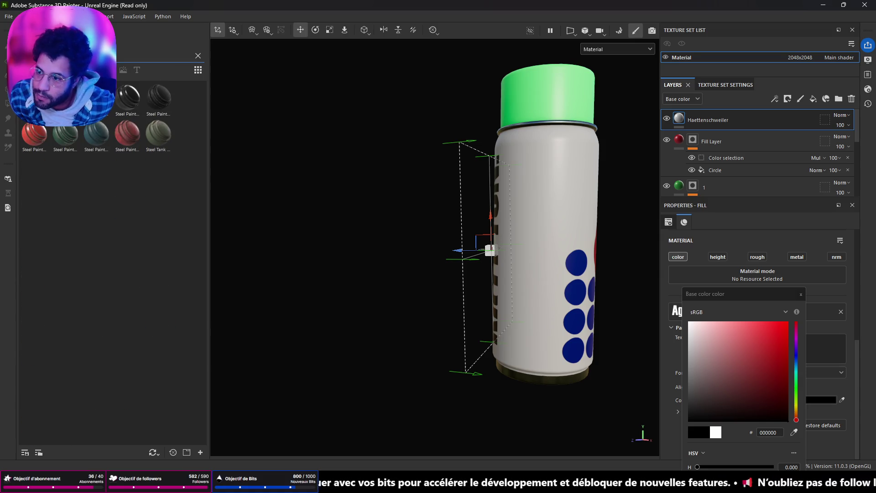
key("BackSpace")
key("BackSpace")
key("BackSpace")
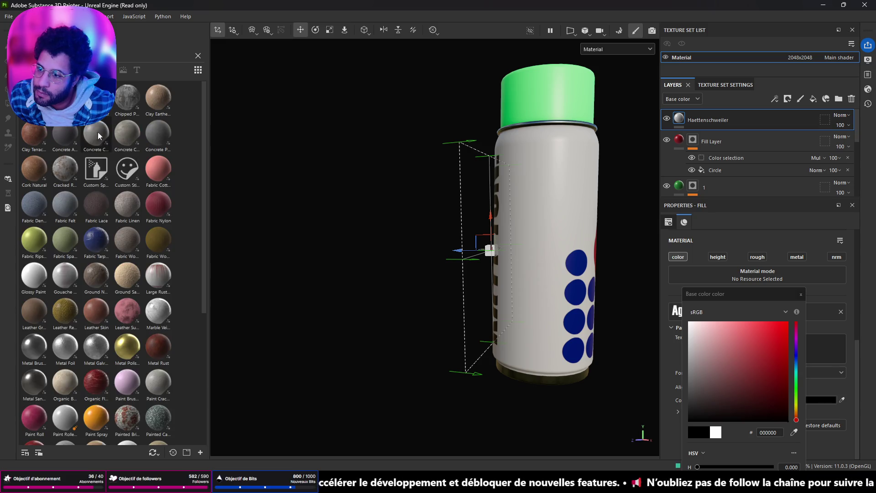
scroll(134, 236, "down", 5)
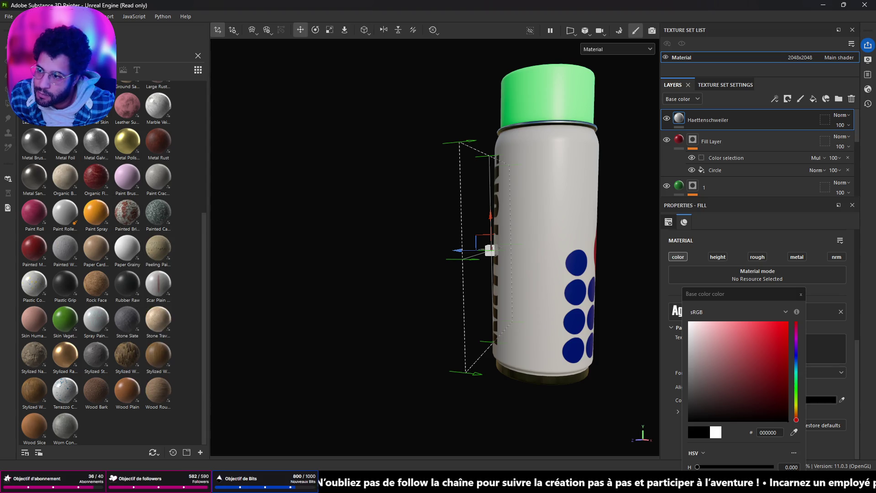
type("steel")
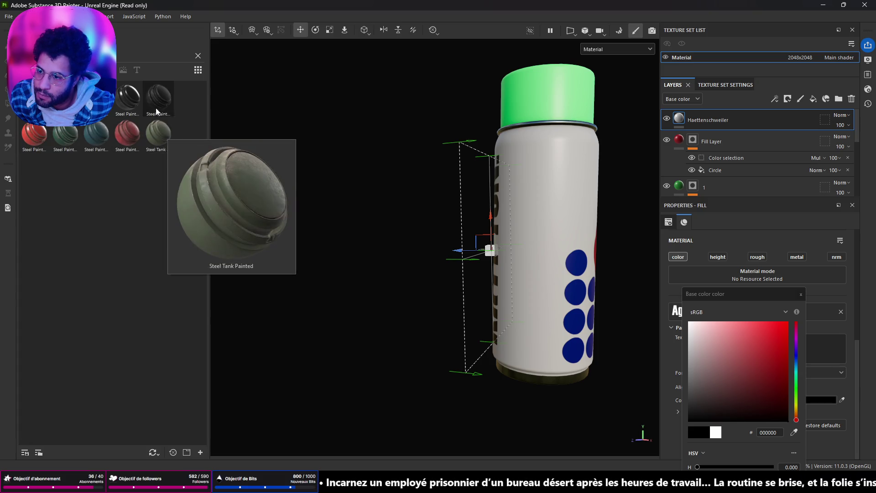
mouse_move(128, 96)
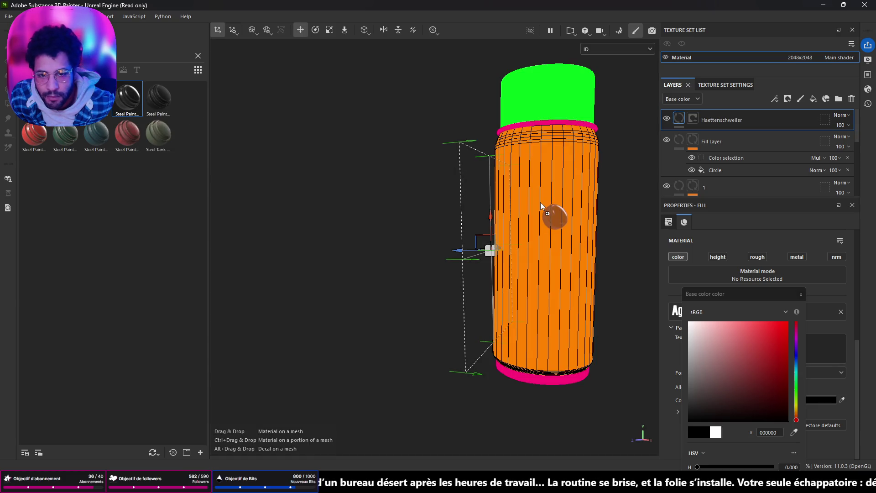
- Apply Steel Painted Clearcoat to the can, move its group below the dot and circle layers and expand it
mouse_move(135, 96)
left_mouse_down()
mouse_move(539, 202)
mouse_move(556, 133)
mouse_move(509, 195)
left_mouse_up()
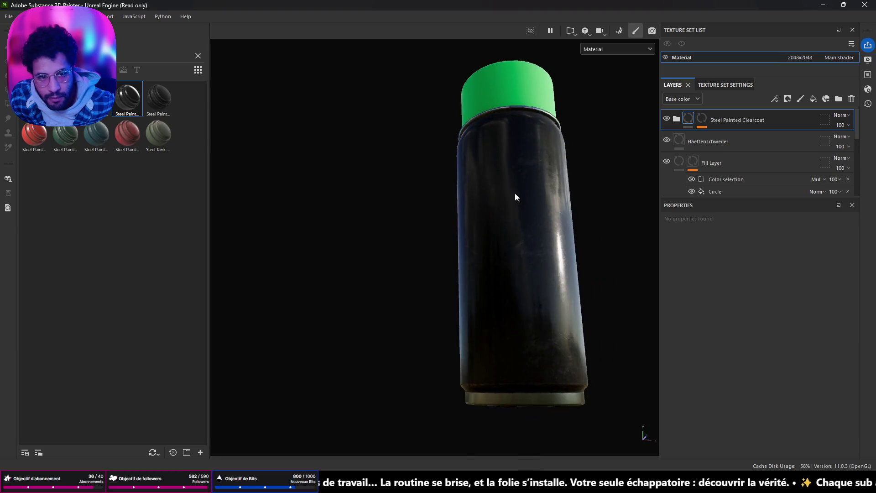
left_click_drag(715, 119, 727, 206)
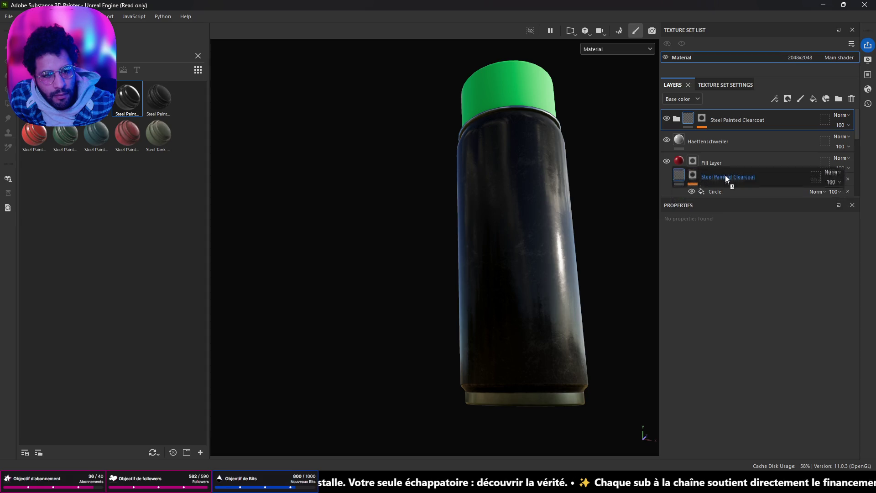
left_click_drag(727, 206, 725, 168)
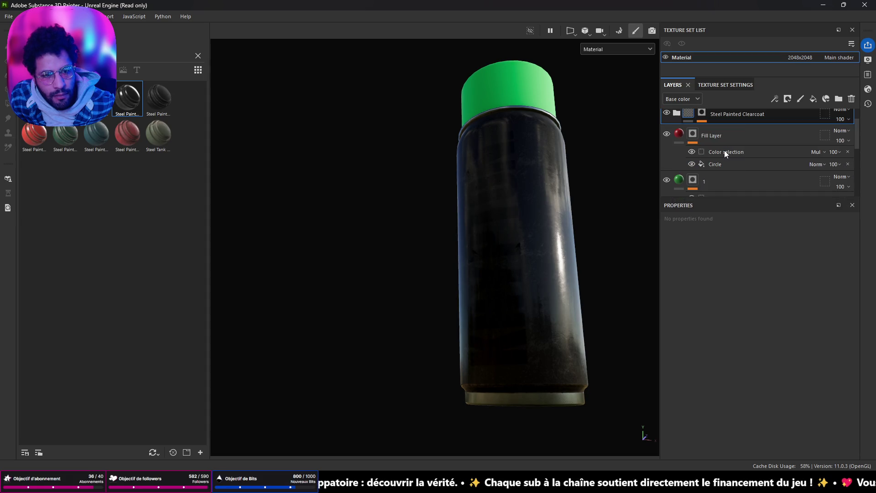
mouse_move(734, 131)
left_mouse_down()
mouse_move(736, 190)
mouse_move(732, 149)
mouse_move(743, 167)
left_mouse_up()
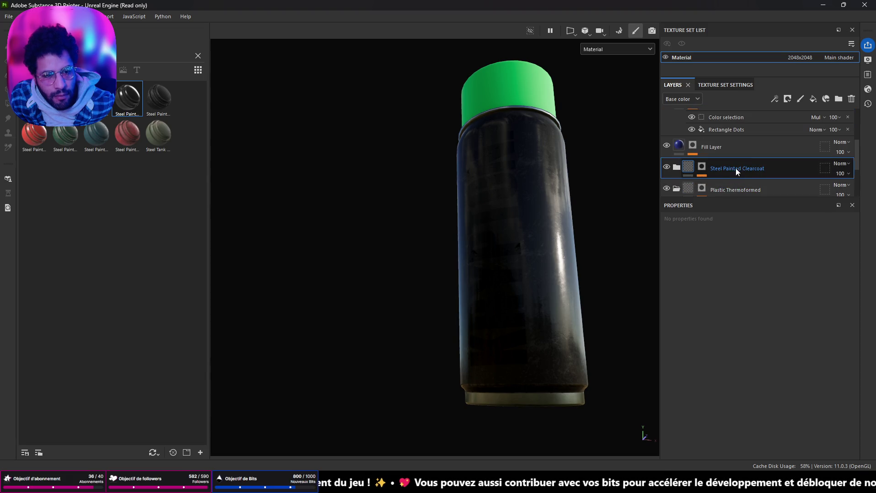
left_click_drag(676, 169, 699, 172)
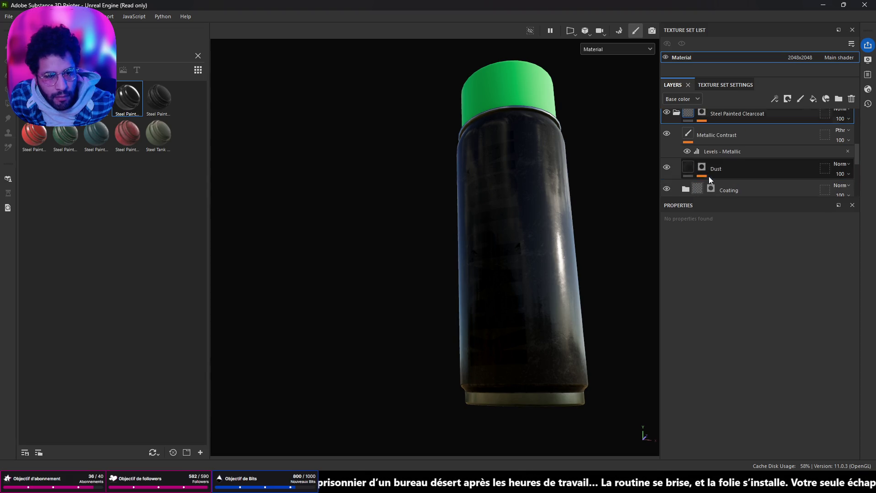